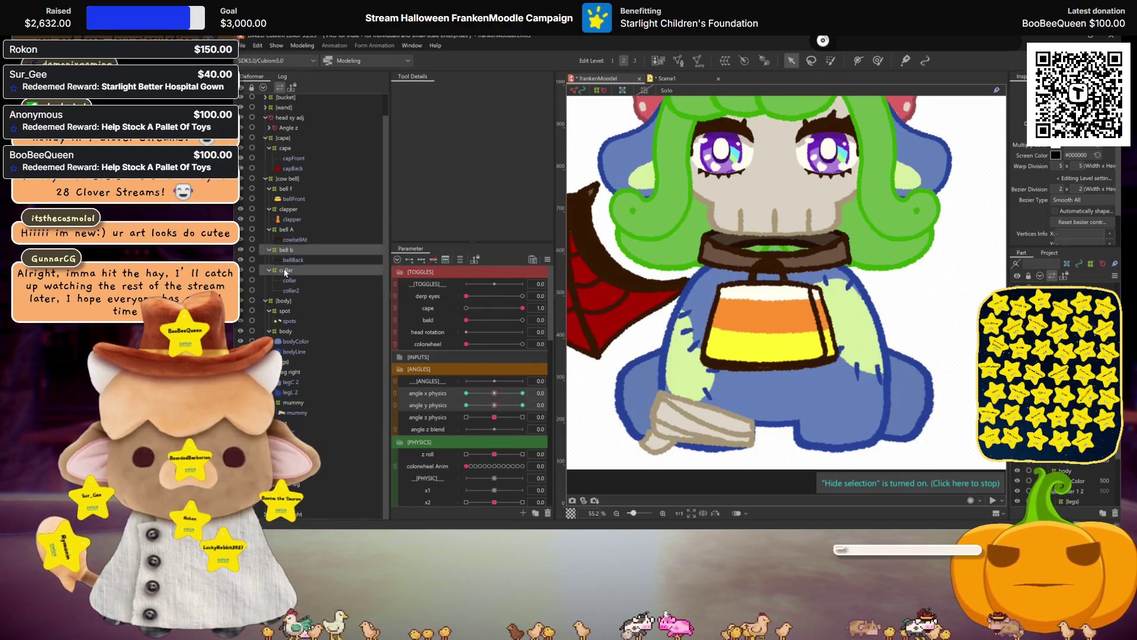
- Synthesize corner keyforms for the angle x physics and angle y physics parameters
{"action": "left_click", "coordinate": [547, 260]}
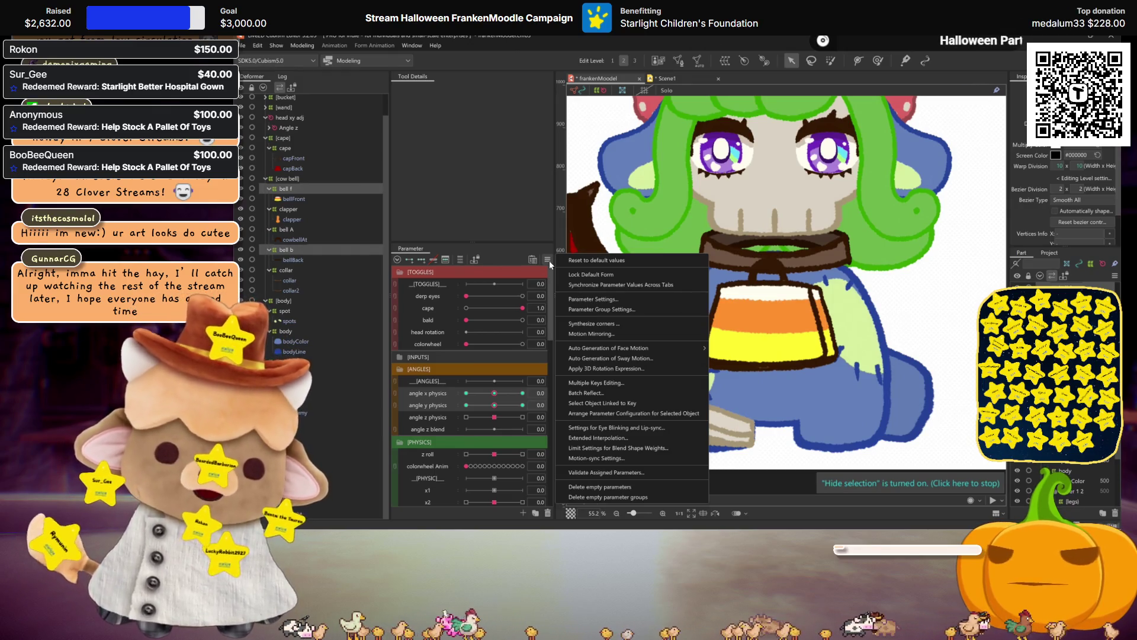
{"action": "left_click", "coordinate": [613, 323]}
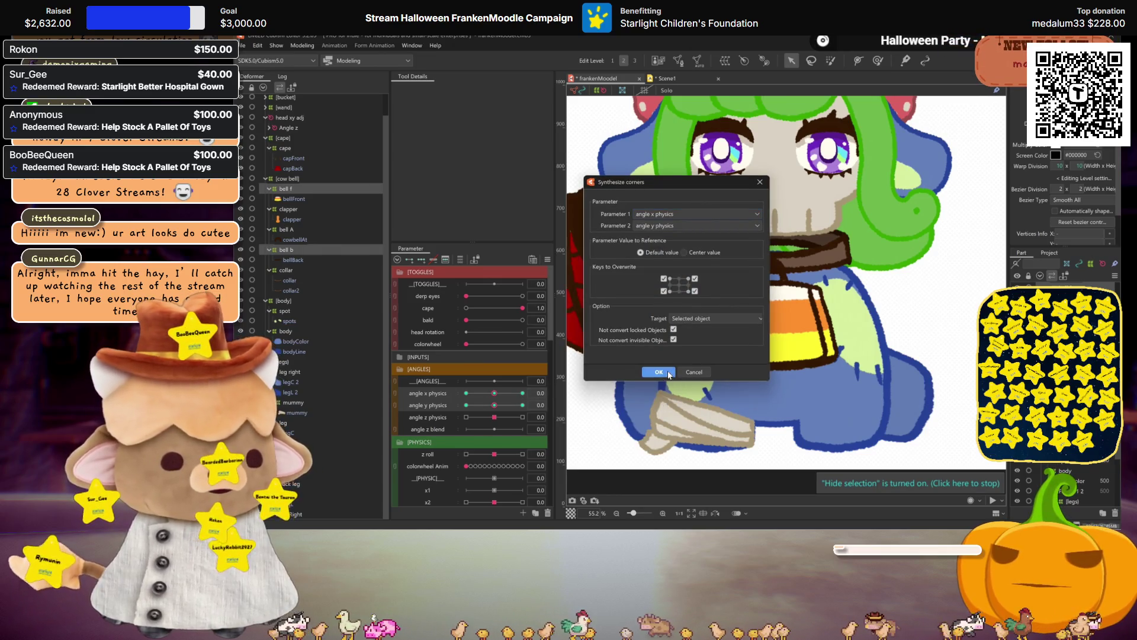
{"action": "left_click", "coordinate": [658, 372]}
- Test the turn with angle x physics at 30, then reset it to 0
{"action": "left_click_drag", "start_coordinate": [466, 307], "coordinate": [522, 308]}
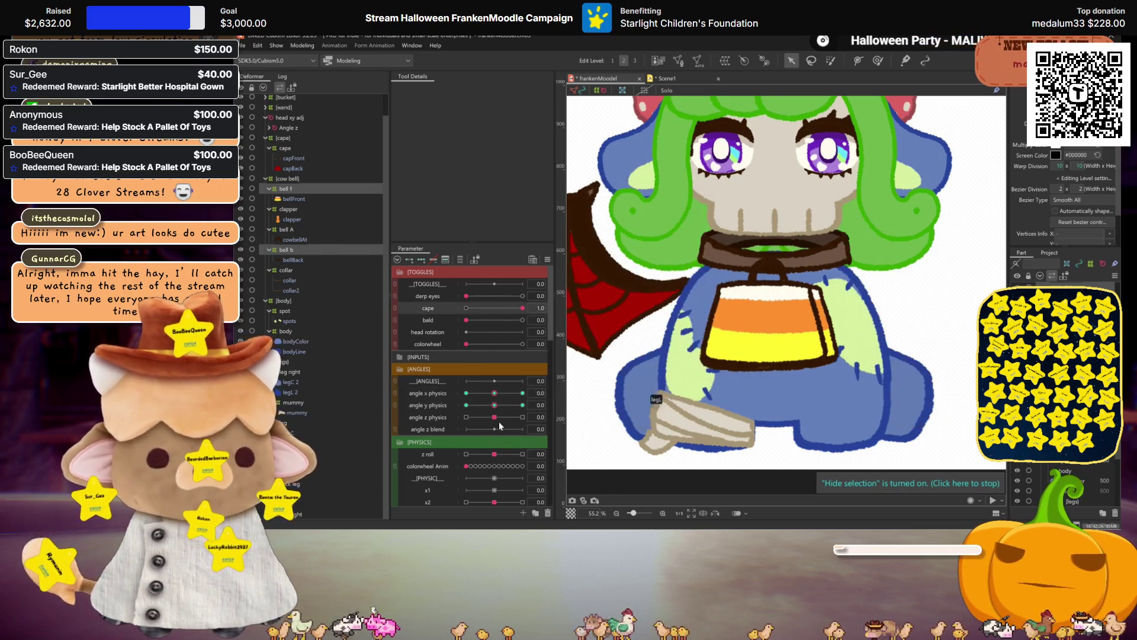
{"action": "left_click_drag", "start_coordinate": [493, 397], "coordinate": [523, 393]}
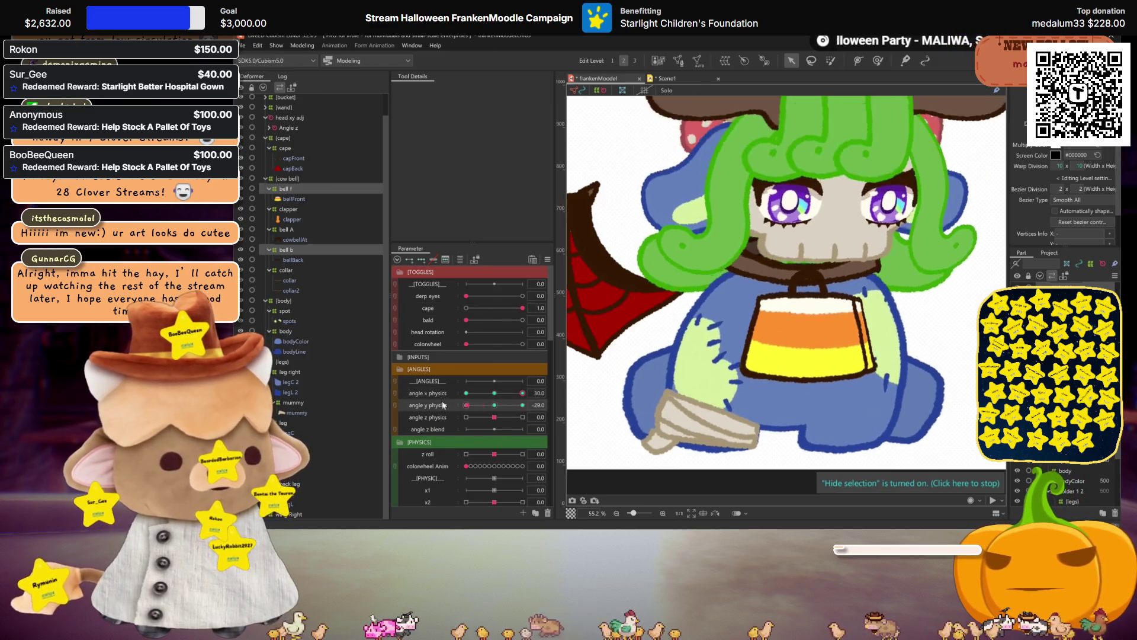
{"action": "left_click", "coordinate": [495, 392]}
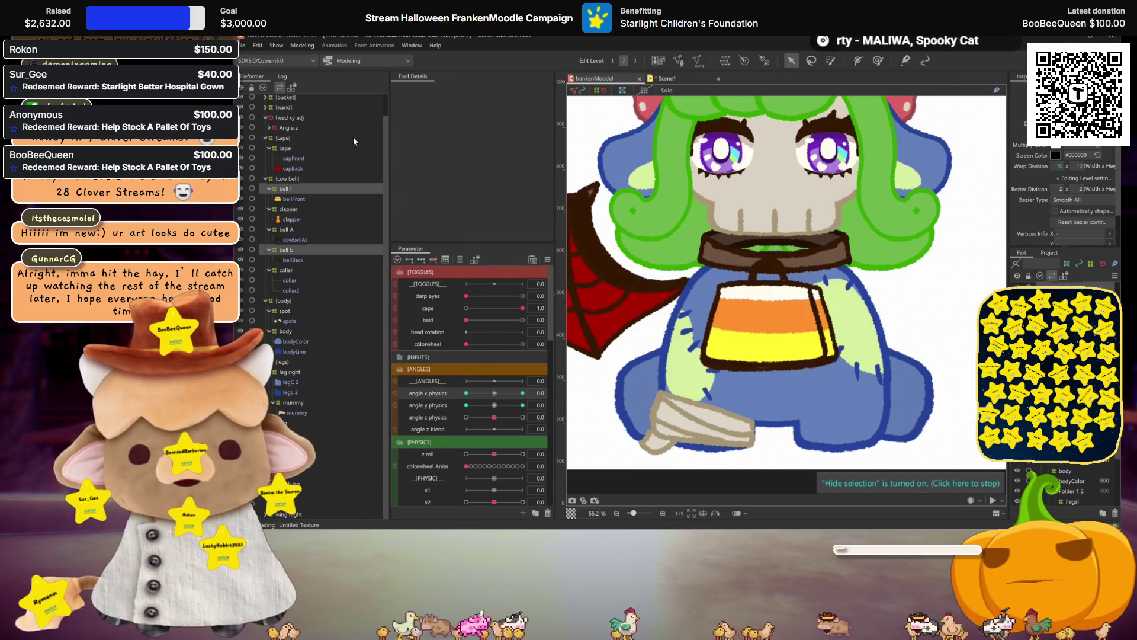
{"action": "left_click", "coordinate": [302, 46]}
{"action": "left_click", "coordinate": [320, 251]}
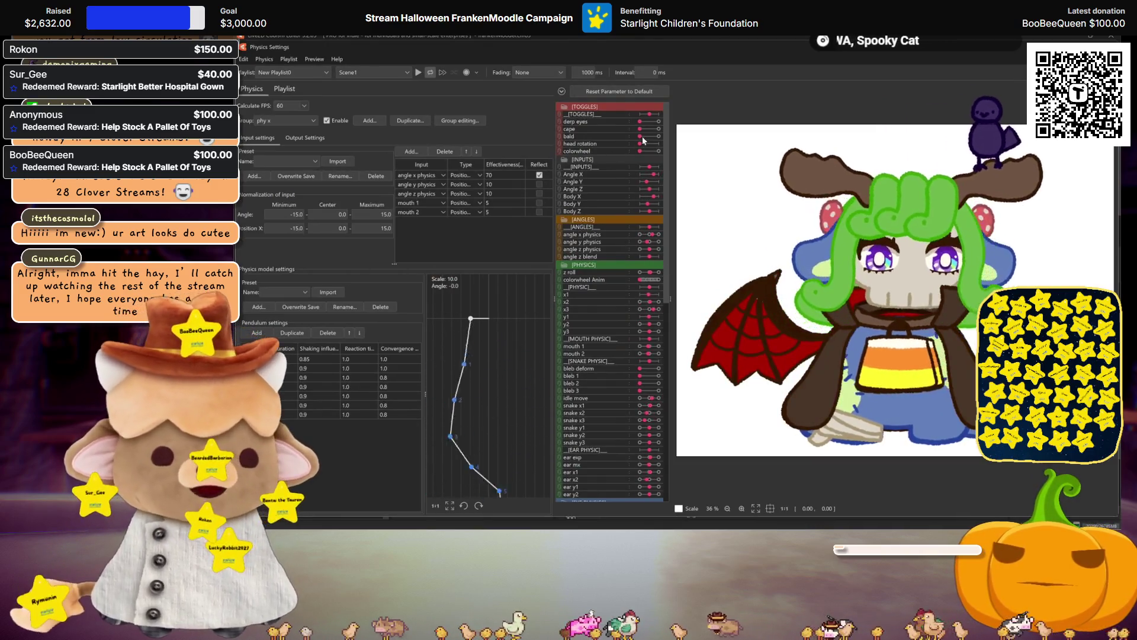
{"action": "left_click_drag", "start_coordinate": [639, 130], "coordinate": [659, 129]}
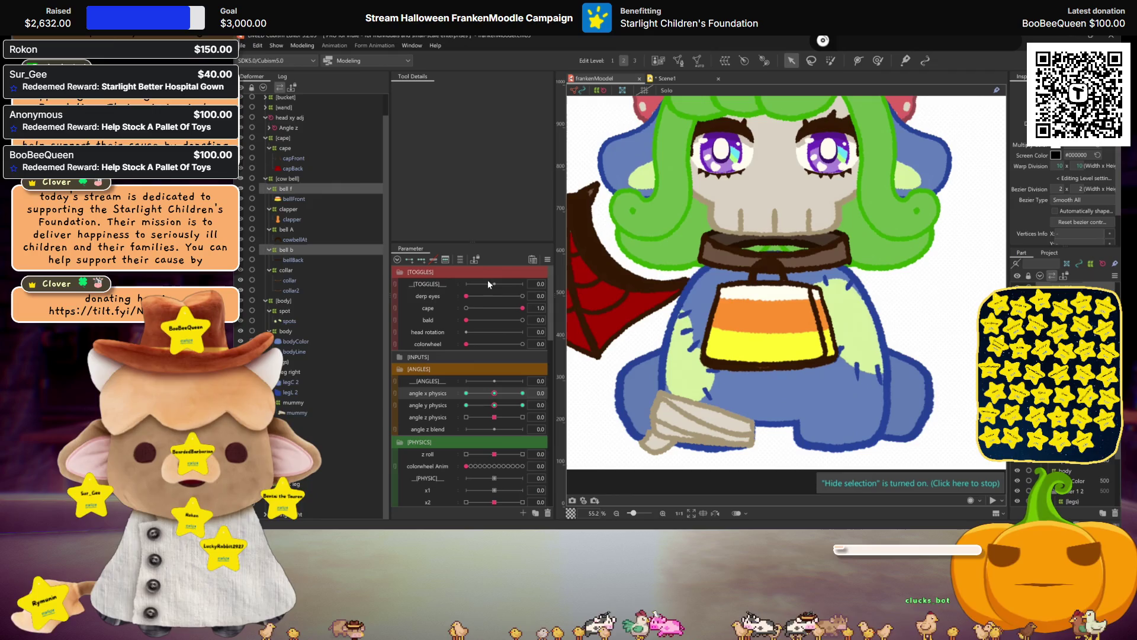
- Select bell f together with bell A, bell b and collar in the Deformer palette
{"action": "left_click", "coordinate": [290, 193]}
{"action": "scroll", "coordinate": [450, 437], "scroll_direction": "down", "scroll_amount": 5}
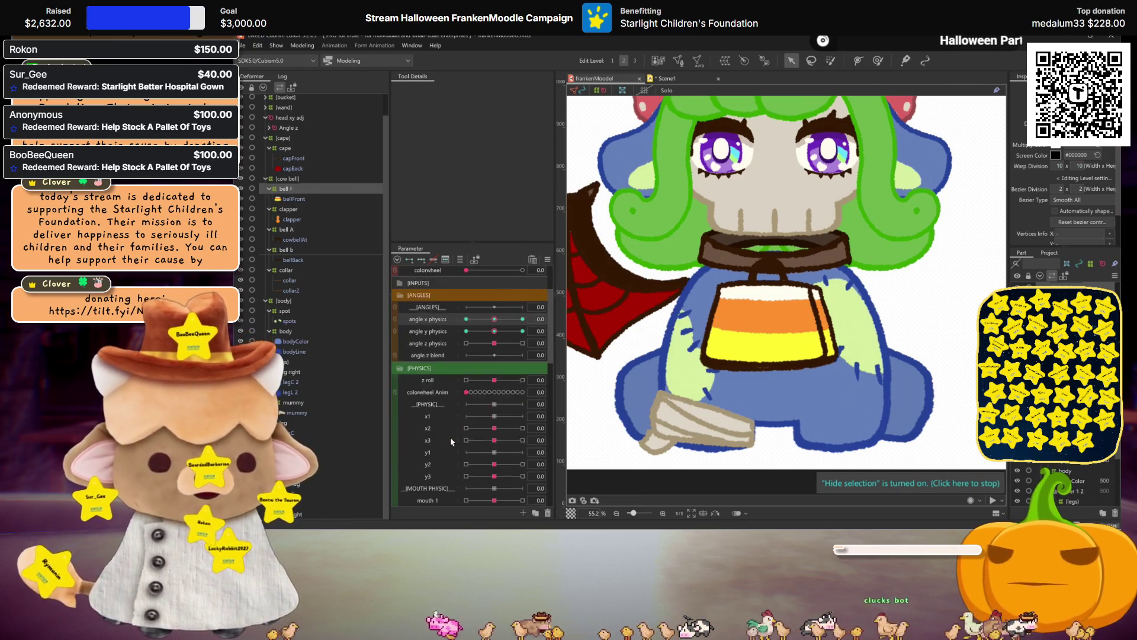
{"action": "scroll", "coordinate": [450, 435], "scroll_direction": "down", "scroll_amount": 5}
{"action": "scroll", "coordinate": [449, 434], "scroll_direction": "down", "scroll_amount": 3}
{"action": "scroll", "coordinate": [450, 435], "scroll_direction": "down", "scroll_amount": 3}
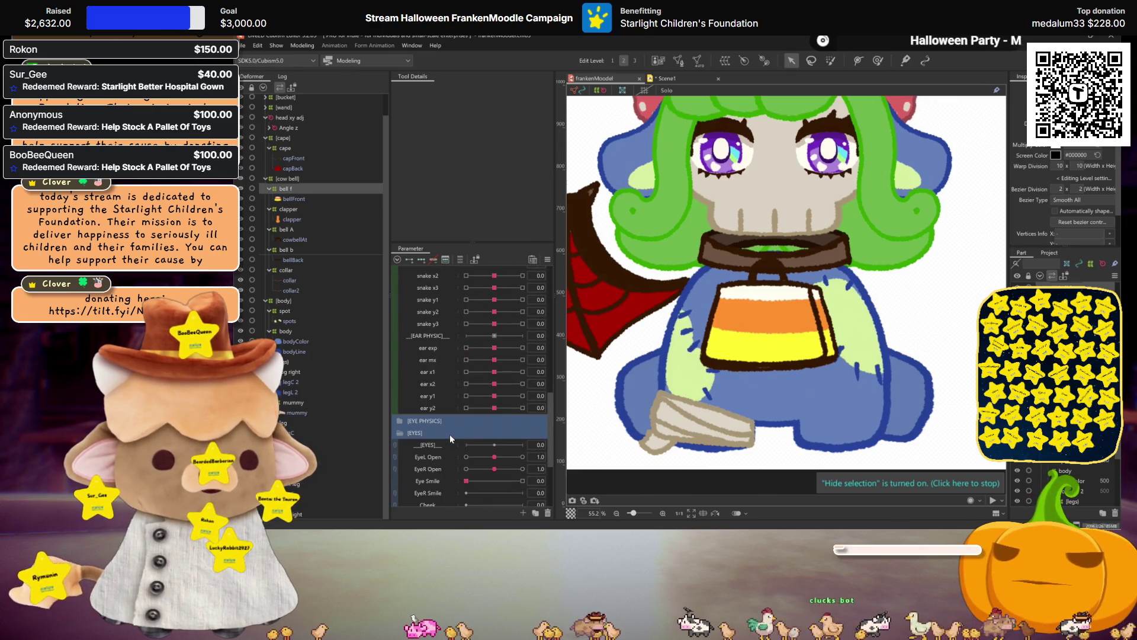
{"action": "scroll", "coordinate": [451, 434], "scroll_direction": "down", "scroll_amount": 3}
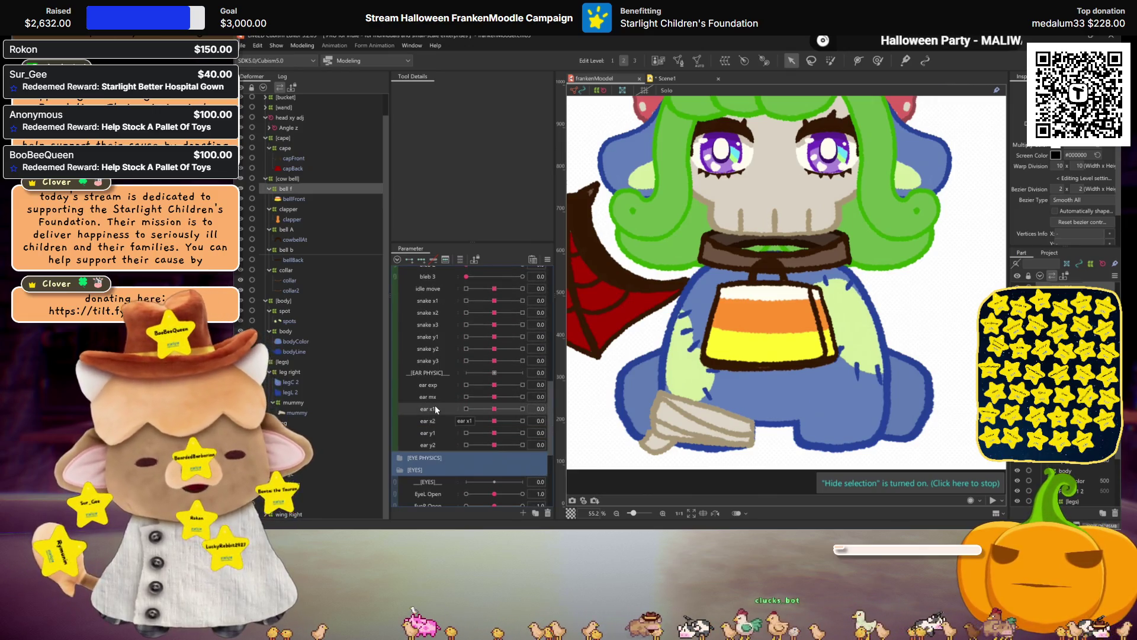
{"action": "left_click", "coordinate": [291, 210]}
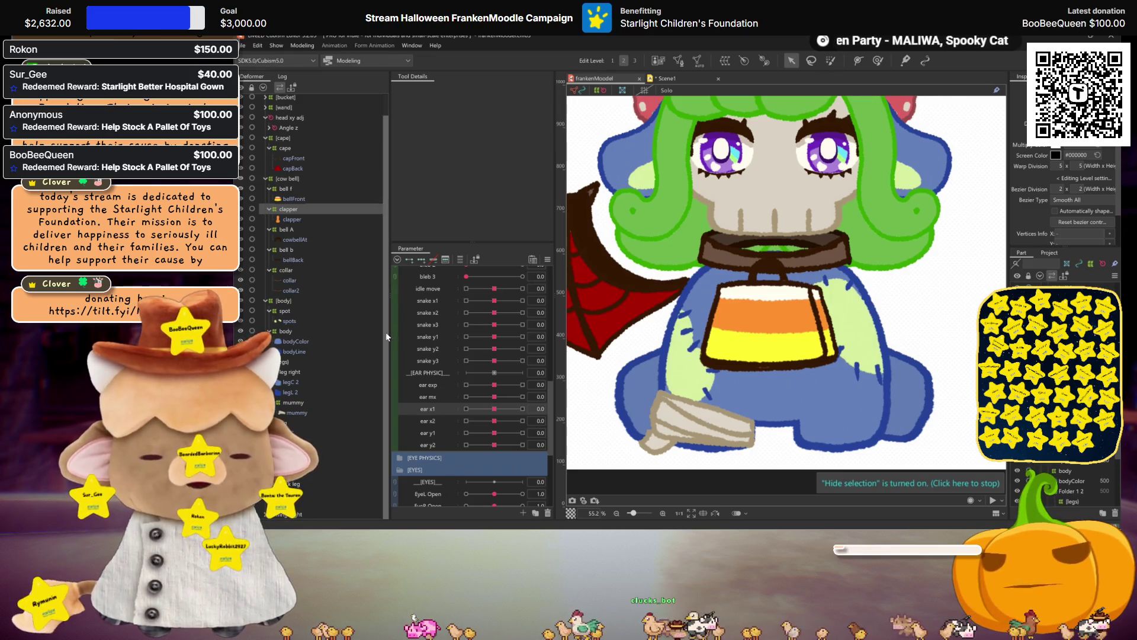
{"action": "left_click", "coordinate": [287, 189]}
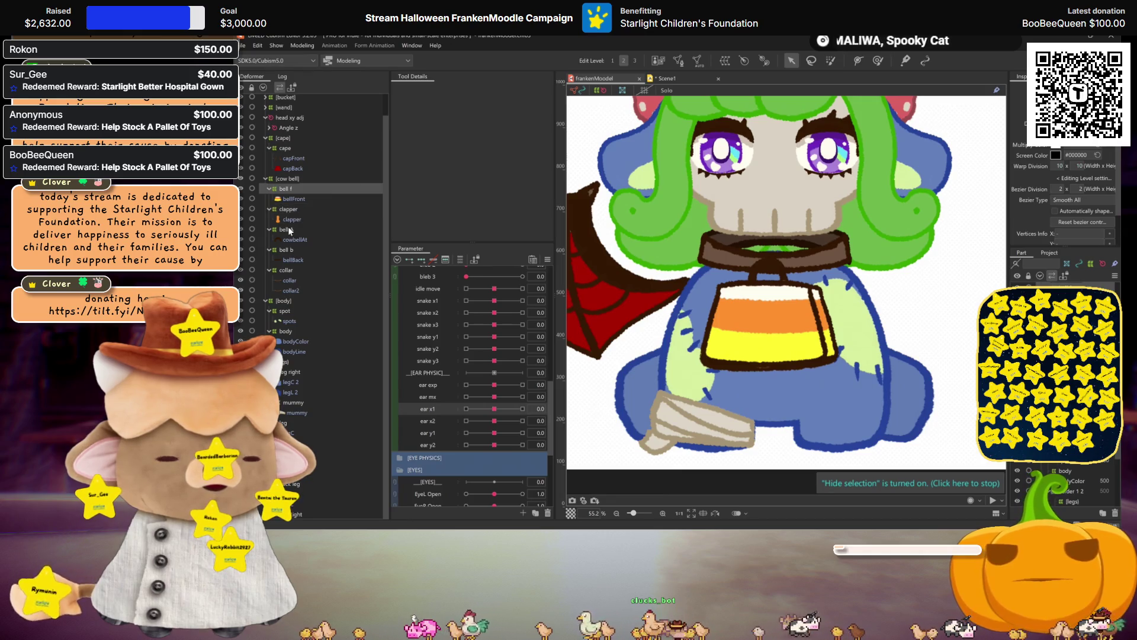
{"action": "left_click", "coordinate": [289, 229], "text": "ctrl"}
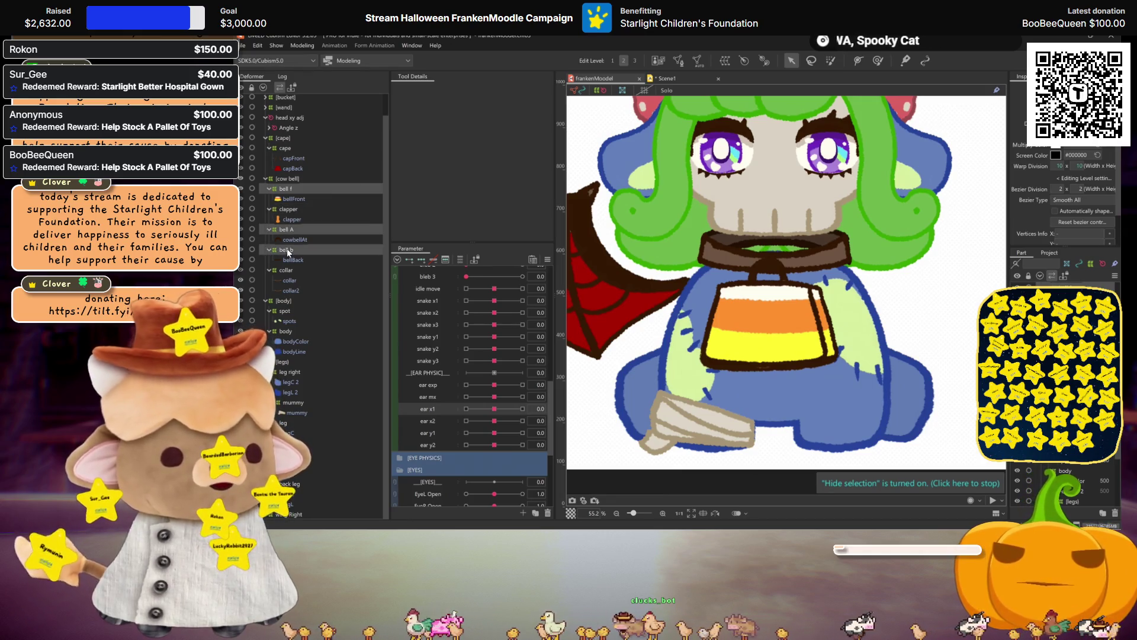
{"action": "left_click", "coordinate": [286, 268], "text": "ctrl"}
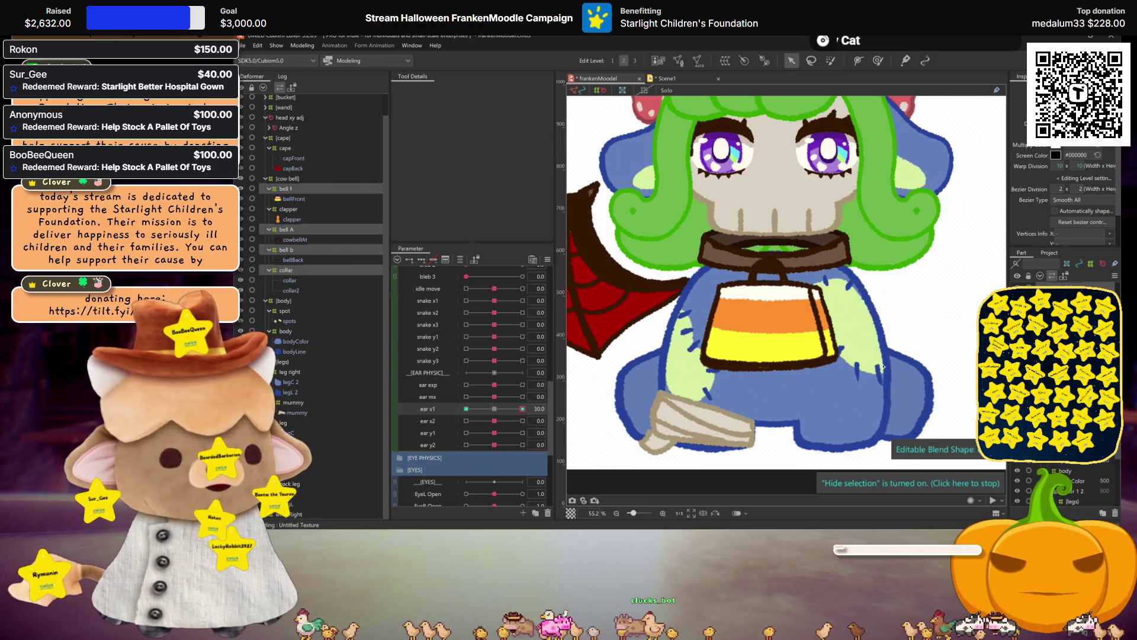
- Tilt and skew the candy-corn bell mesh as the ear x1 30 keyform, then hide the mesh overlay
{"action": "mouse_move", "coordinate": [493, 412]}
{"action": "left_mouse_down"}
{"action": "mouse_move", "coordinate": [522, 409]}
{"action": "mouse_move", "coordinate": [493, 409]}
{"action": "left_mouse_up"}
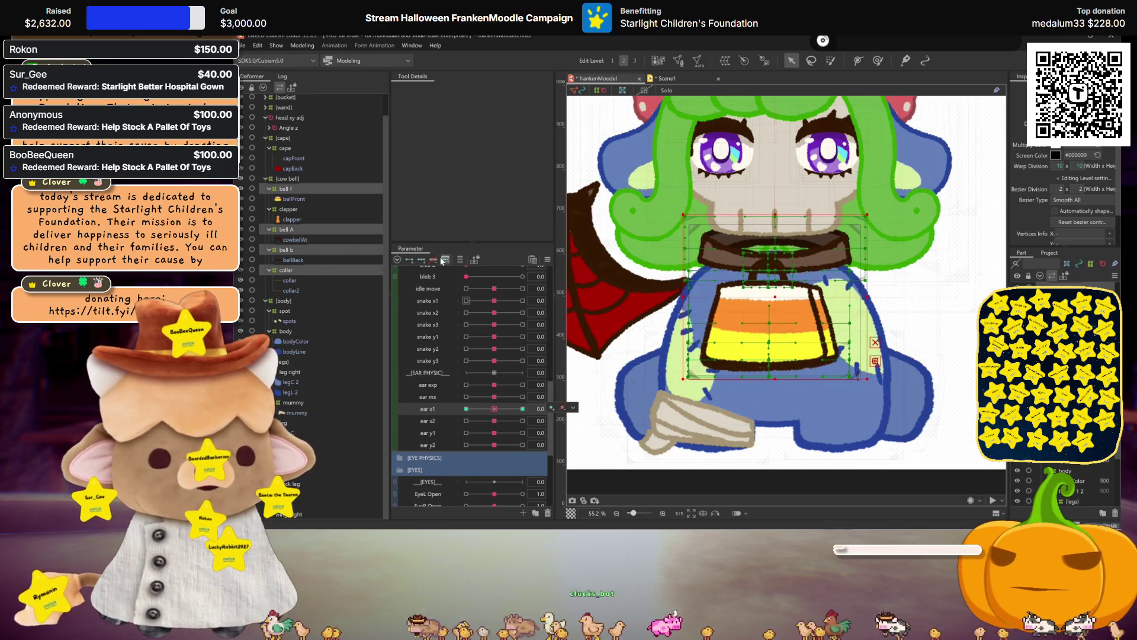
{"action": "left_click", "coordinate": [289, 269]}
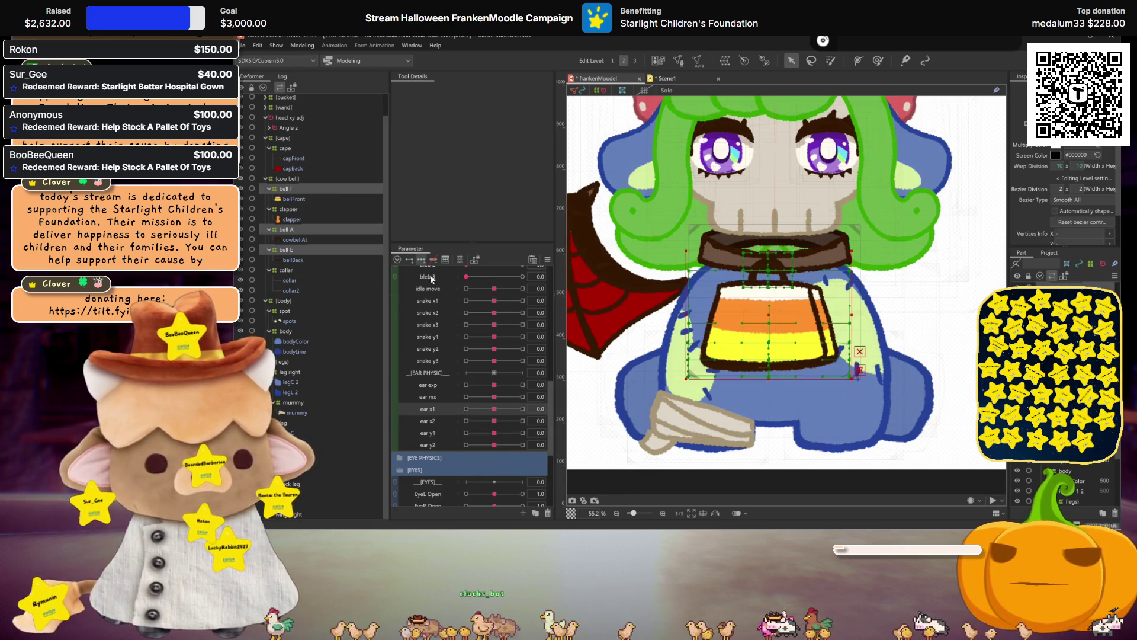
{"action": "left_click_drag", "start_coordinate": [493, 408], "coordinate": [522, 409]}
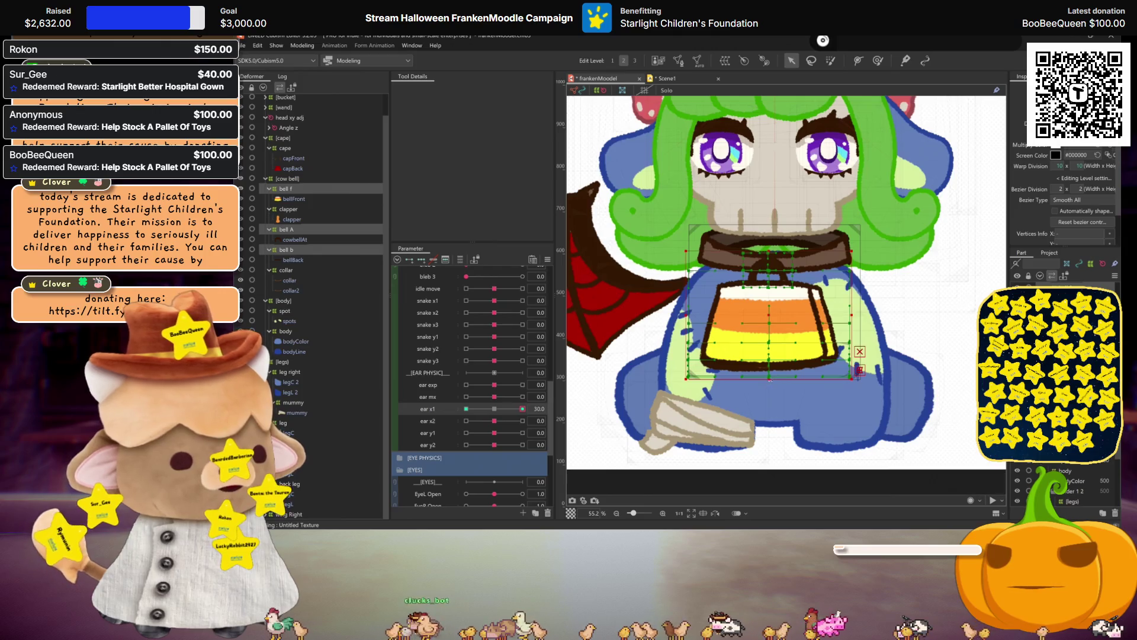
{"action": "left_click_drag", "start_coordinate": [770, 379], "coordinate": [778, 379]}
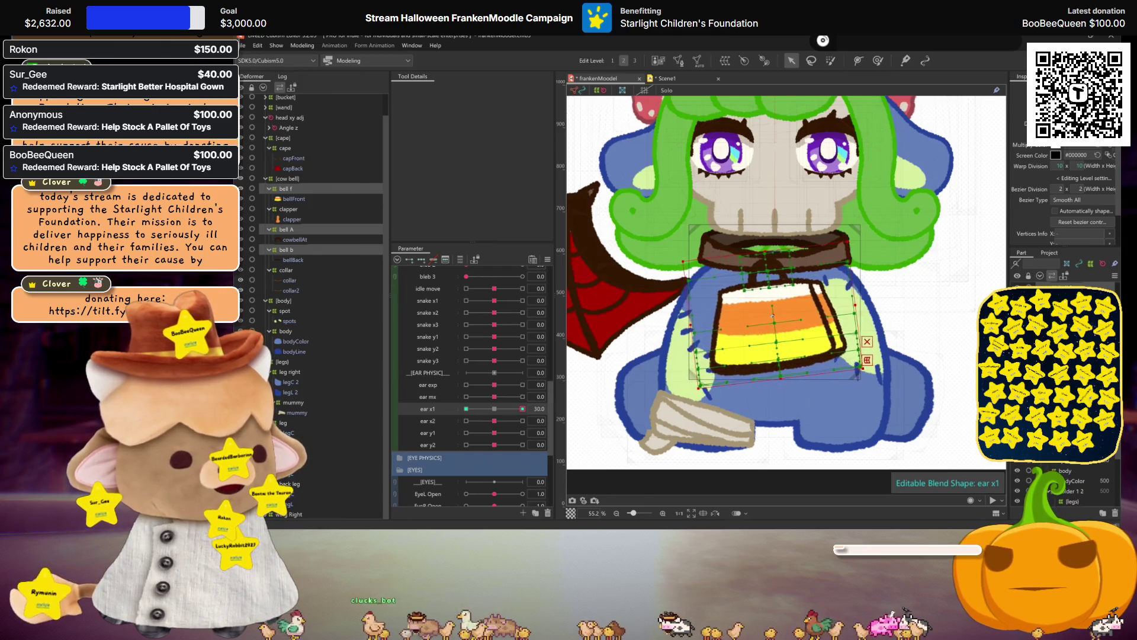
{"action": "key", "text": "ctrl+h"}
{"action": "left_click", "coordinate": [498, 406]}
- Mirror the ear x1 30 bell tilt horizontally onto the opposite extreme, then move to ear x2
{"action": "left_click_drag", "start_coordinate": [499, 409], "coordinate": [554, 403]}
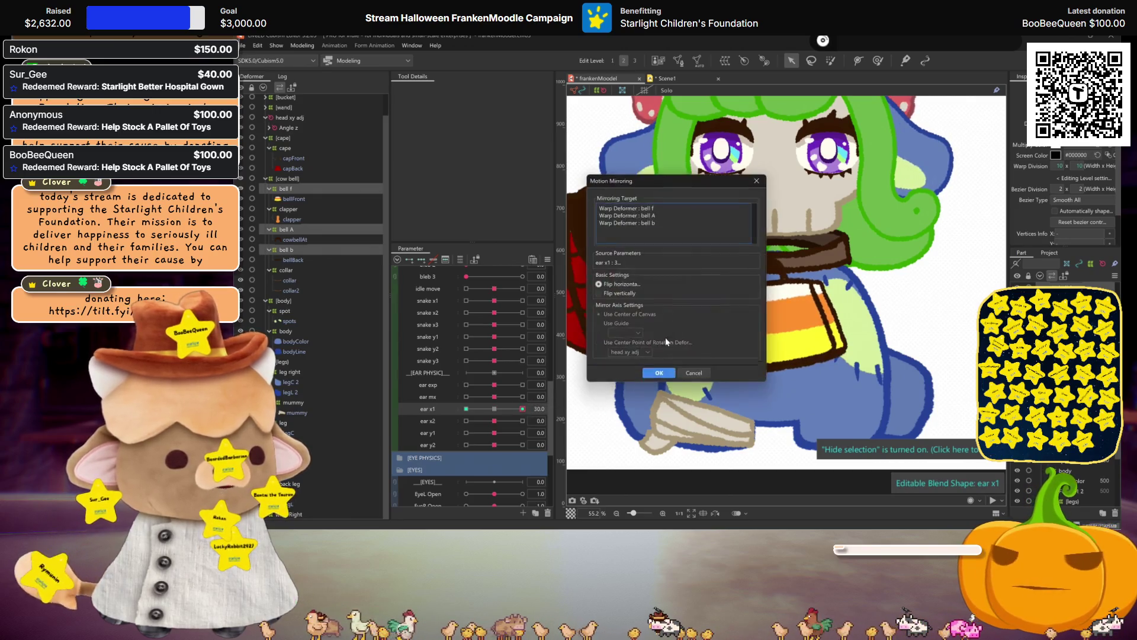
{"action": "left_click", "coordinate": [655, 373]}
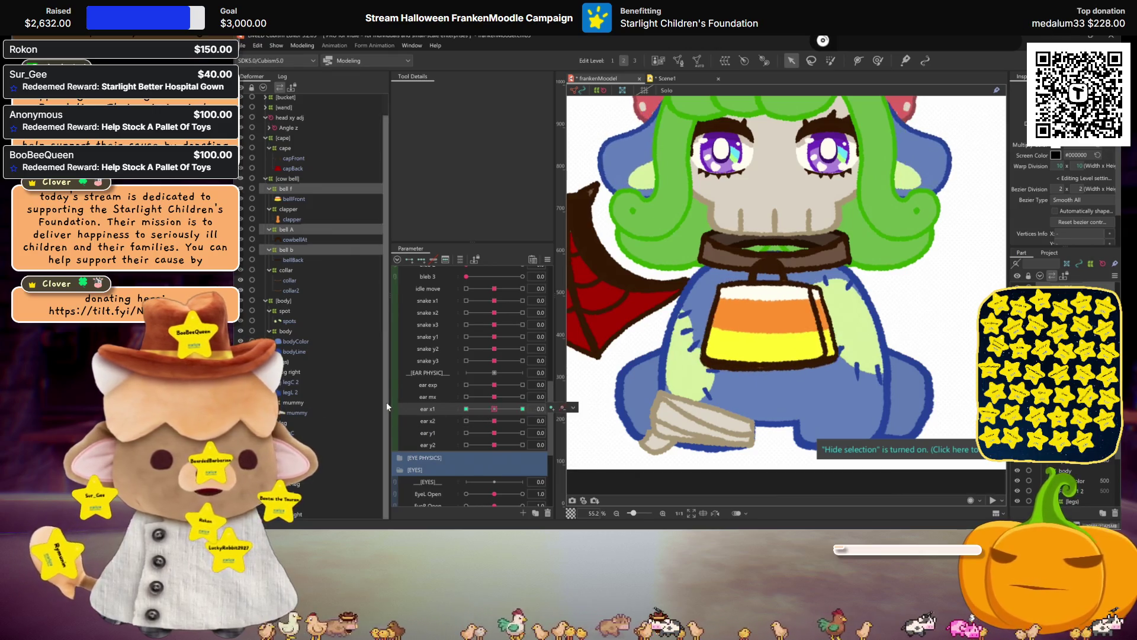
{"action": "left_click", "coordinate": [440, 418]}
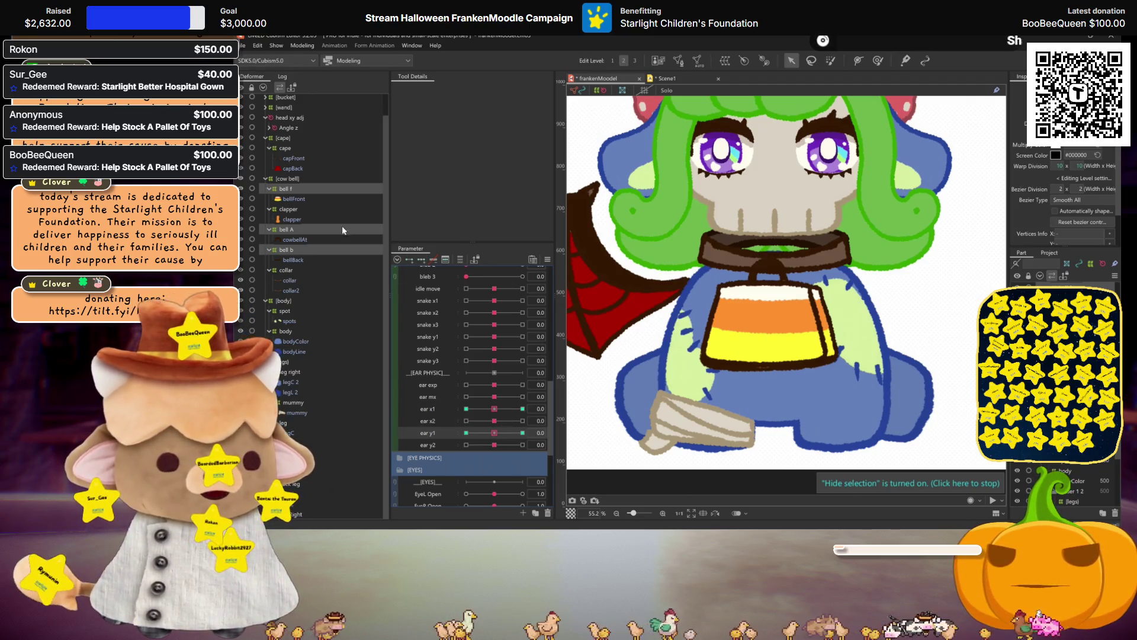
- Set ear y1 to 30 and reshape the bell b and bell f meshes for that keyform
{"action": "left_click_drag", "start_coordinate": [492, 440], "coordinate": [720, 375]}
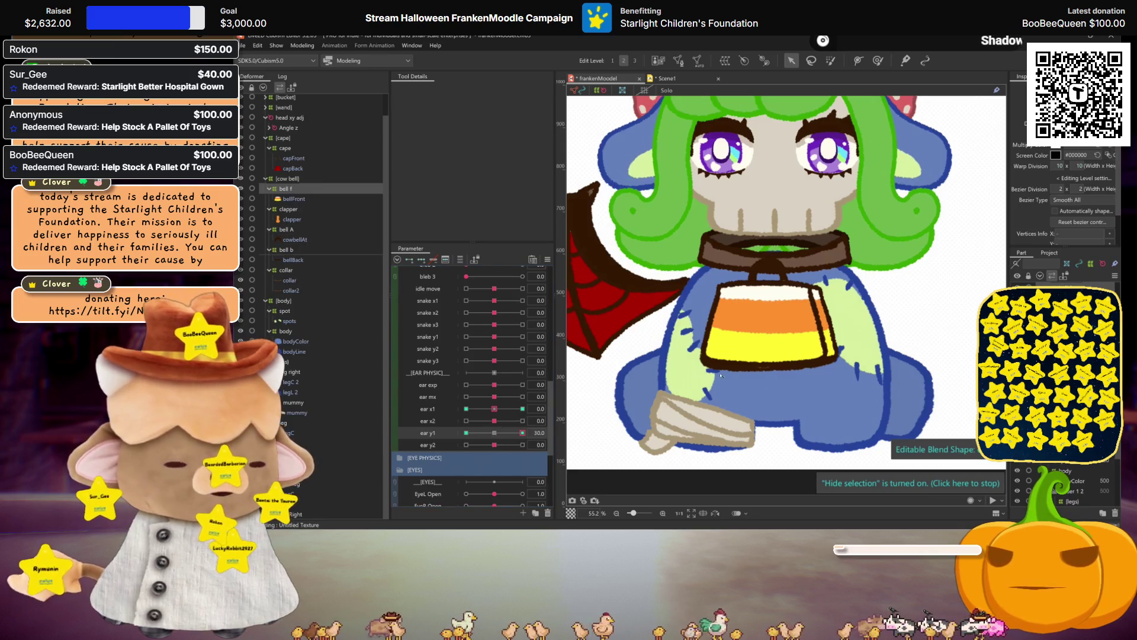
{"action": "scroll", "coordinate": [496, 432], "scroll_direction": "down", "scroll_amount": 3}
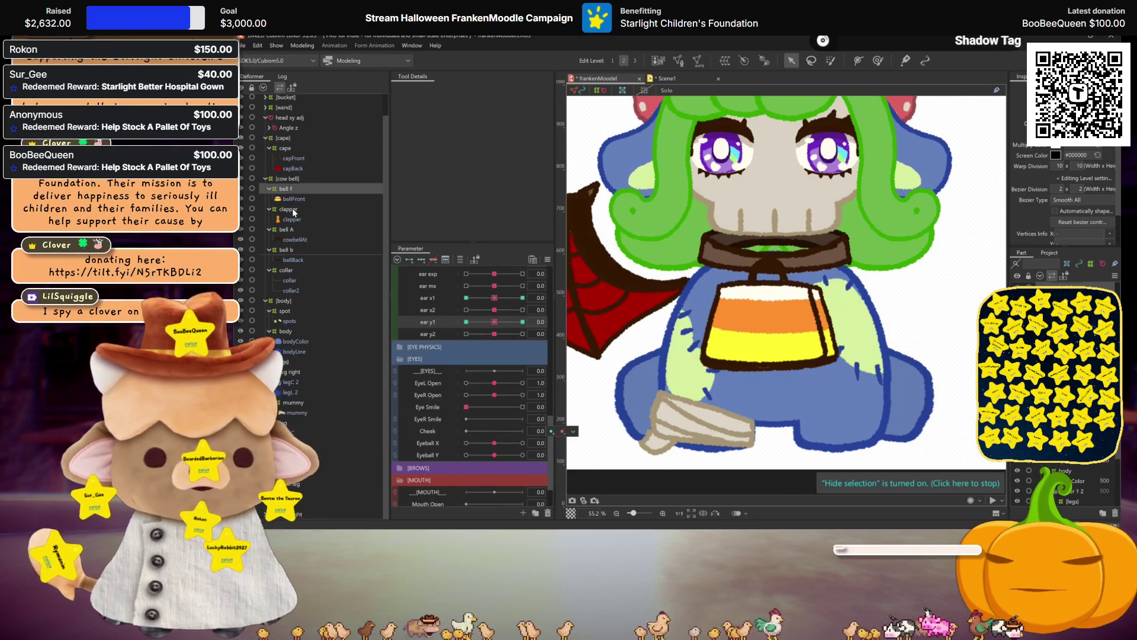
{"action": "scroll", "coordinate": [488, 359], "scroll_direction": "up", "scroll_amount": 1}
{"action": "mouse_move", "coordinate": [499, 358]}
{"action": "left_mouse_down"}
{"action": "mouse_move", "coordinate": [770, 317]}
{"action": "mouse_move", "coordinate": [778, 353]}
{"action": "left_mouse_up"}
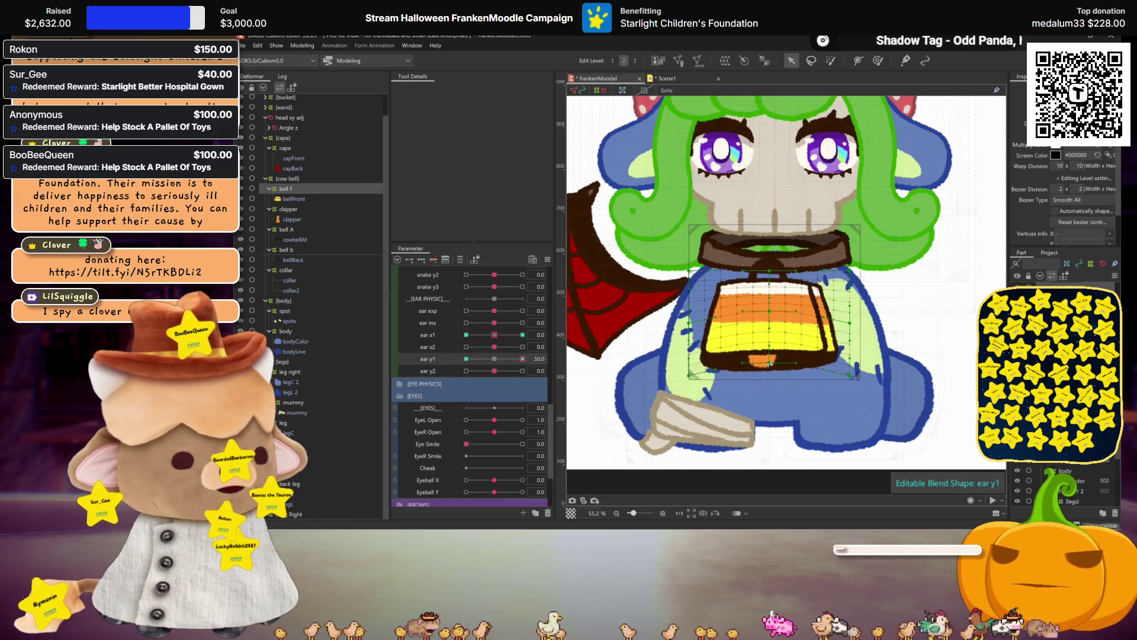
{"action": "left_click", "coordinate": [768, 364]}
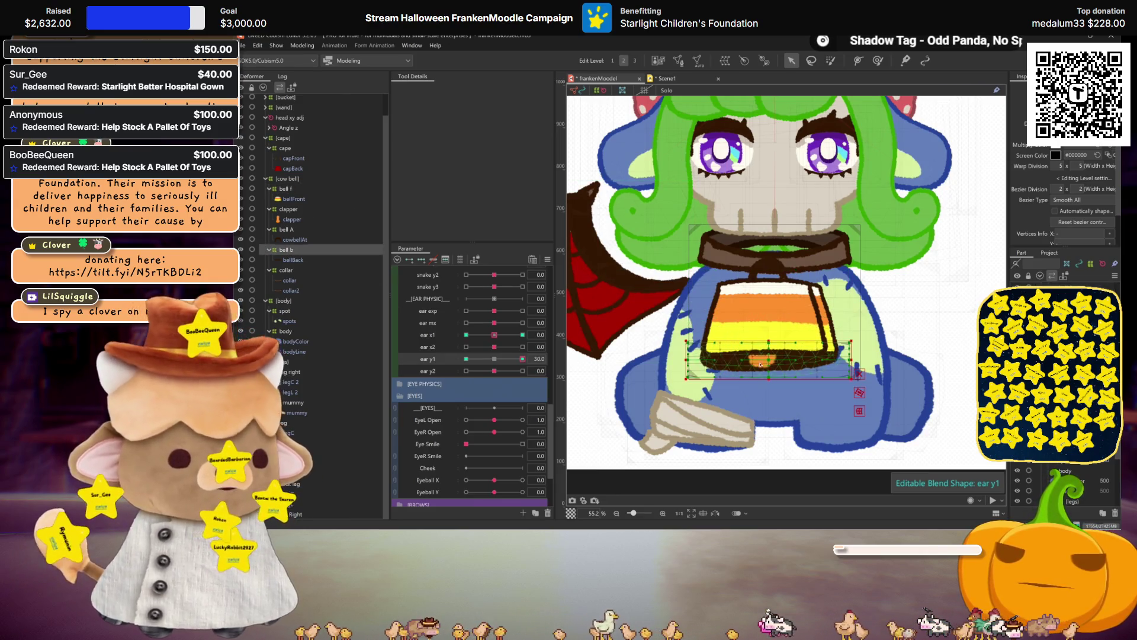
{"action": "left_click", "coordinate": [770, 378]}
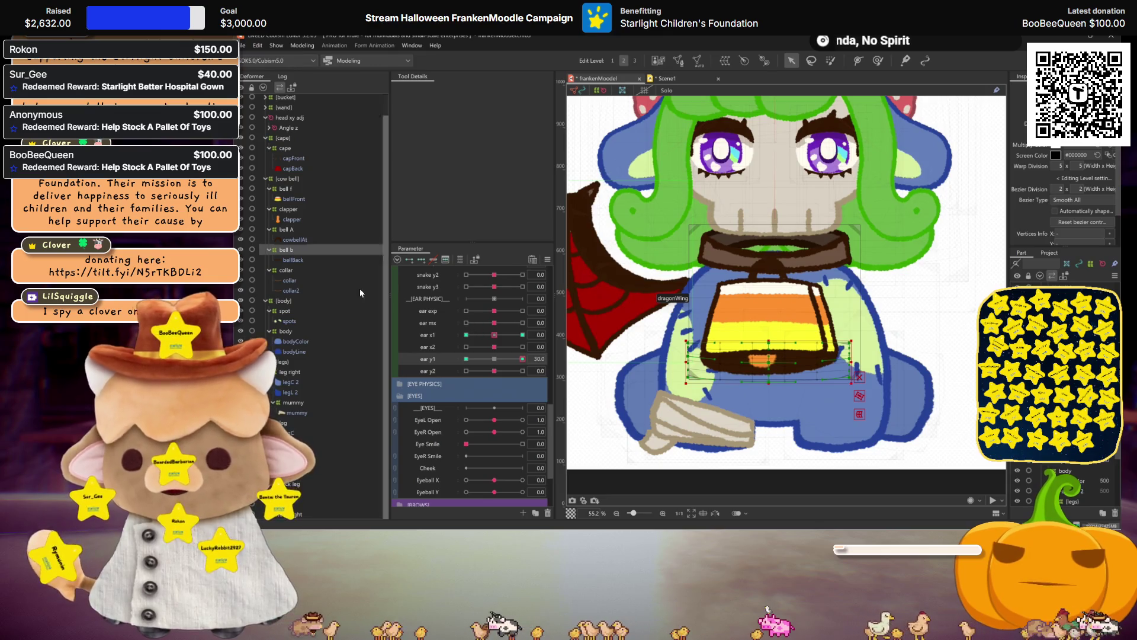
{"action": "left_click", "coordinate": [285, 188]}
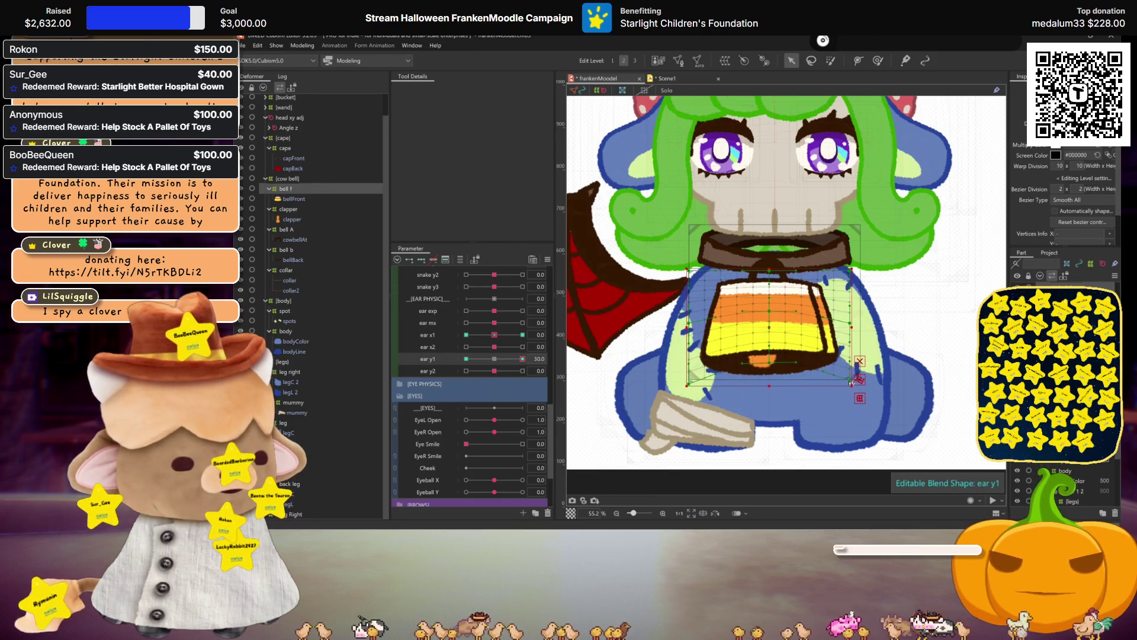
- Check the bell's ear y1 motion and make bell f and bell b editable at that key
{"action": "key", "text": "ctrl+h"}
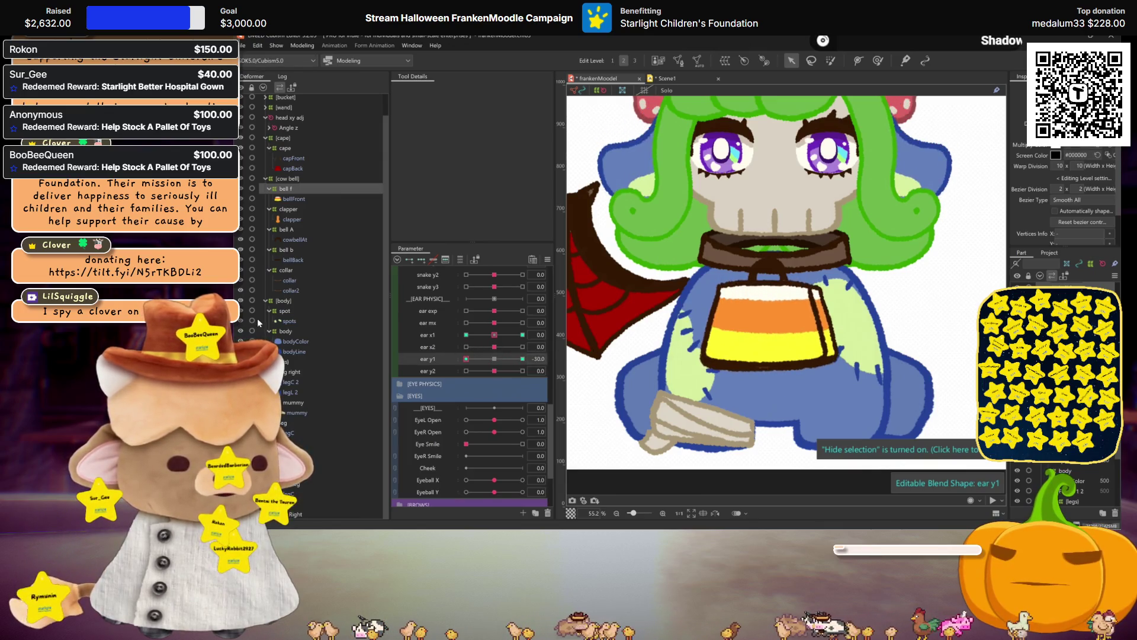
{"action": "key", "text": "ctrl+h"}
{"action": "left_click", "coordinate": [771, 324]}
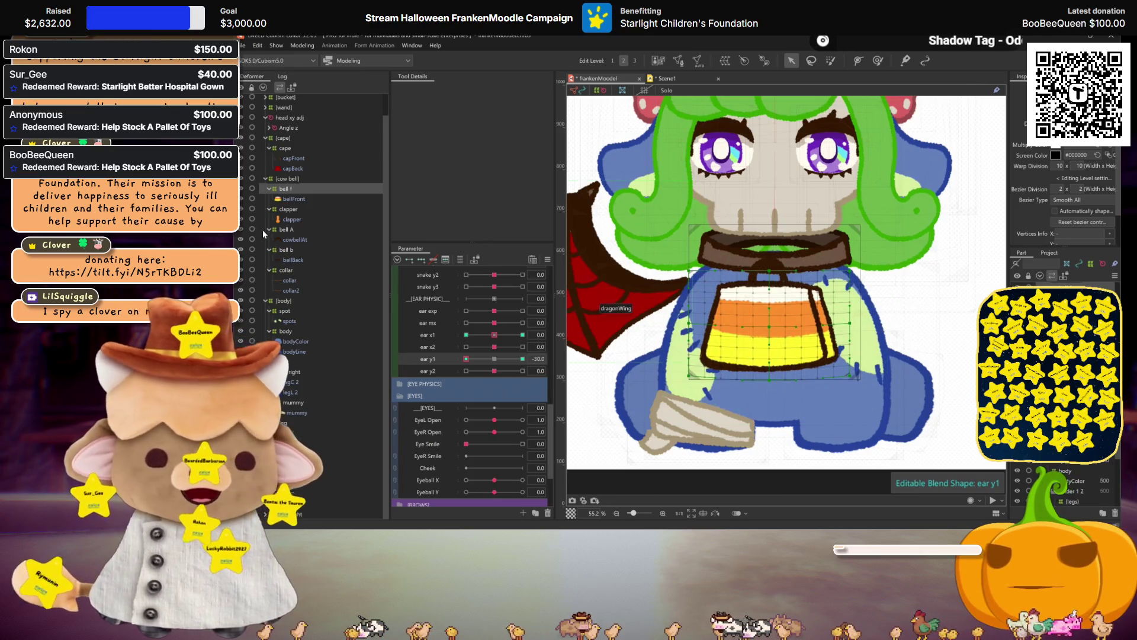
{"action": "left_click", "coordinate": [286, 252]}
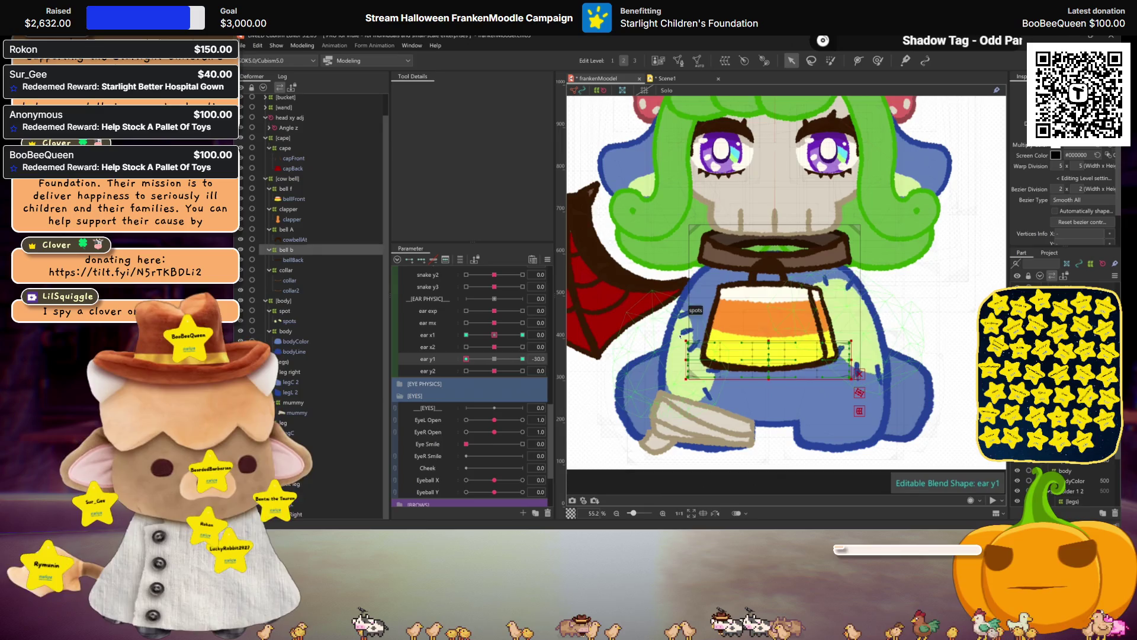
{"action": "left_click", "coordinate": [771, 360]}
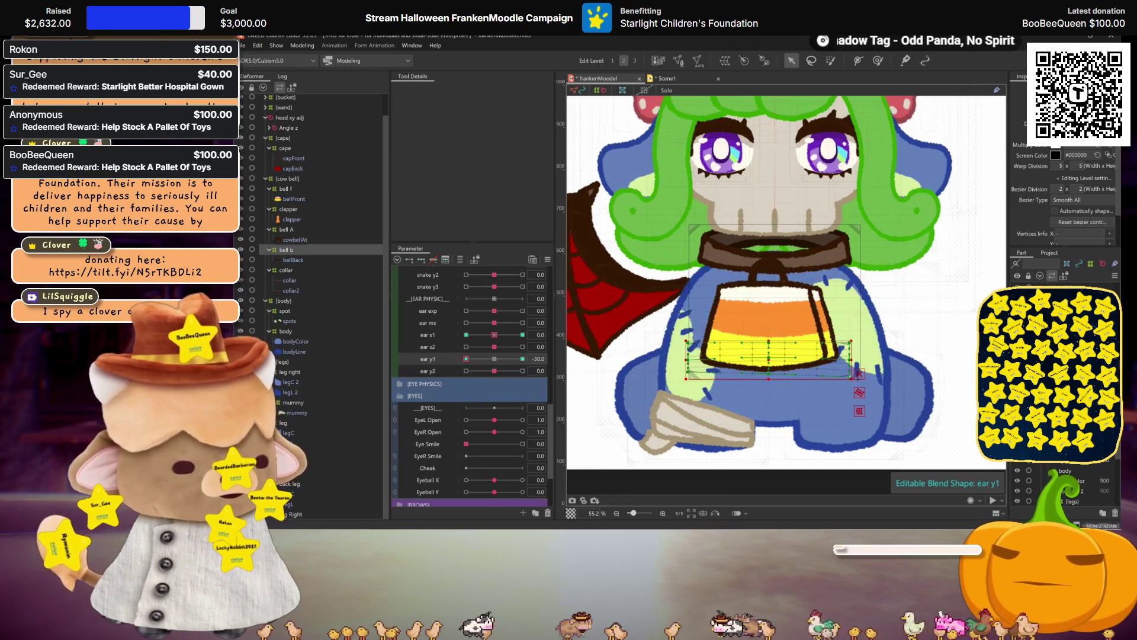
- Hide the selection mesh and select the clapper deformer
{"action": "key", "text": "ctrl+h"}
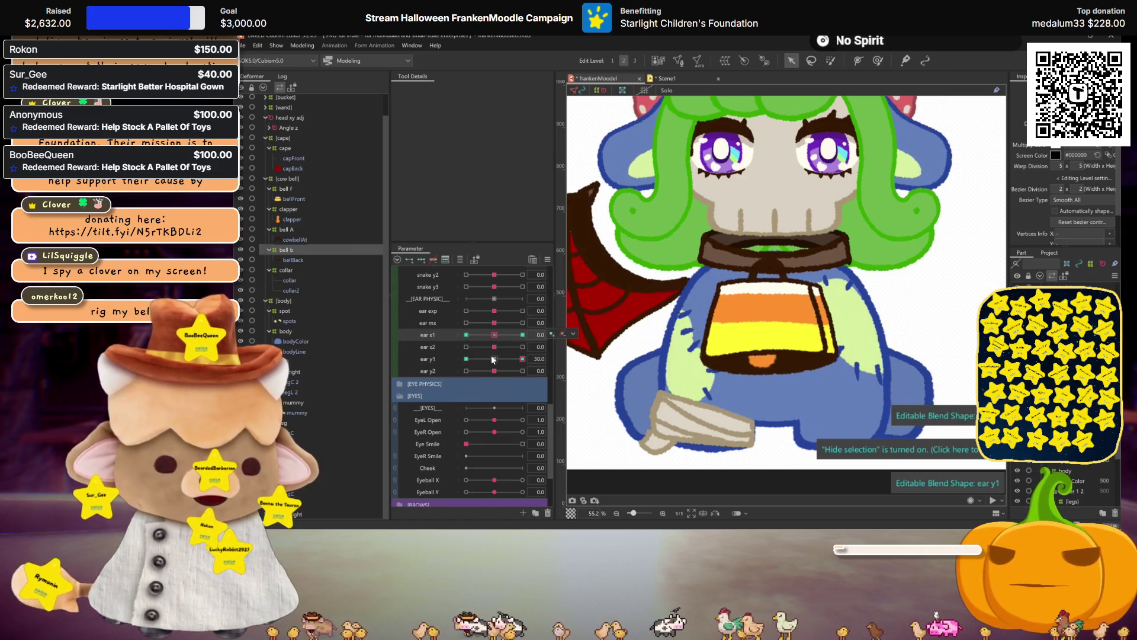
{"action": "left_click", "coordinate": [298, 210]}
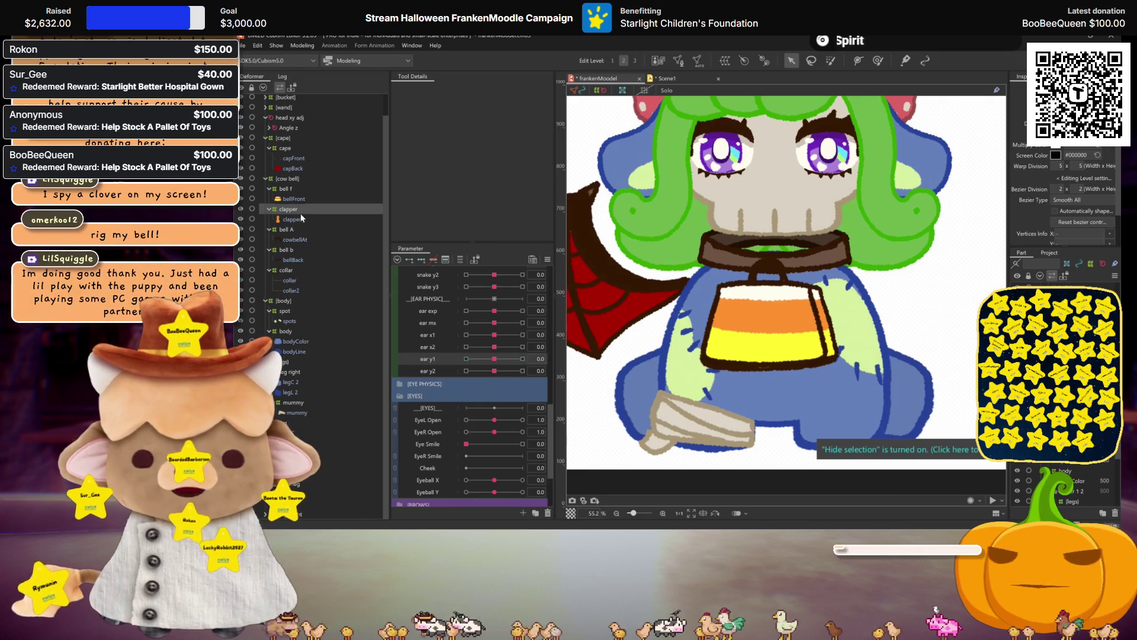
- Set the clapper's ear x2 parameter to its 30 extreme
{"action": "left_click", "coordinate": [429, 345]}
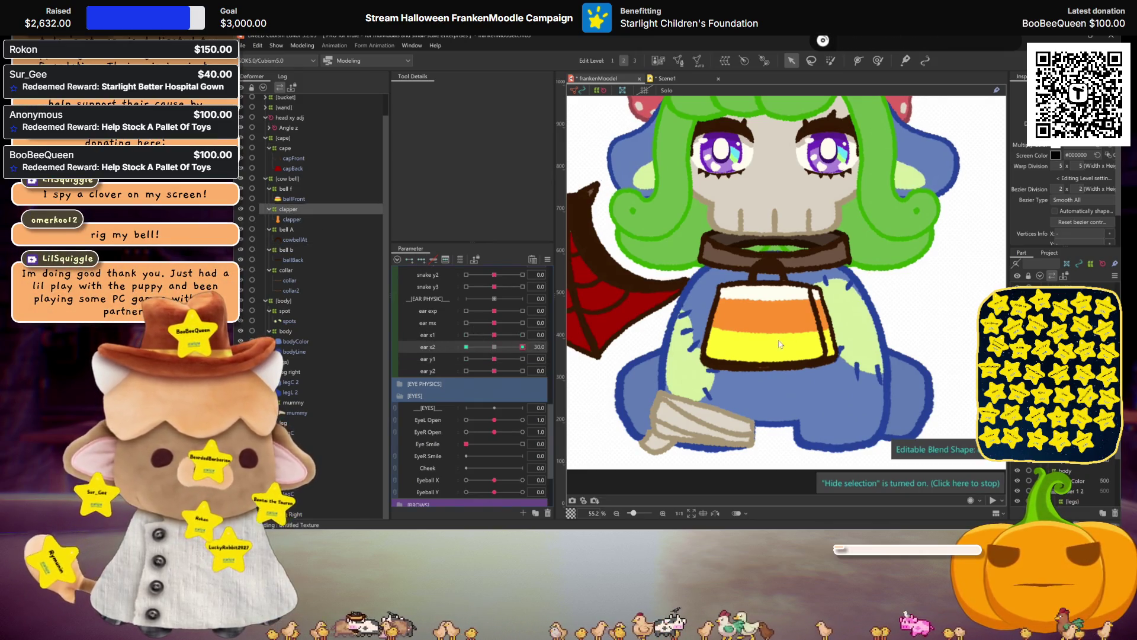
{"action": "left_click", "coordinate": [523, 347]}
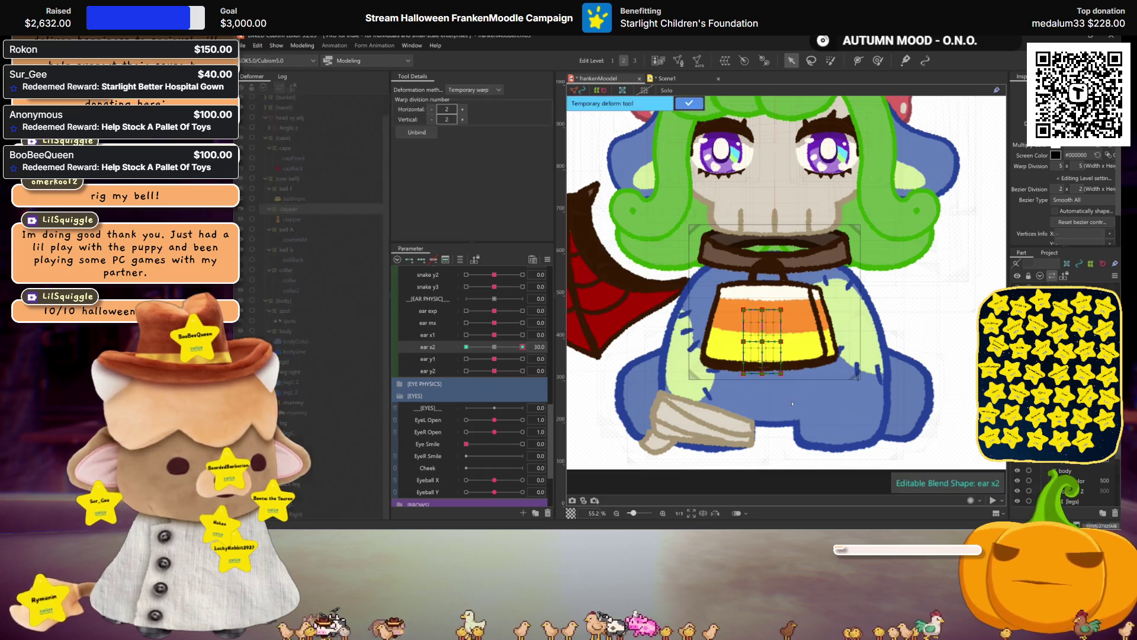
- Rotate the clapper sideways with Temporary Deform as the ear x2 30 pose and apply it
{"action": "key", "text": "ctrl+t"}
{"action": "left_click", "coordinate": [472, 90]}
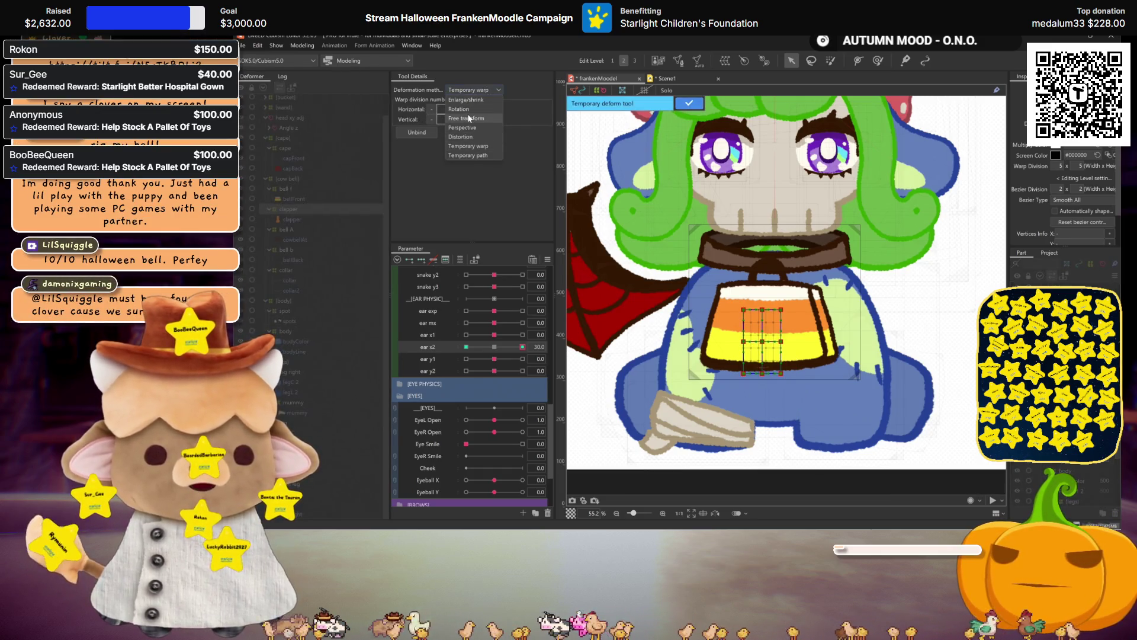
{"action": "left_click", "coordinate": [467, 110]}
{"action": "left_click", "coordinate": [471, 90]}
{"action": "left_click", "coordinate": [462, 108]}
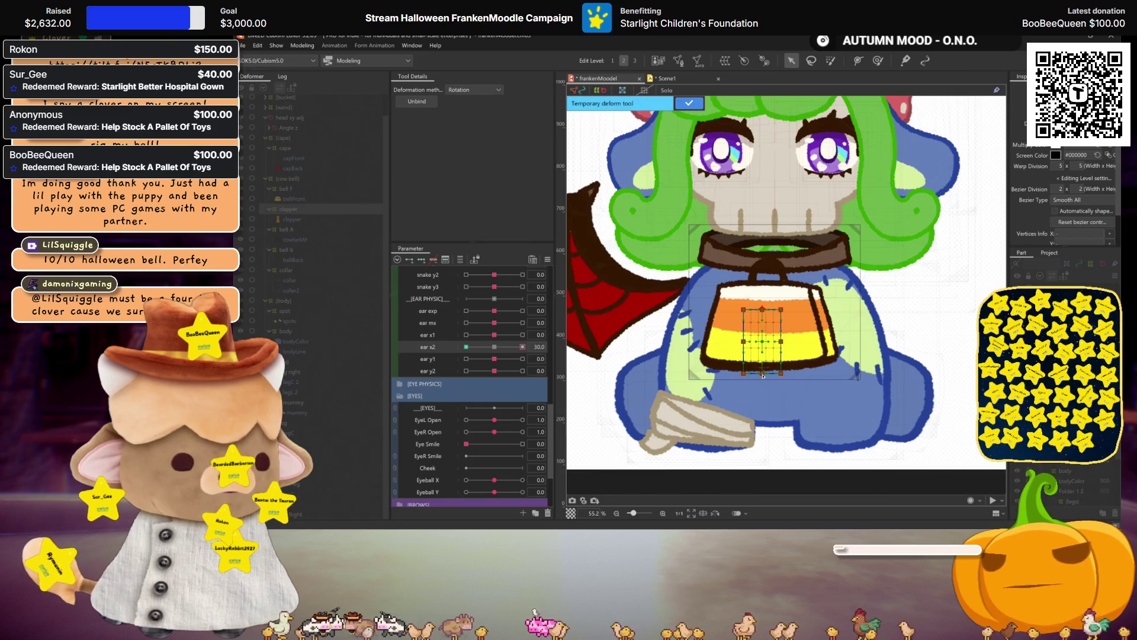
{"action": "left_click_drag", "start_coordinate": [780, 311], "coordinate": [782, 307]}
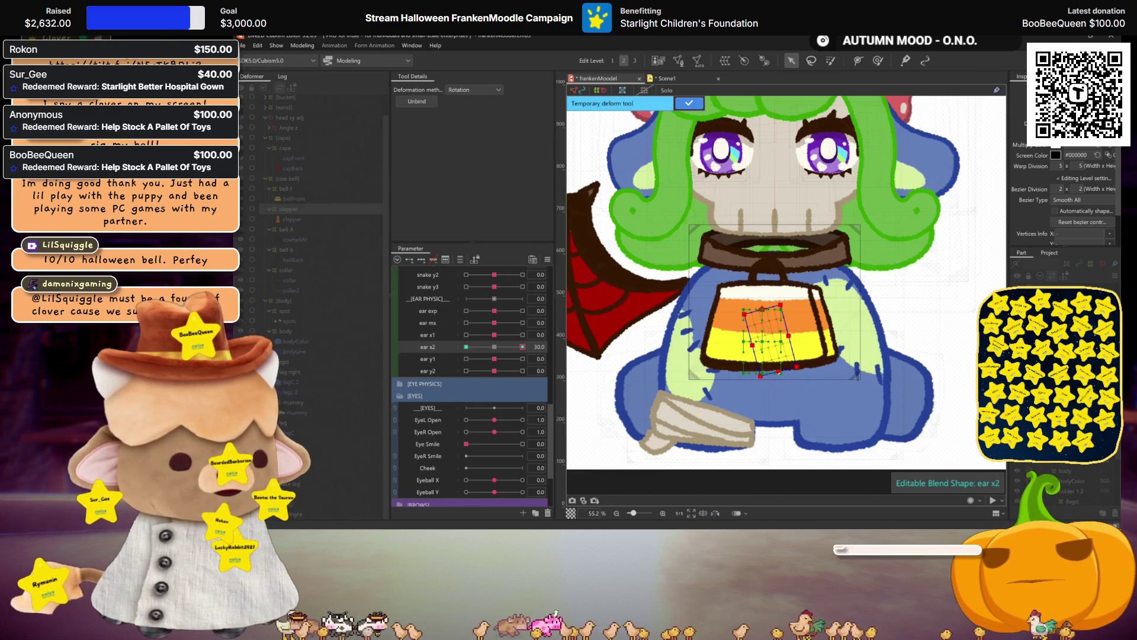
{"action": "left_click", "coordinate": [689, 103]}
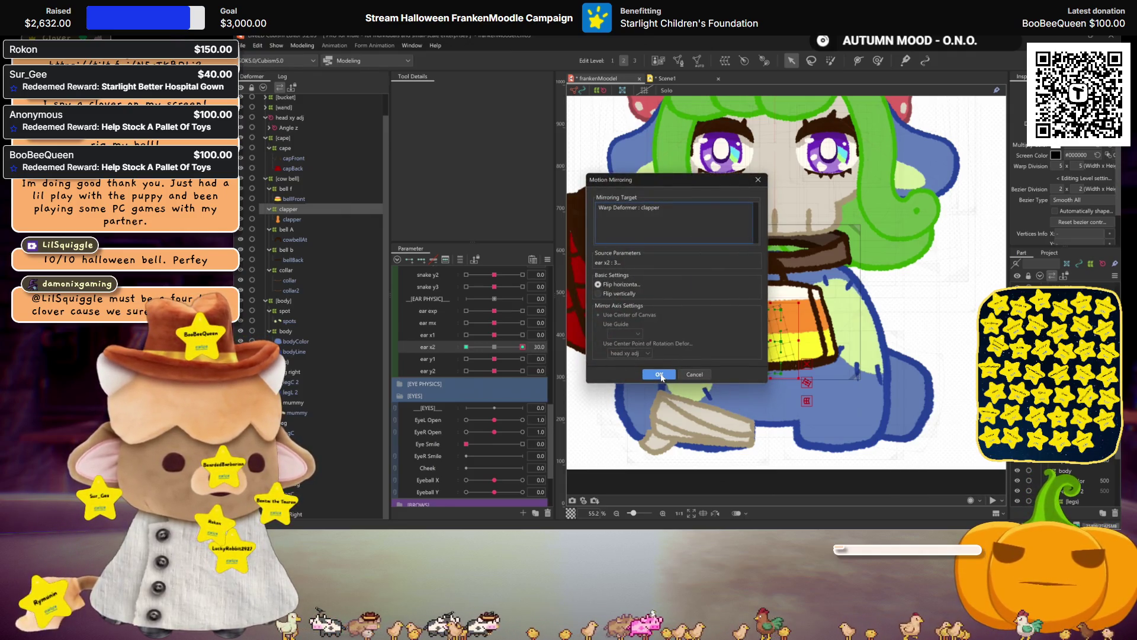
- Mirror the clapper pose onto ear x2 -30, preview it at 30 and return to neutral
{"action": "left_click", "coordinate": [659, 374]}
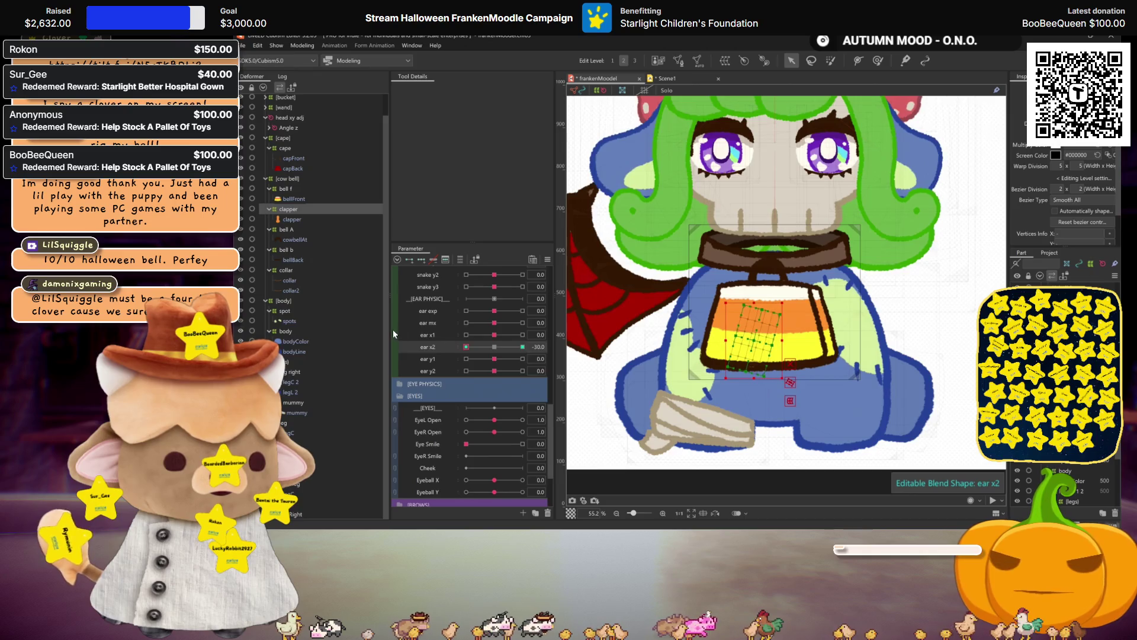
{"action": "left_click", "coordinate": [522, 346]}
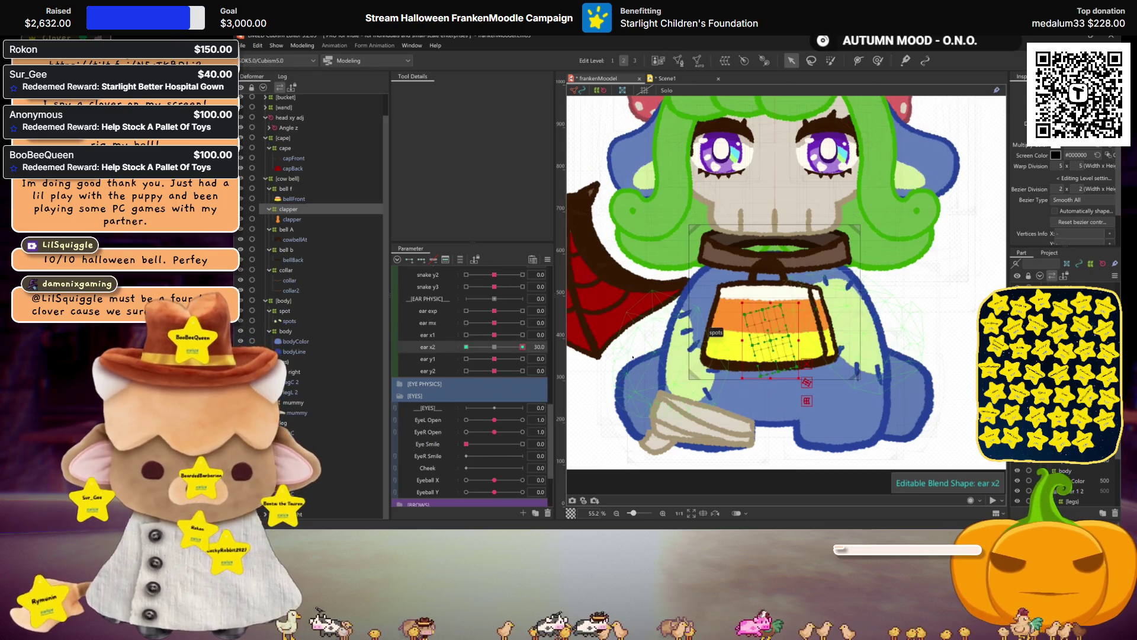
{"action": "left_click", "coordinate": [495, 346]}
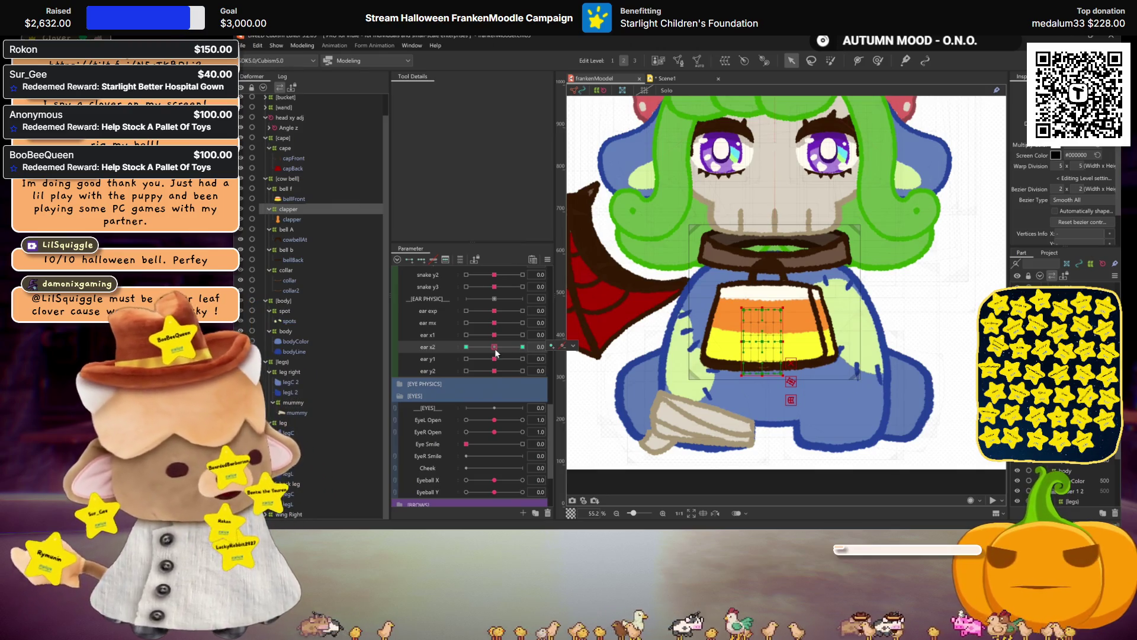
{"action": "scroll", "coordinate": [812, 330], "scroll_direction": "down", "scroll_amount": 3}
- Preview the clapper at ear x2 -30, then select body with spot and leg right
{"action": "key", "text": "ctrl+h"}
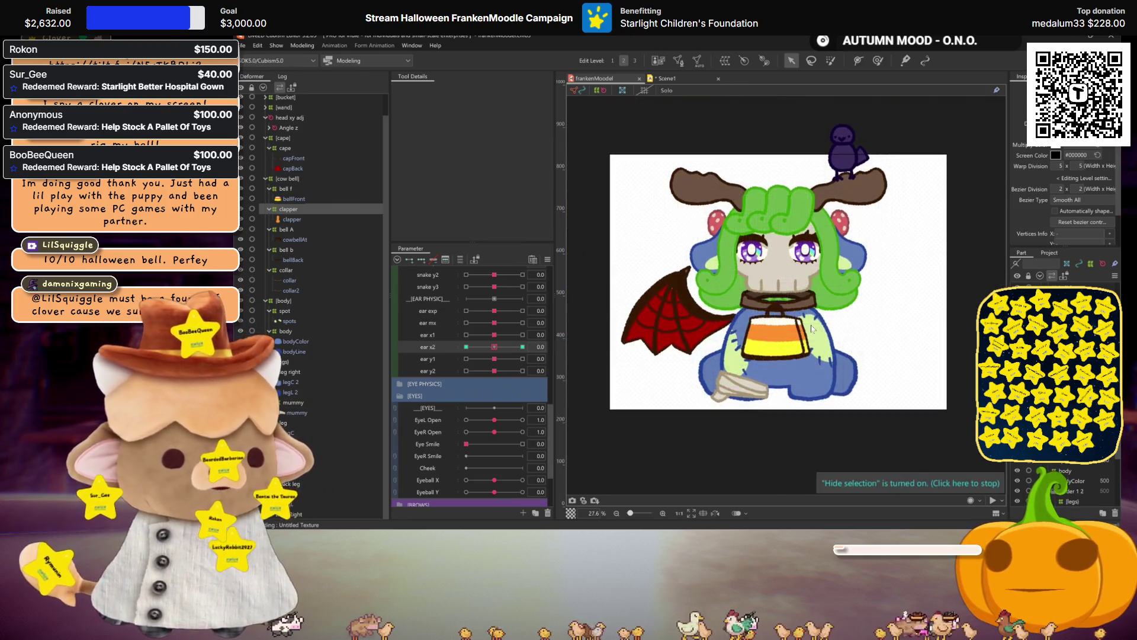
{"action": "scroll", "coordinate": [804, 316], "scroll_direction": "up", "scroll_amount": 2}
{"action": "scroll", "coordinate": [794, 303], "scroll_direction": "up", "scroll_amount": 1}
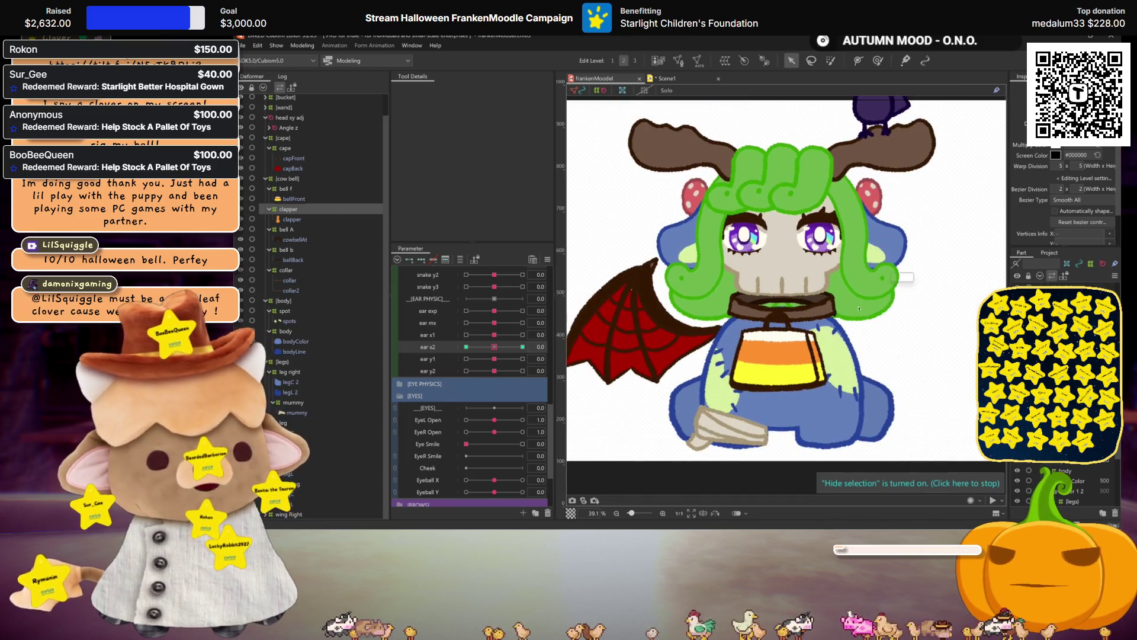
{"action": "scroll", "coordinate": [794, 303], "scroll_direction": "down", "scroll_amount": 1}
{"action": "scroll", "coordinate": [794, 303], "scroll_direction": "up", "scroll_amount": 1}
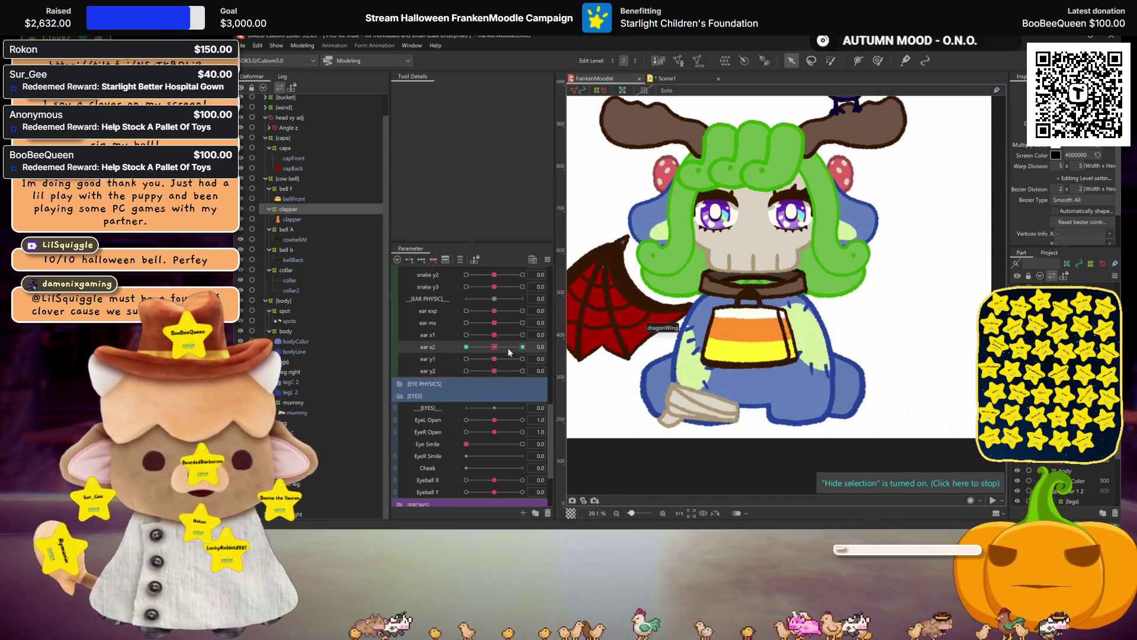
{"action": "left_click", "coordinate": [501, 348]}
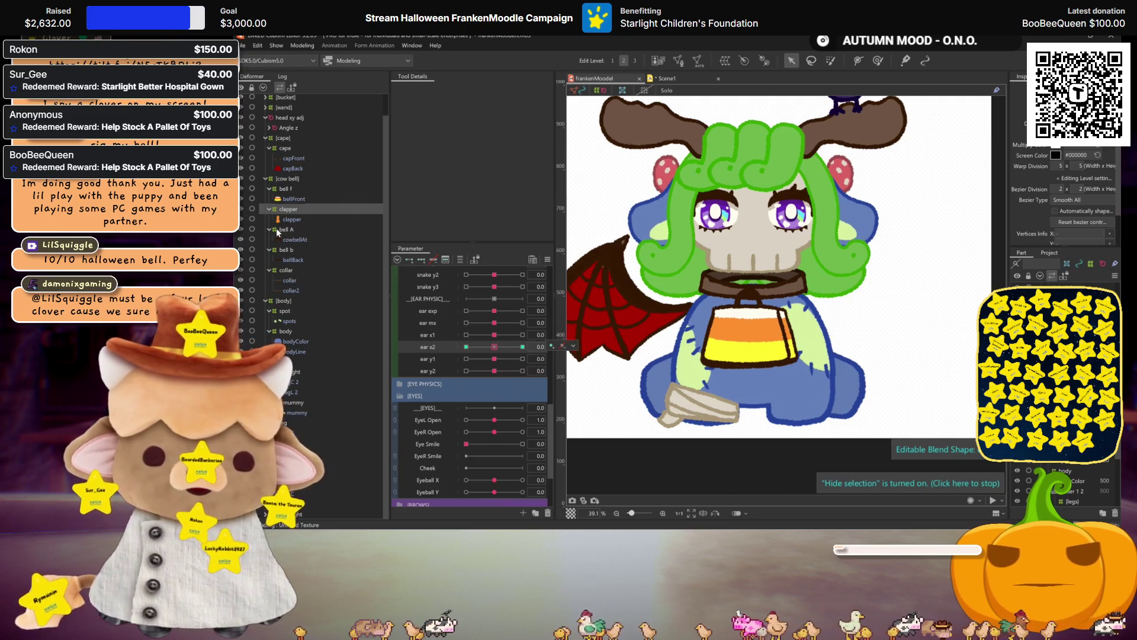
{"action": "left_click", "coordinate": [285, 330]}
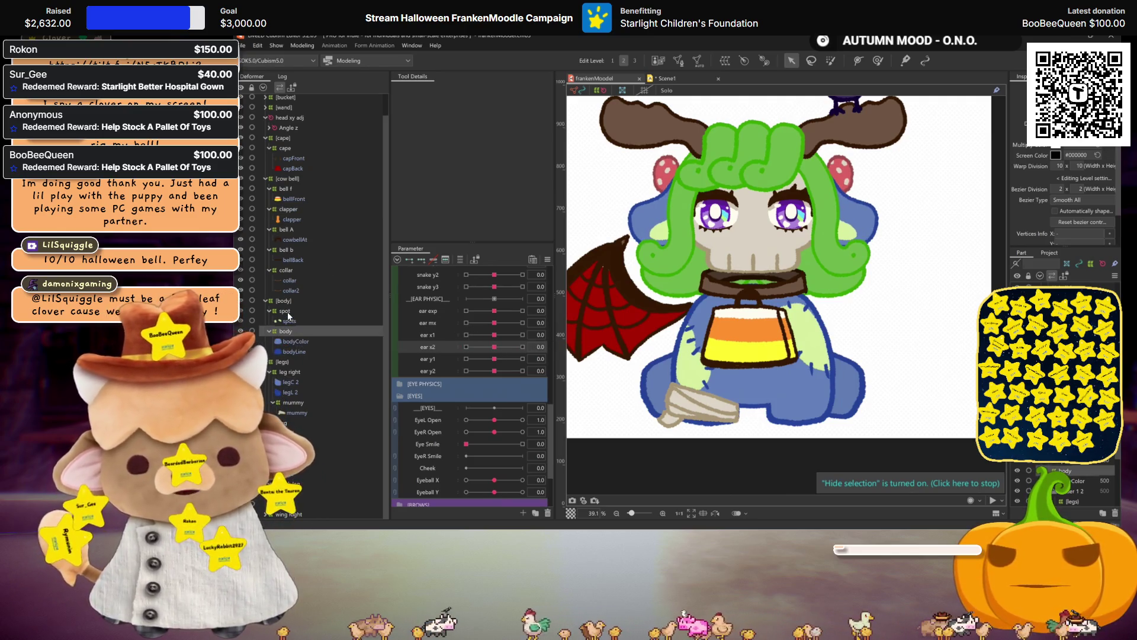
{"action": "left_click", "coordinate": [278, 371], "text": "ctrl"}
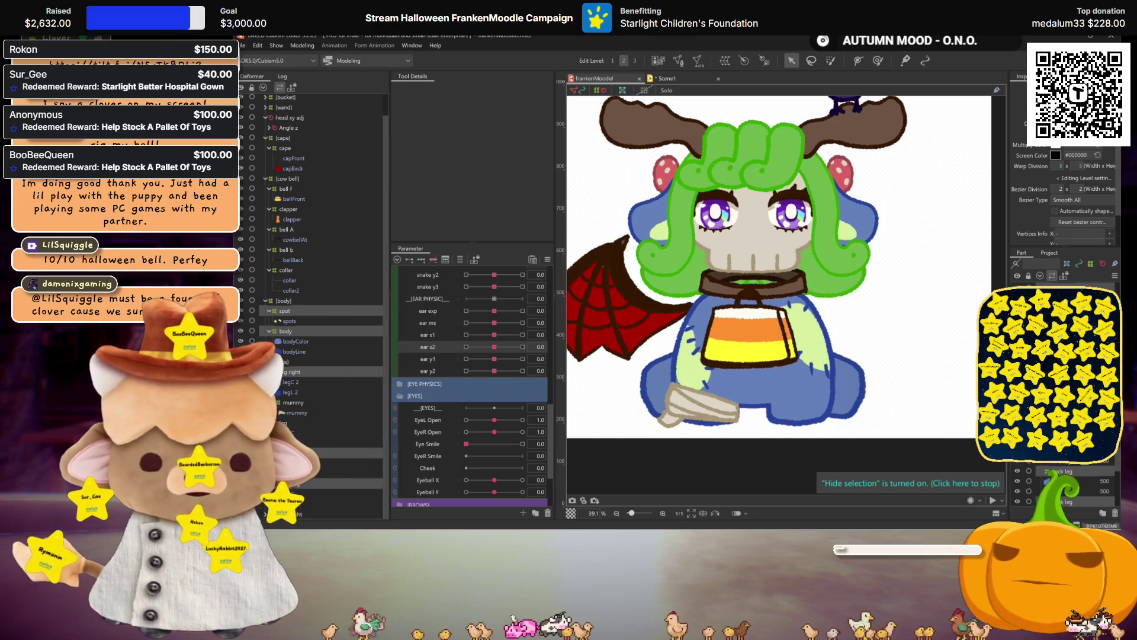
{"action": "scroll", "coordinate": [285, 251], "scroll_direction": "up", "scroll_amount": 1}
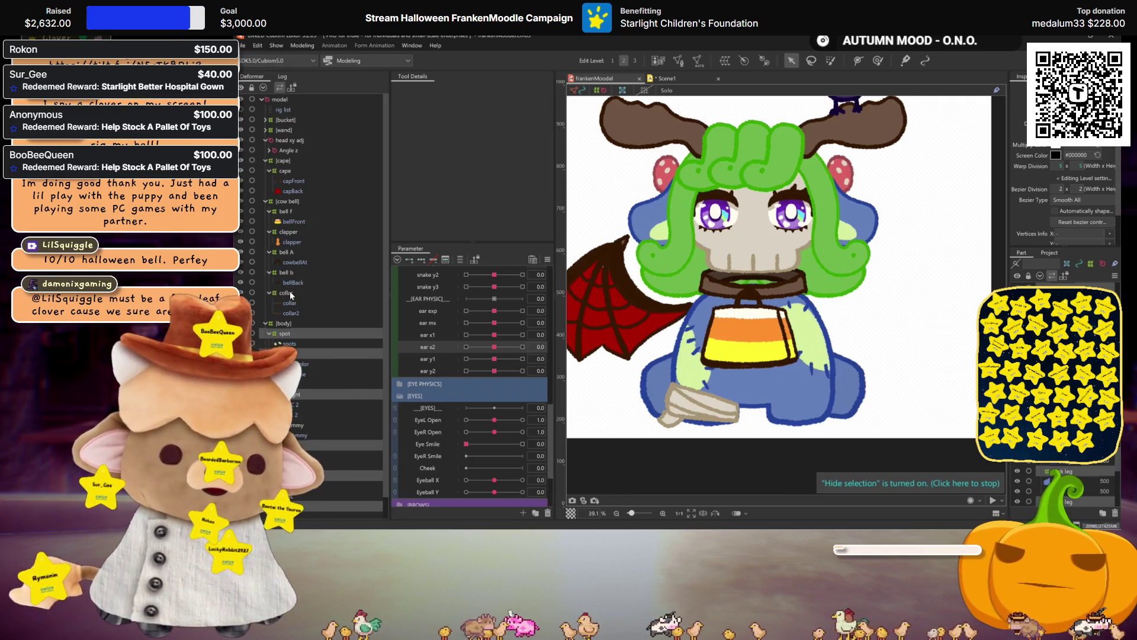
{"action": "scroll", "coordinate": [302, 403], "scroll_direction": "down", "scroll_amount": 1}
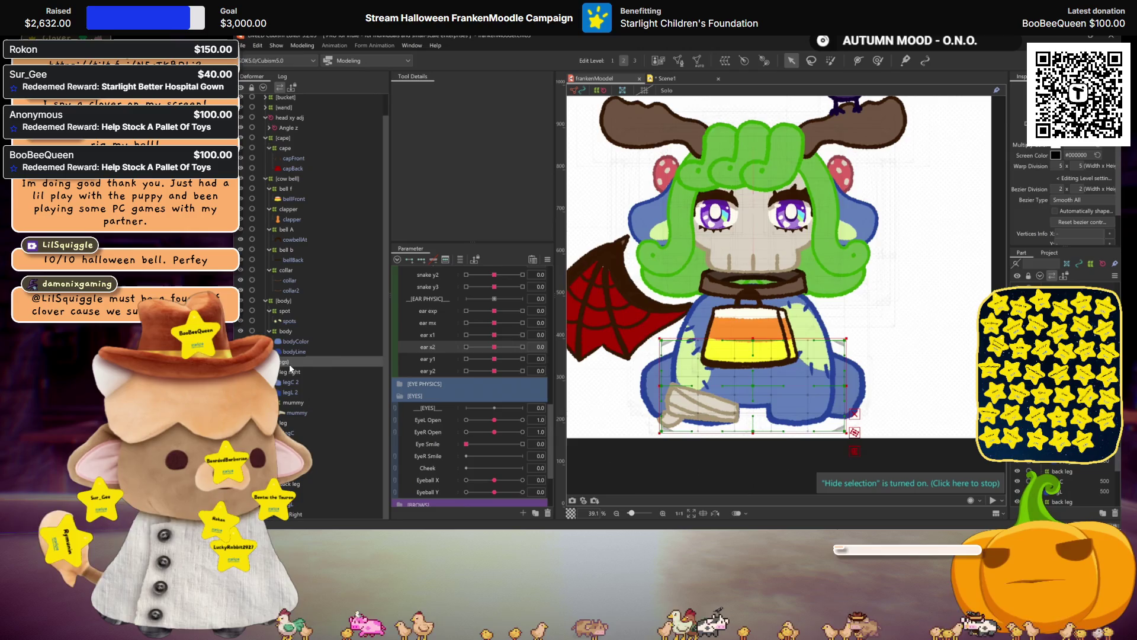
{"action": "scroll", "coordinate": [289, 371], "scroll_direction": "up", "scroll_amount": 1}
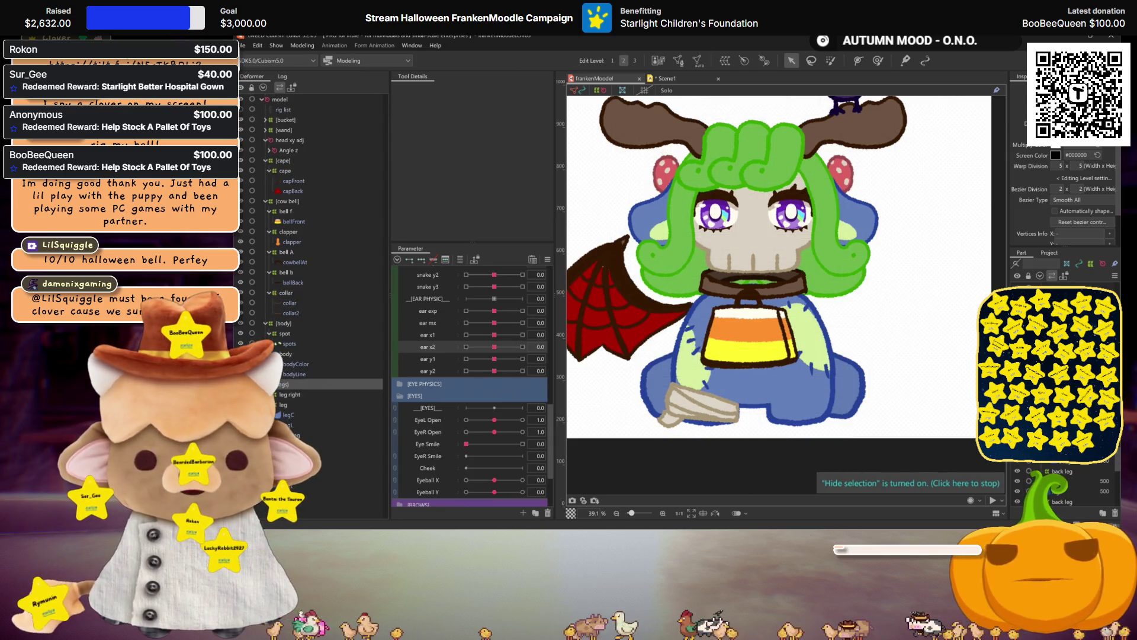
- Create a warp deformer named leg around the parts from leg right to back leg
{"action": "left_click", "coordinate": [289, 405]}
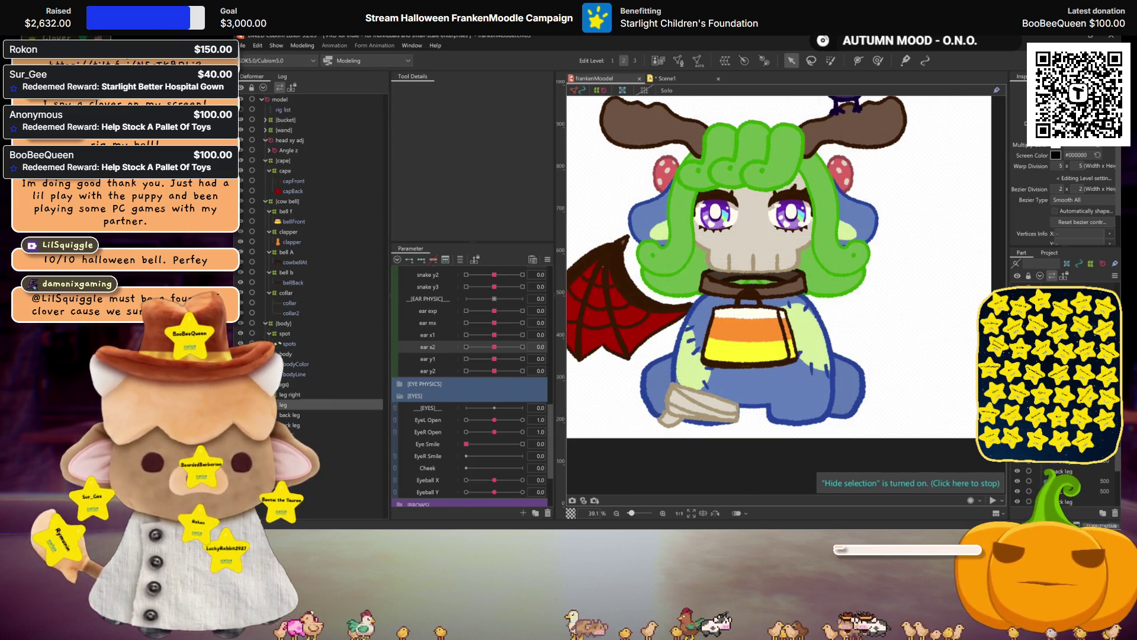
{"action": "left_click", "coordinate": [288, 424]}
{"action": "left_click", "coordinate": [288, 394], "text": "shift"}
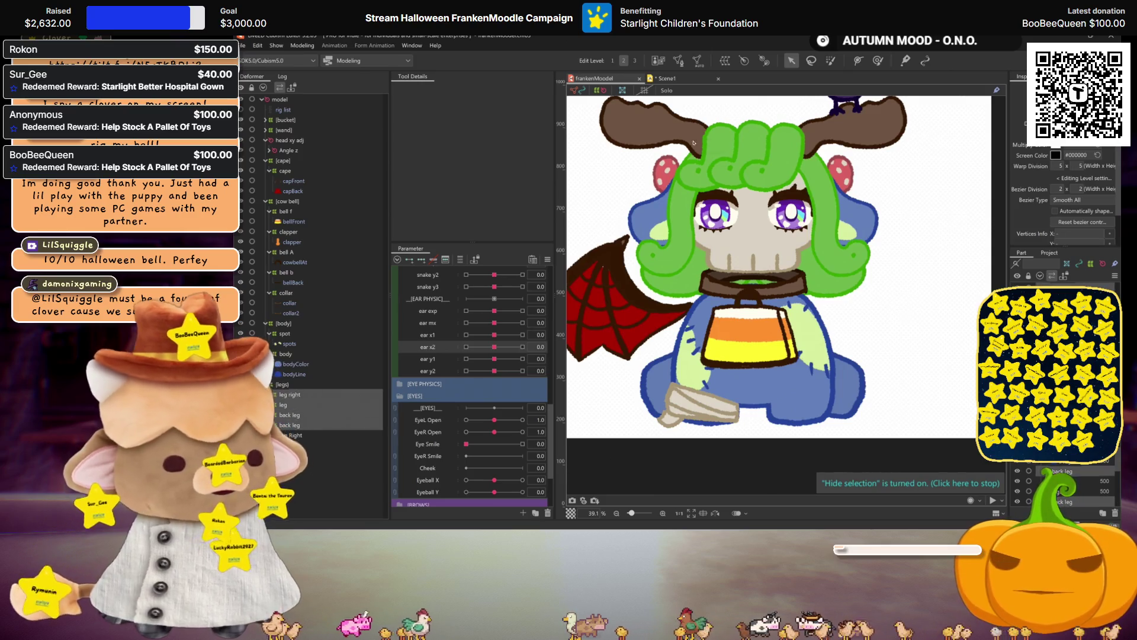
{"action": "left_click", "coordinate": [724, 61]}
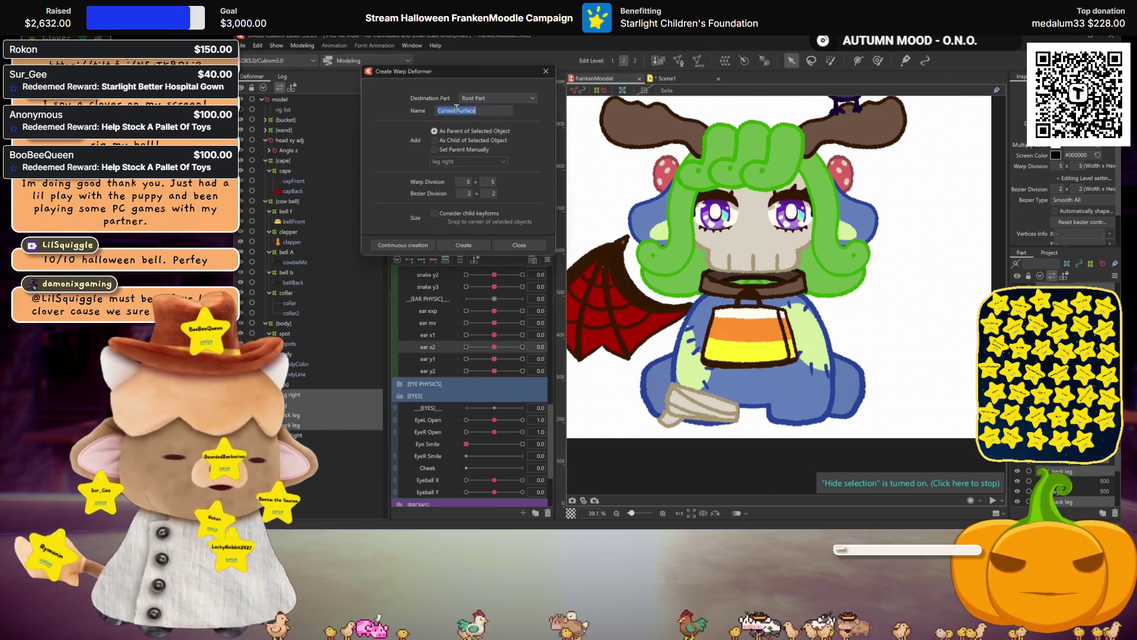
{"action": "type", "text": "leg"}
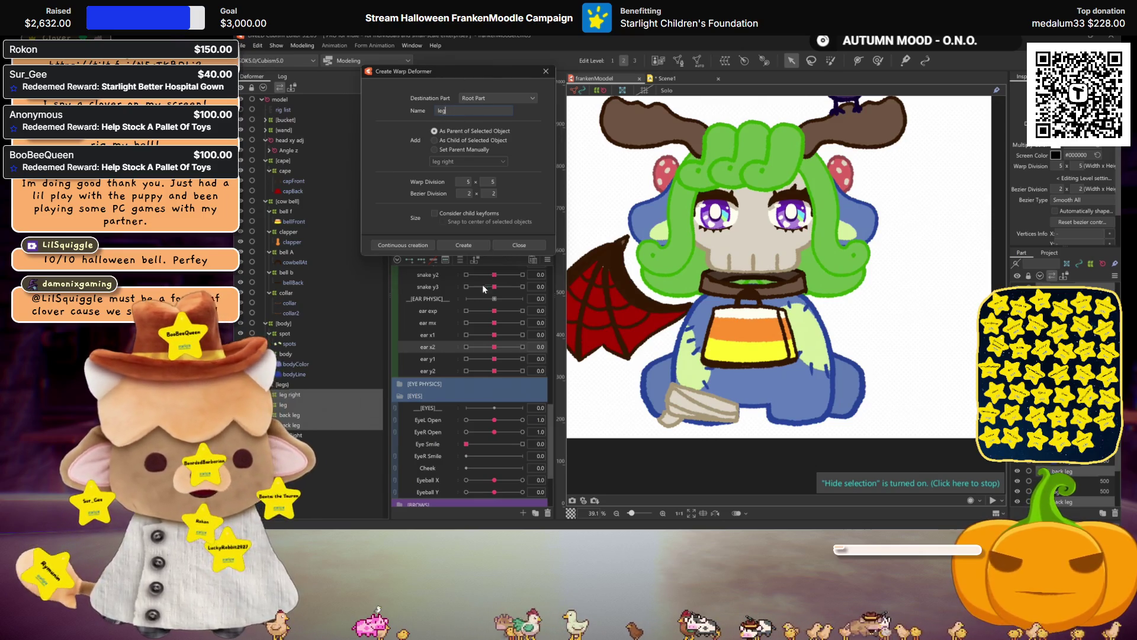
{"action": "left_click", "coordinate": [464, 244]}
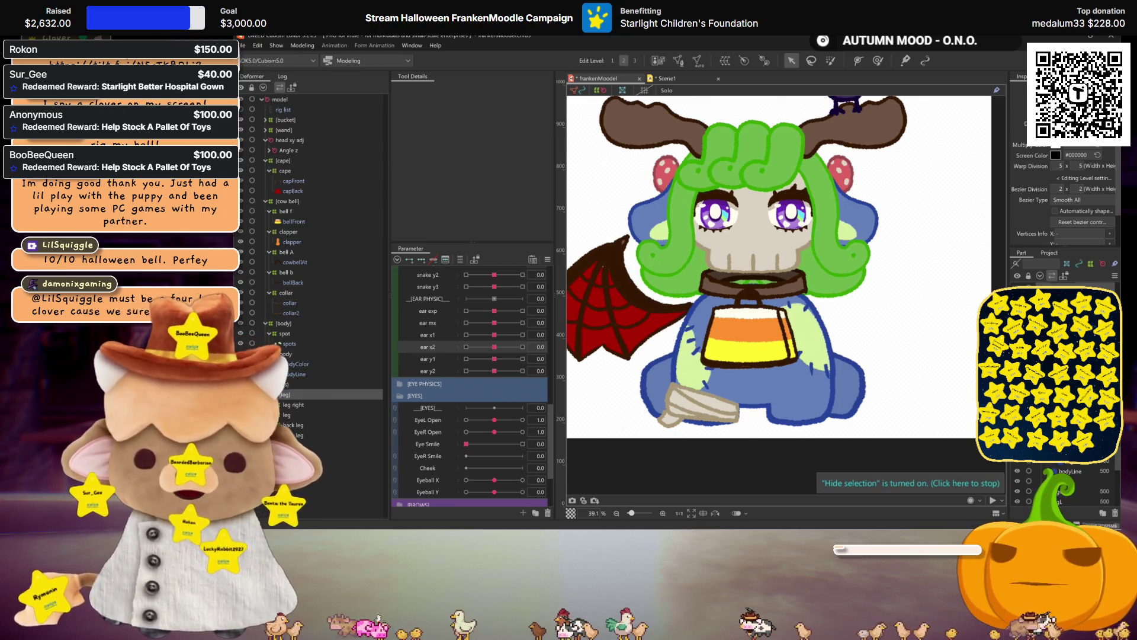
- Move the [leg] deformer above [body] in the Deformer palette
{"action": "left_click", "coordinate": [280, 384]}
{"action": "left_click_drag", "start_coordinate": [280, 385], "coordinate": [292, 385]}
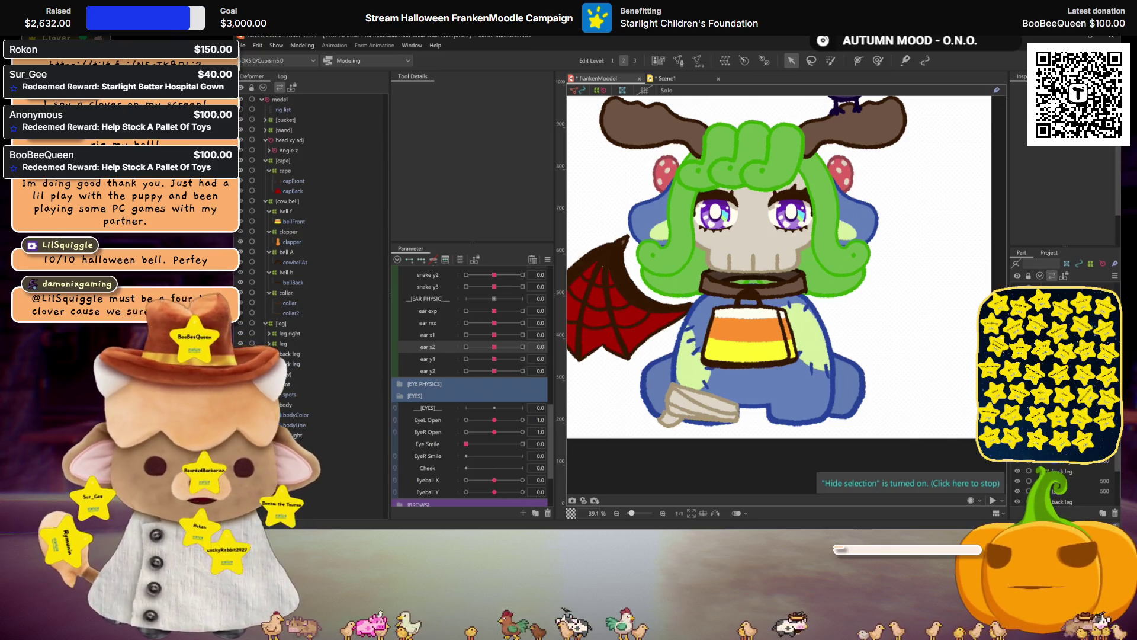
{"action": "left_click", "coordinate": [280, 324]}
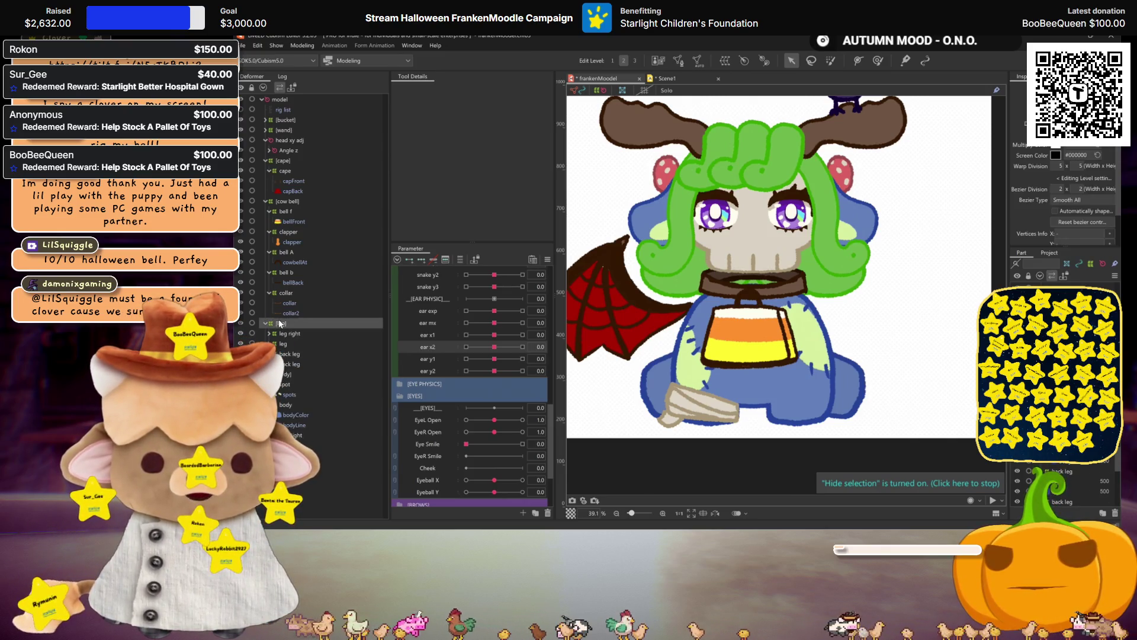
- Select the [cow bell] deformer and set its x1 parameter to 30
{"action": "left_click", "coordinate": [280, 202]}
{"action": "scroll", "coordinate": [465, 424], "scroll_direction": "up", "scroll_amount": 3}
{"action": "scroll", "coordinate": [459, 375], "scroll_direction": "up", "scroll_amount": 3}
{"action": "scroll", "coordinate": [459, 376], "scroll_direction": "up", "scroll_amount": 3}
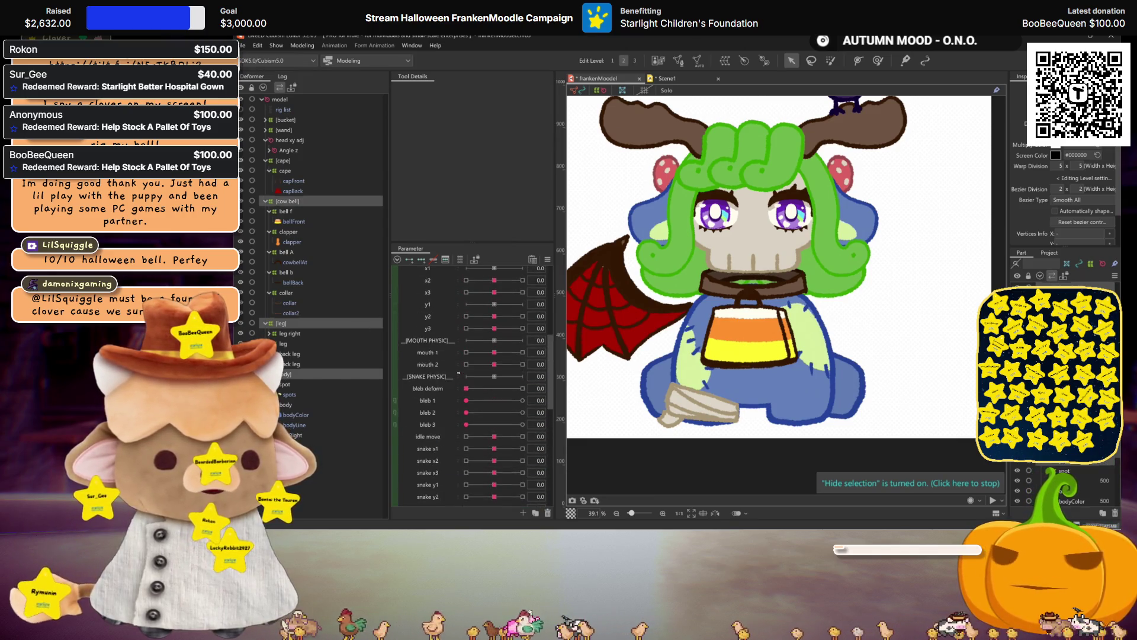
{"action": "scroll", "coordinate": [460, 373], "scroll_direction": "up", "scroll_amount": 3}
{"action": "left_click", "coordinate": [428, 305]}
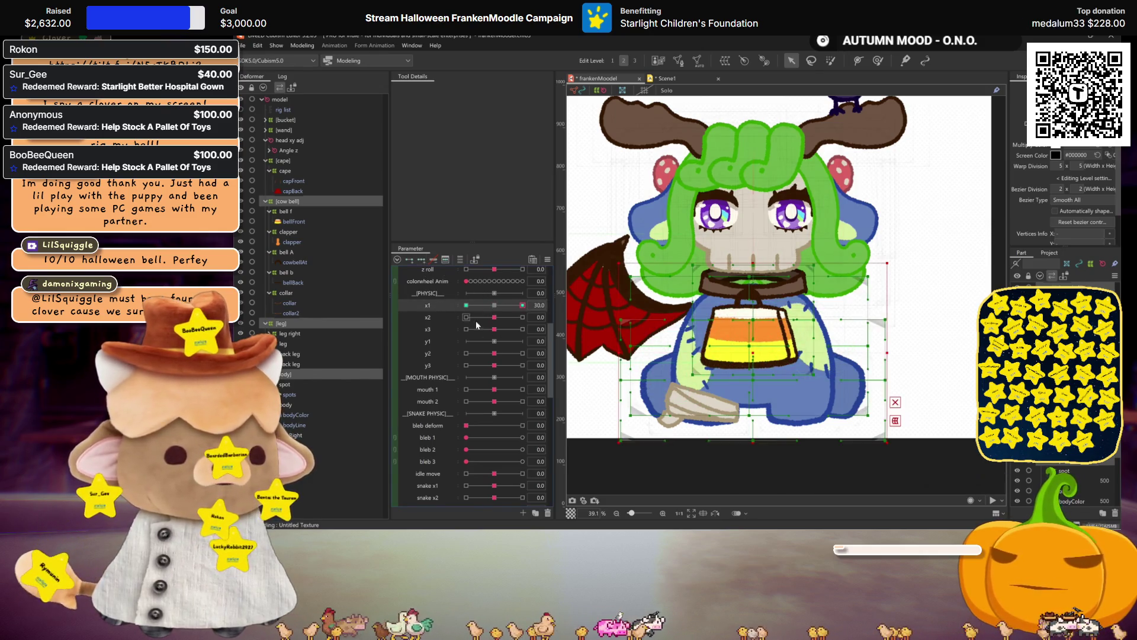
- Temporarily warp the x1 pose, shifting the candy-corn bucket right and nudging the body's left side
{"action": "mouse_move", "coordinate": [475, 321]}
{"action": "left_mouse_down"}
{"action": "mouse_move", "coordinate": [511, 316]}
{"action": "mouse_move", "coordinate": [495, 321]}
{"action": "left_mouse_up"}
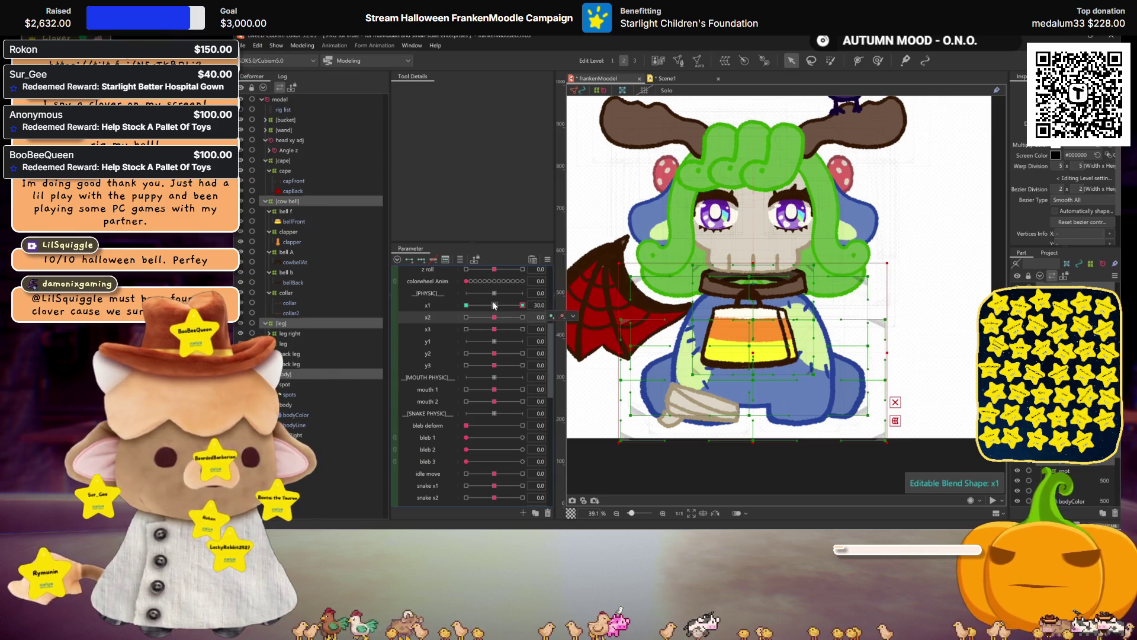
{"action": "key", "text": "ctrl+shift+w"}
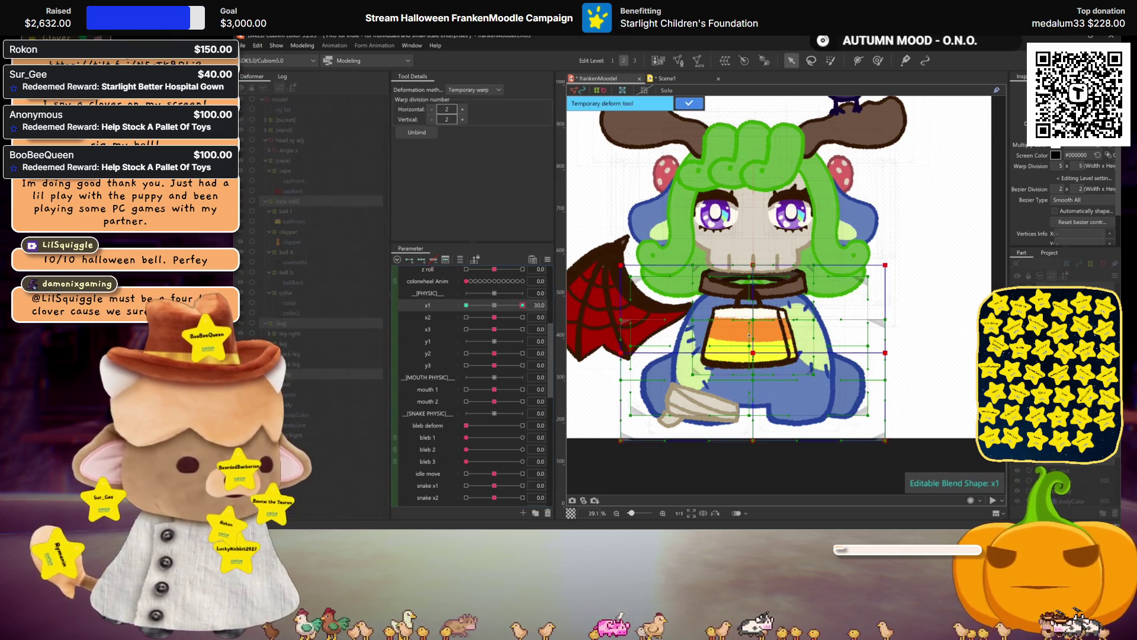
{"action": "left_click_drag", "start_coordinate": [752, 353], "coordinate": [761, 354]}
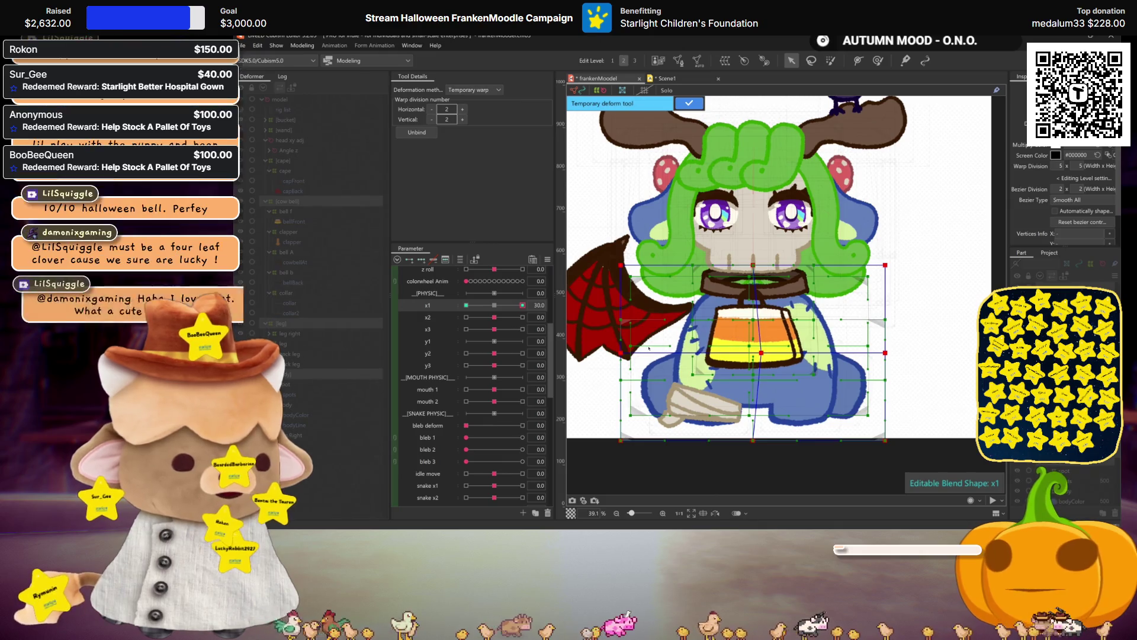
{"action": "left_click_drag", "start_coordinate": [625, 353], "coordinate": [629, 355]}
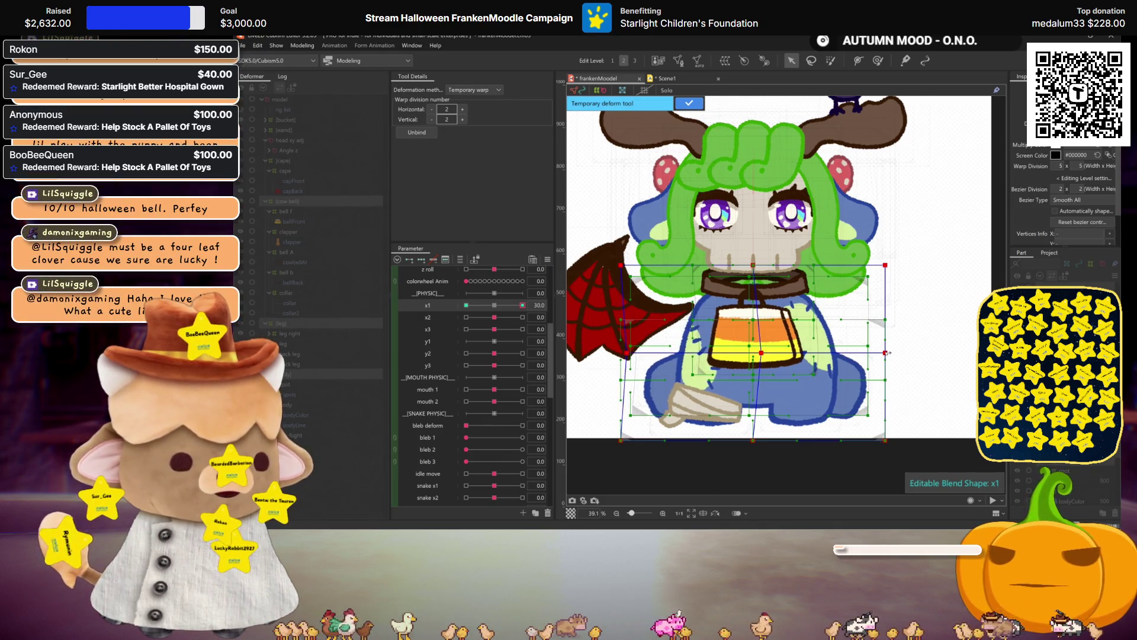
{"action": "key", "text": "ctrl+h"}
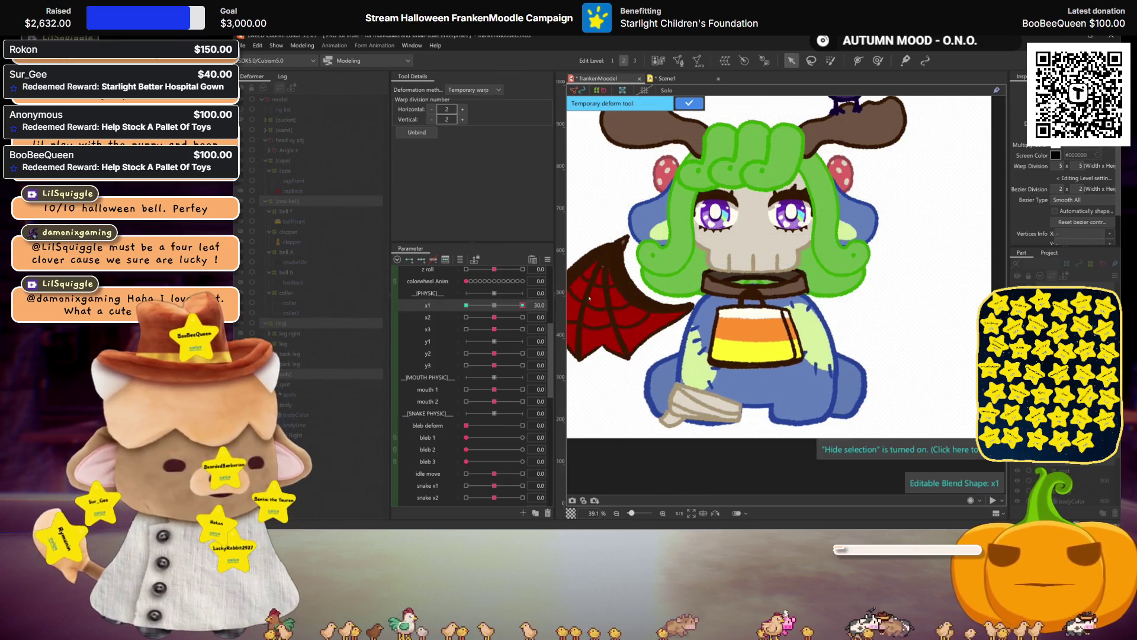
{"action": "key", "text": "Return"}
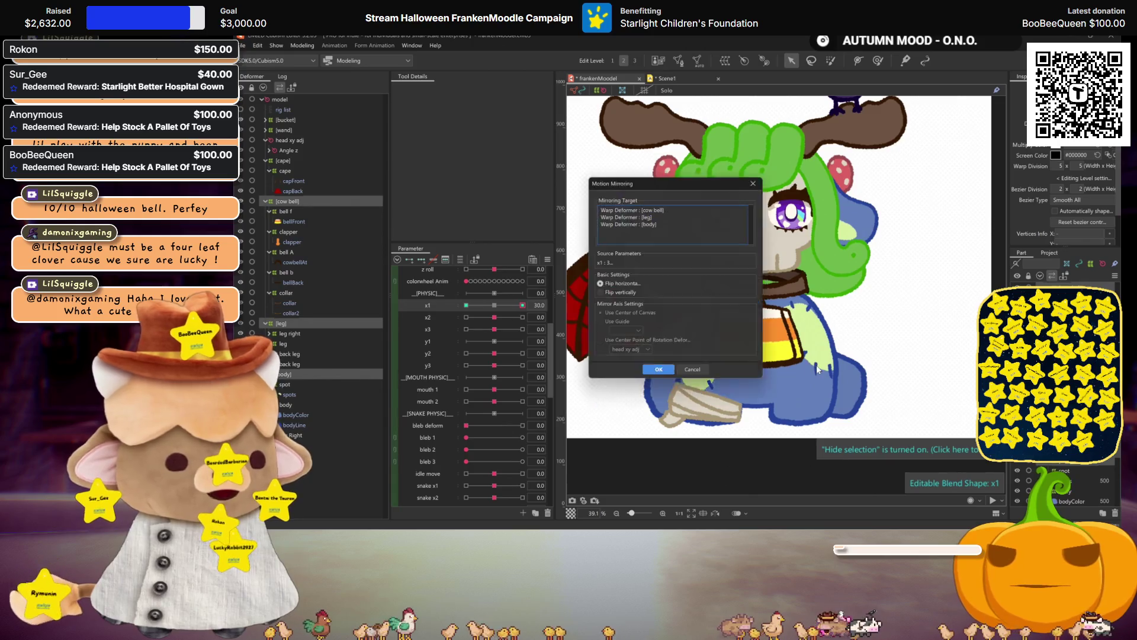
- Mirror the x1 30 pose horizontally onto x1 -30 for the cow bell, leg and body deformers
{"action": "left_click", "coordinate": [662, 368]}
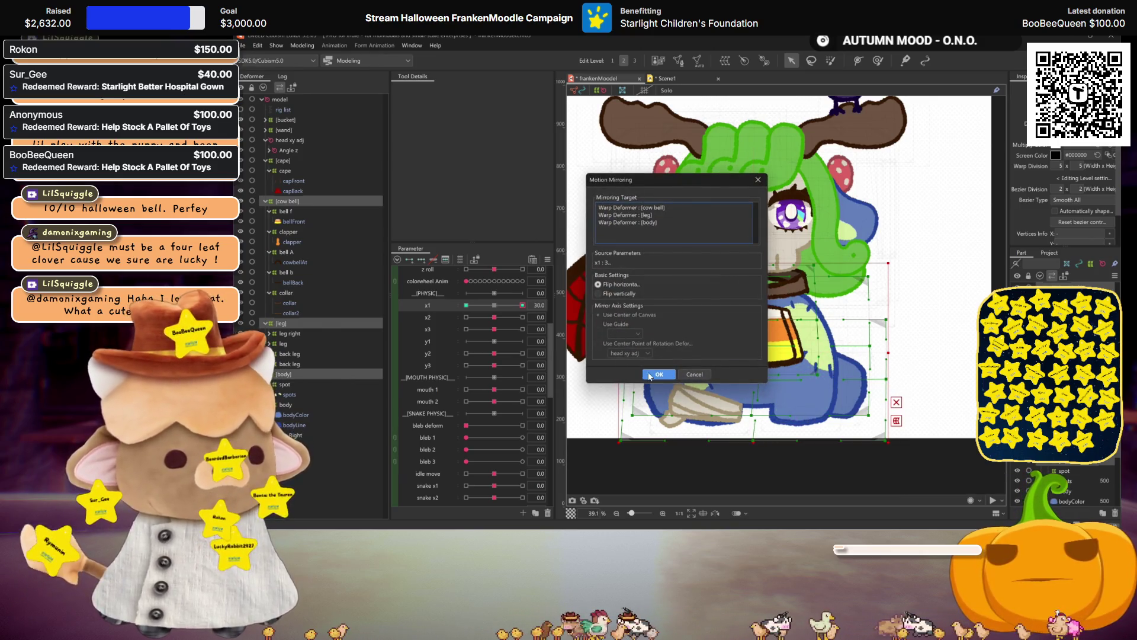
{"action": "left_click", "coordinate": [653, 380]}
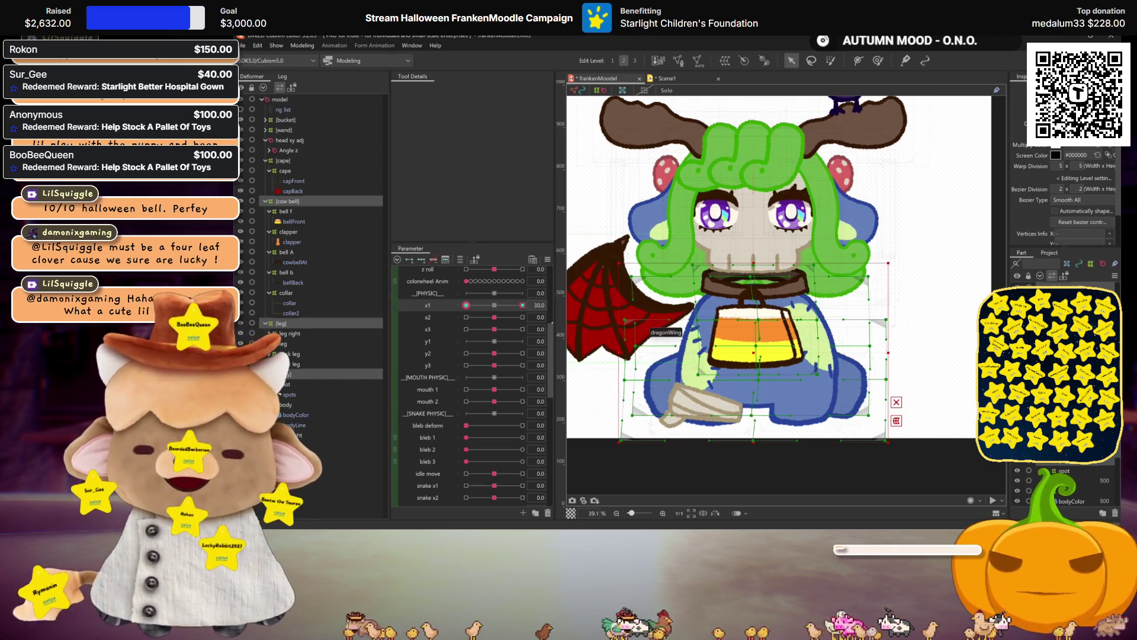
- Reset x1, set x2 to 30 and temporarily warp the collar and neck area slightly sideways
{"action": "mouse_move", "coordinate": [511, 316]}
{"action": "left_mouse_down"}
{"action": "mouse_move", "coordinate": [424, 298]}
{"action": "mouse_move", "coordinate": [497, 310]}
{"action": "left_mouse_up"}
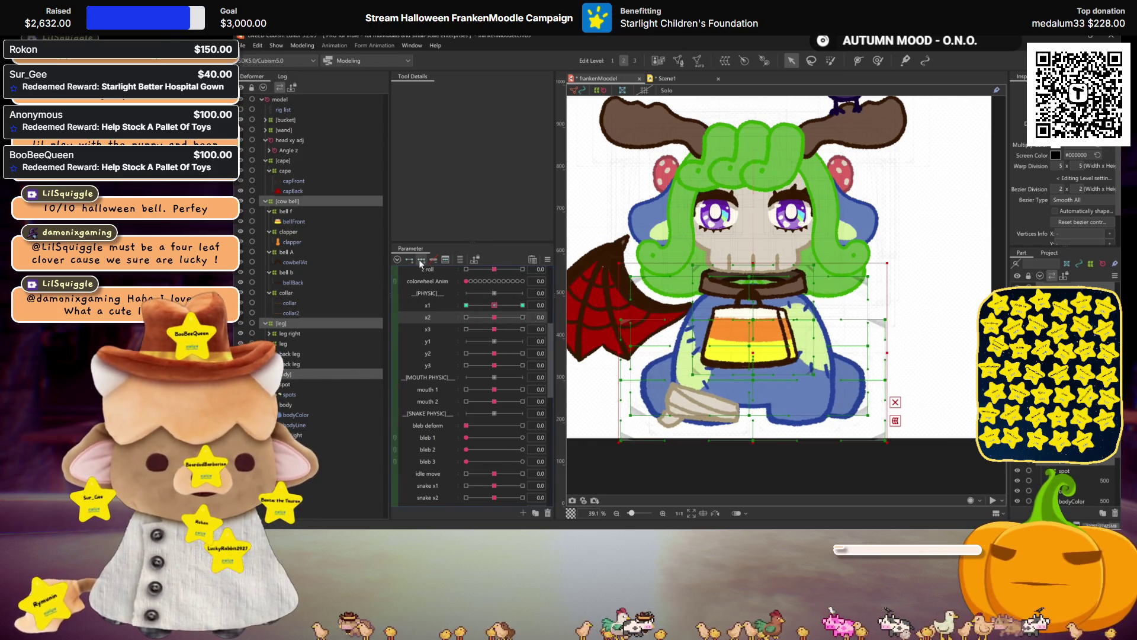
{"action": "left_click_drag", "start_coordinate": [495, 319], "coordinate": [874, 301]}
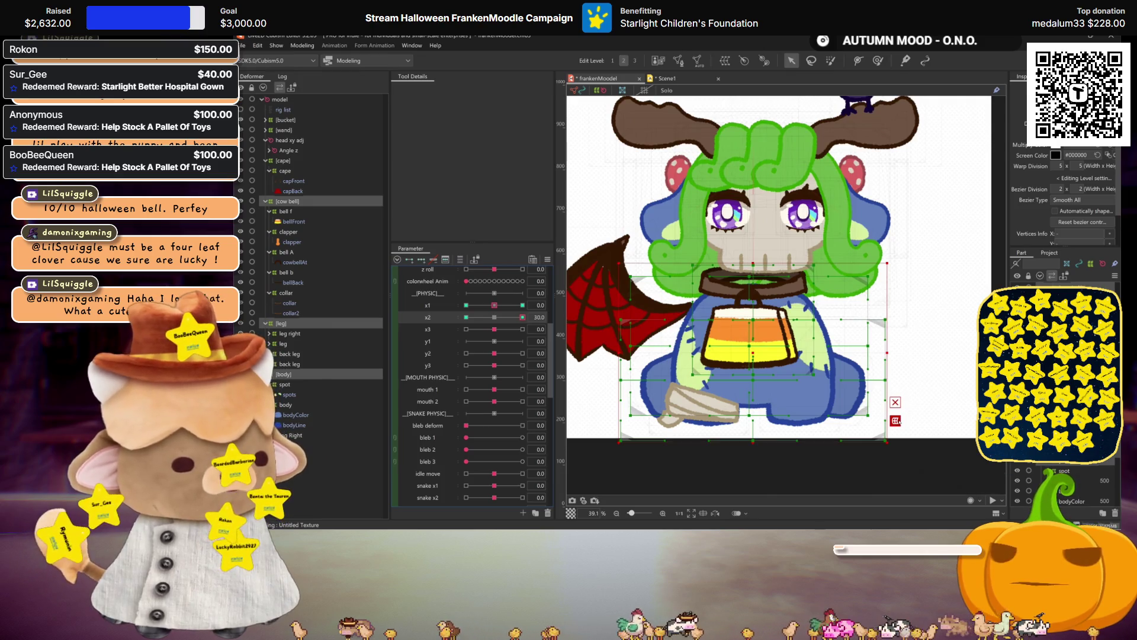
{"action": "key", "text": "t"}
{"action": "left_click_drag", "start_coordinate": [754, 265], "coordinate": [761, 266]}
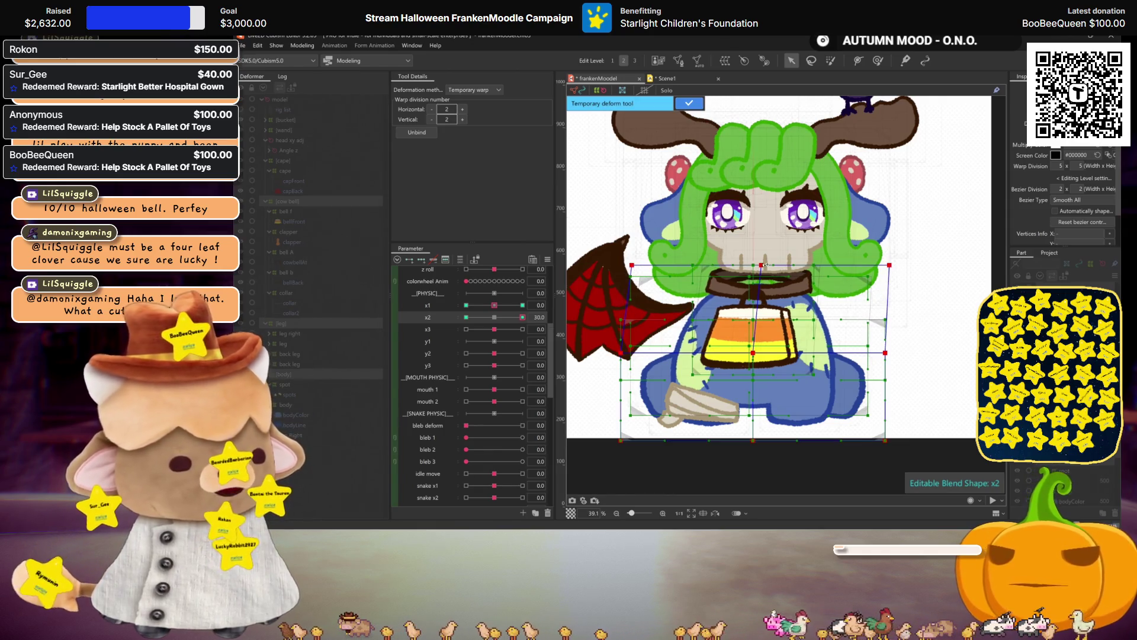
{"action": "key", "text": "ctrl+h"}
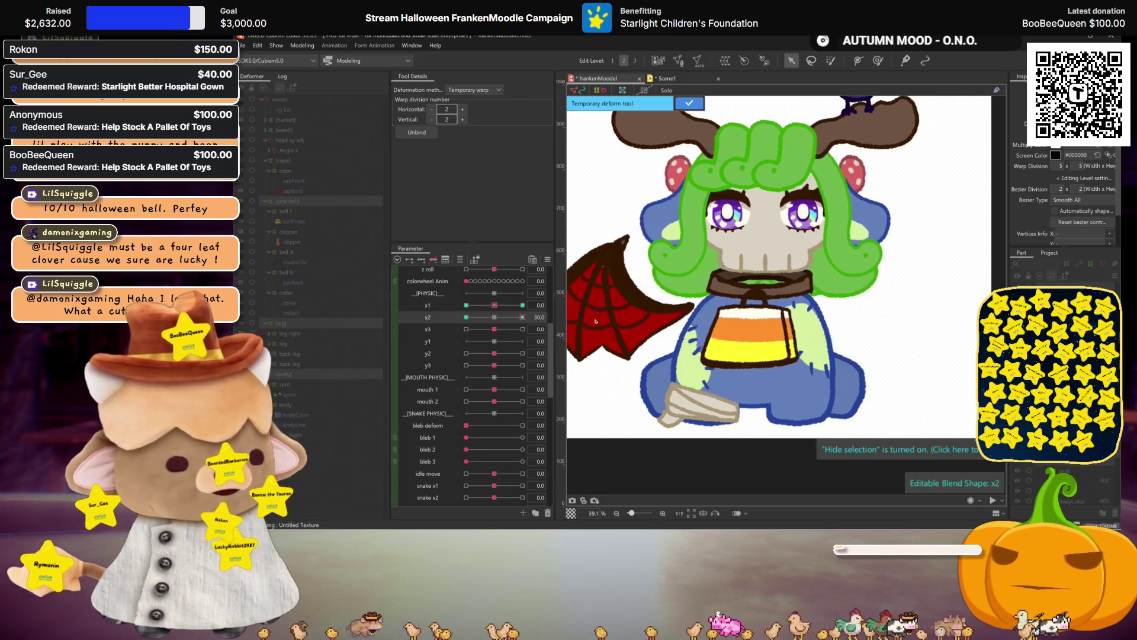
{"action": "key", "text": "ctrl+h"}
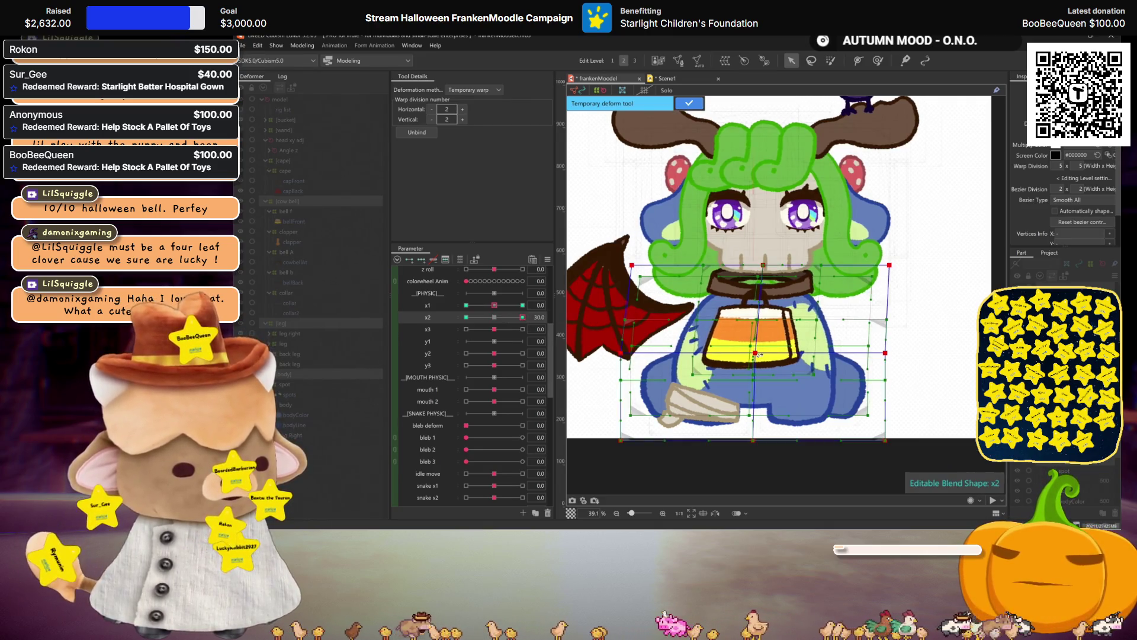
{"action": "key", "text": "ctrl+h"}
{"action": "key", "text": "ctrl+h"}
{"action": "key", "text": "ctrl+h"}
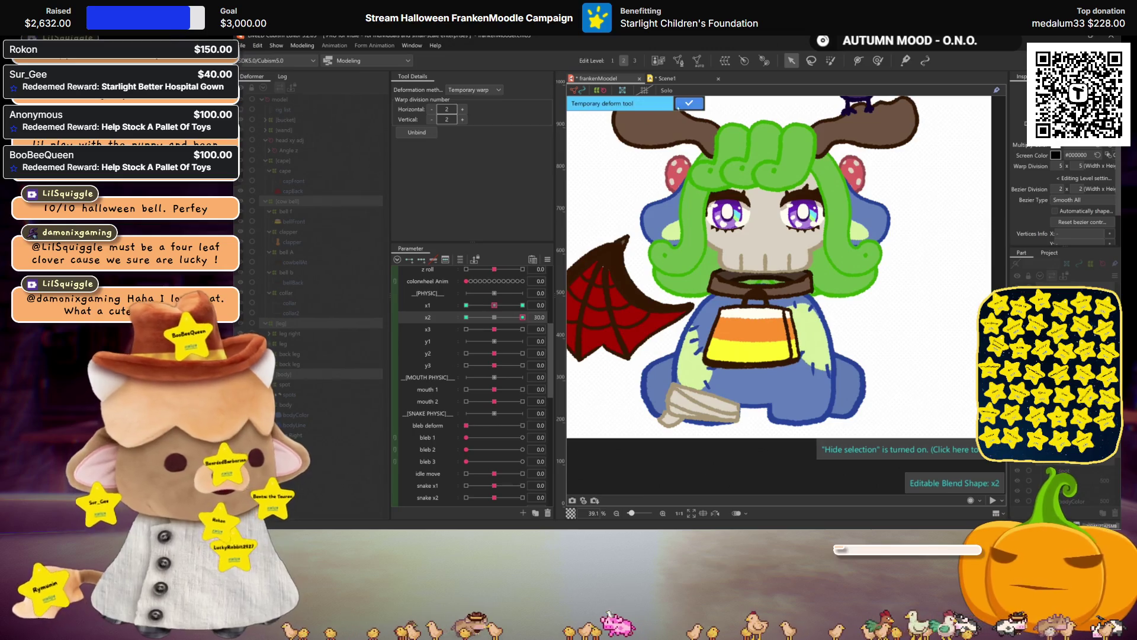
{"action": "left_click", "coordinate": [702, 306]}
{"action": "key", "text": "ctrl+h"}
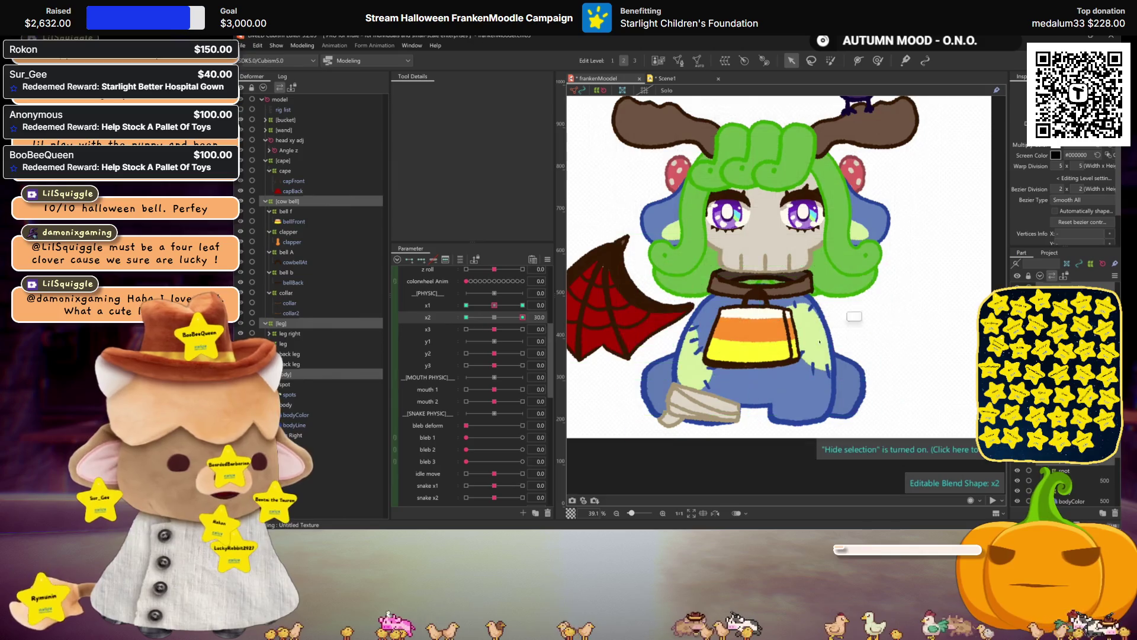
- Mirror the x2 30 pose onto x2 -30 with Motion Mirroring
{"action": "key", "text": "ctrl+m"}
{"action": "left_click", "coordinate": [657, 376]}
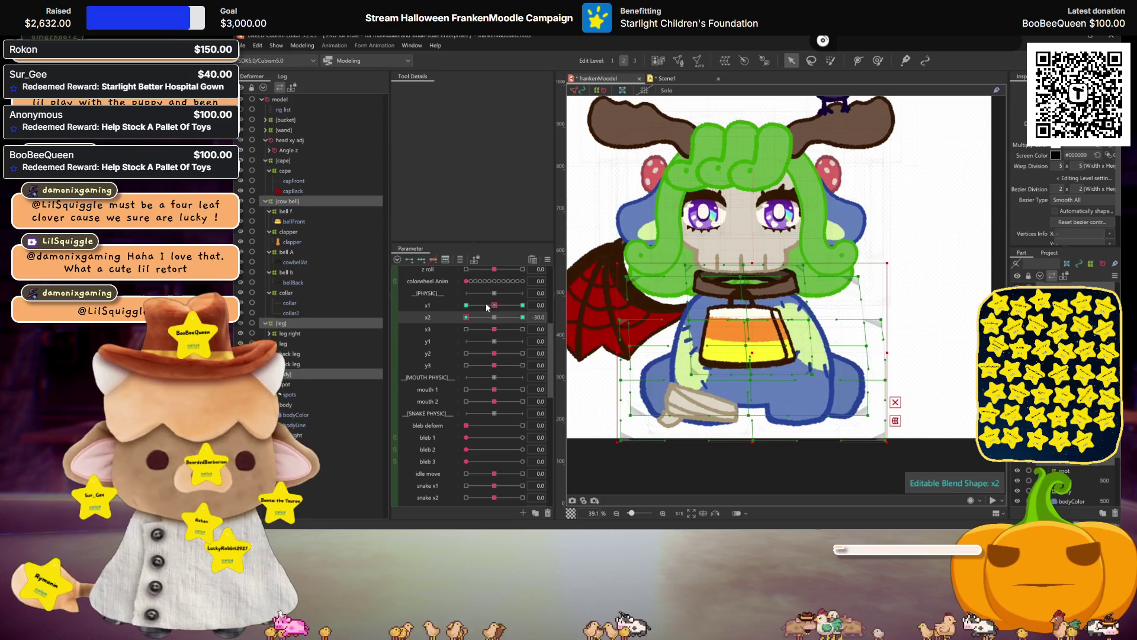
- Reset x2, set y1 to 30 and warp the bucket upward with its right edge pulled inward
{"action": "left_click", "coordinate": [495, 317]}
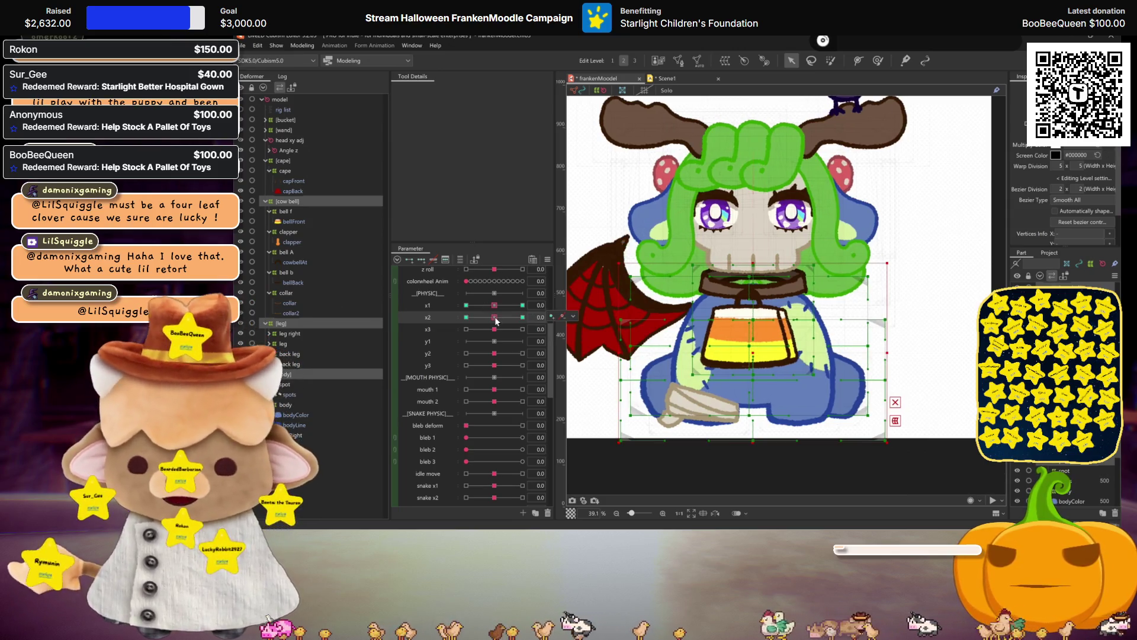
{"action": "left_click", "coordinate": [437, 342]}
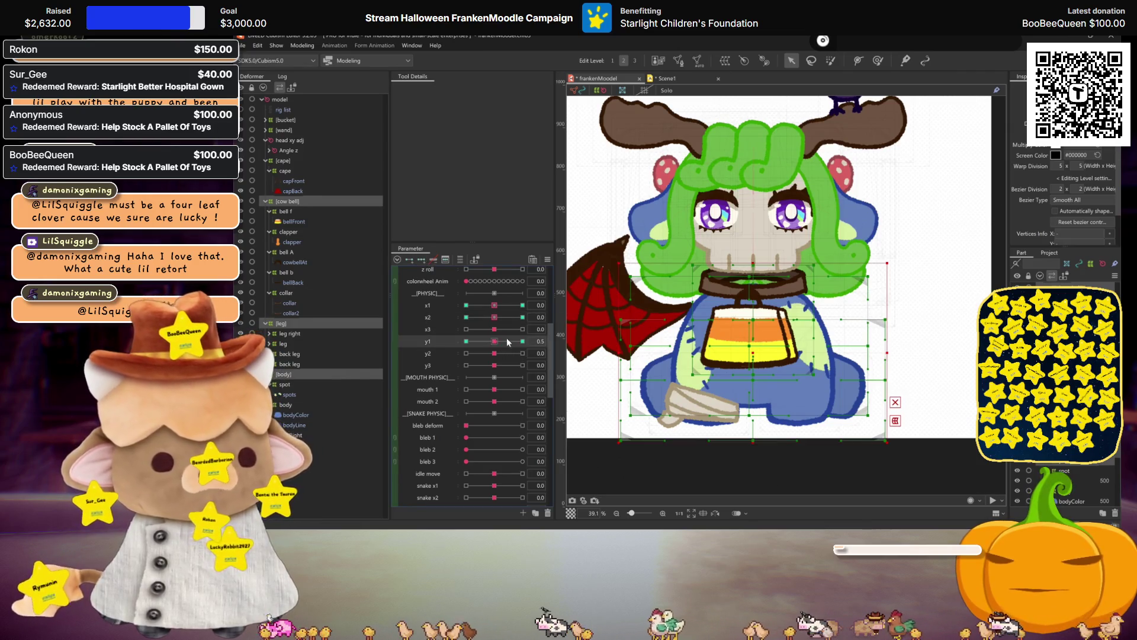
{"action": "left_click", "coordinate": [521, 341]}
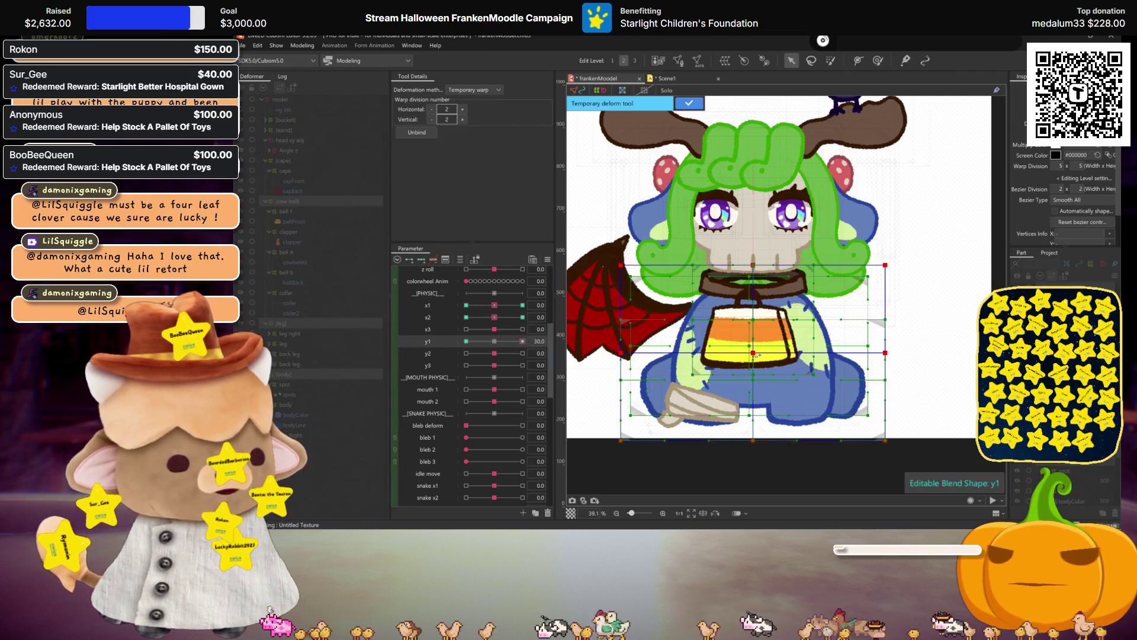
{"action": "left_click_drag", "start_coordinate": [758, 354], "coordinate": [756, 352]}
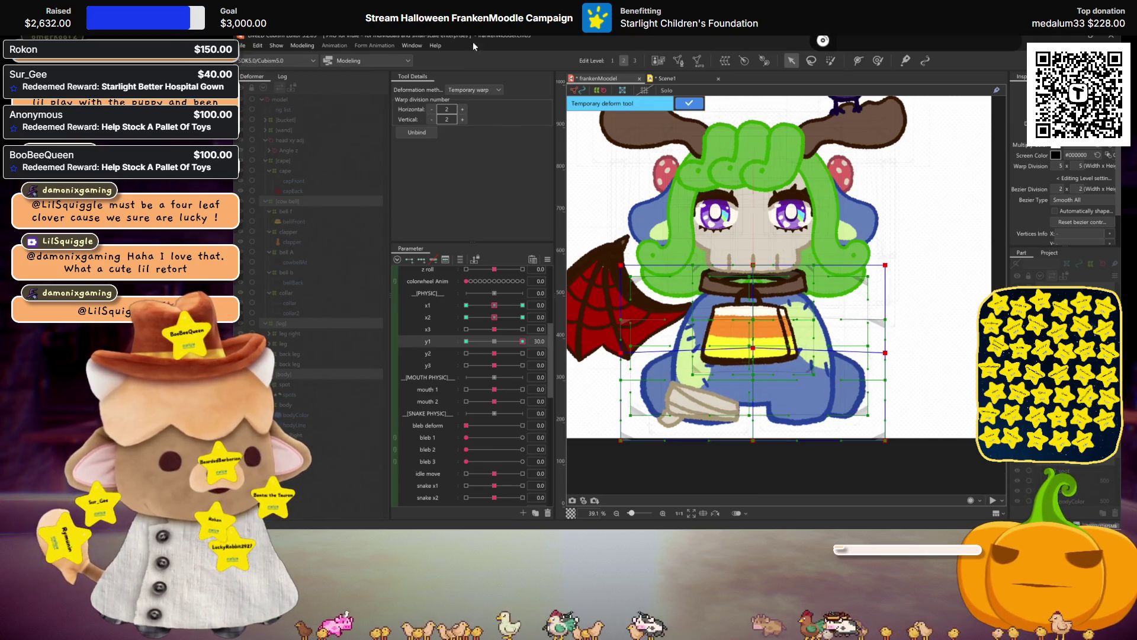
{"action": "left_click", "coordinate": [472, 92]}
{"action": "left_click", "coordinate": [471, 91]}
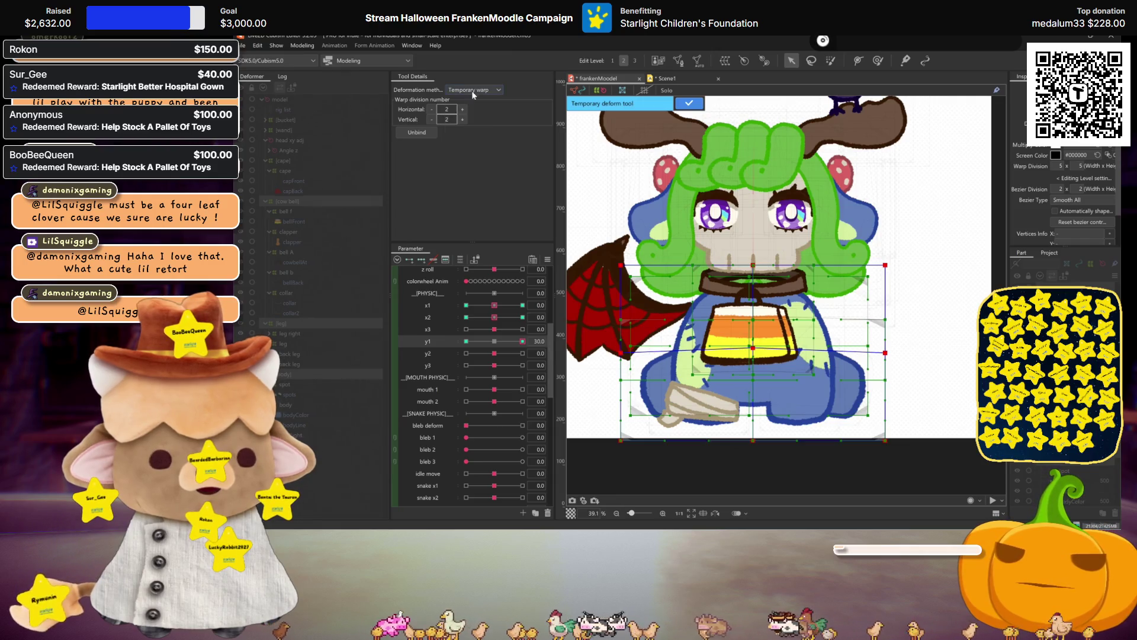
{"action": "left_click", "coordinate": [626, 355]}
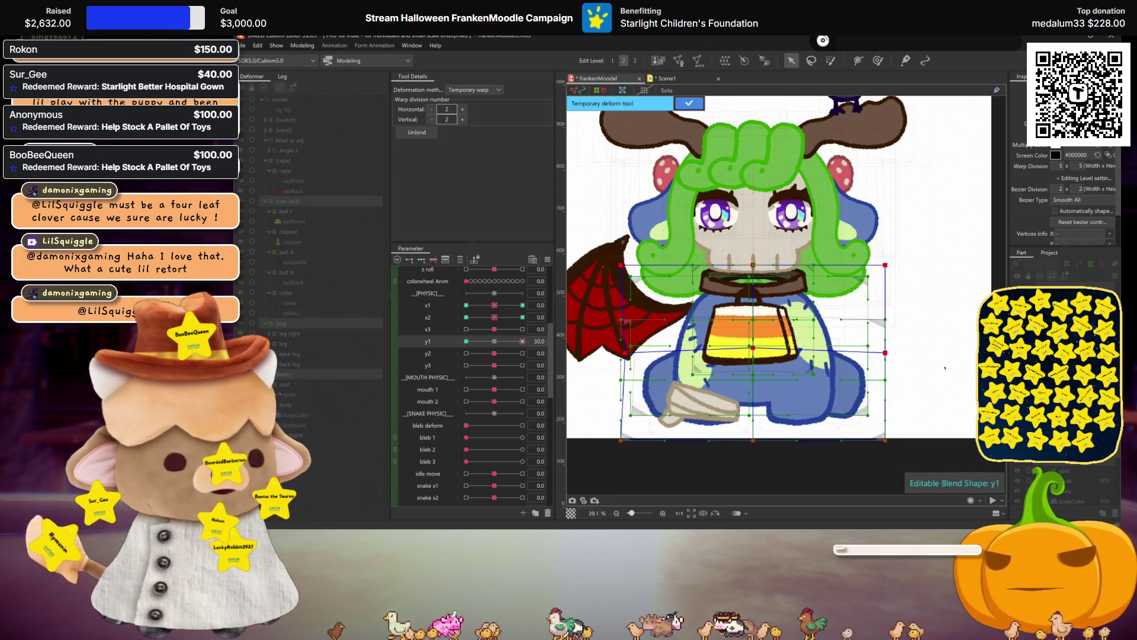
{"action": "left_click_drag", "start_coordinate": [885, 353], "coordinate": [882, 353]}
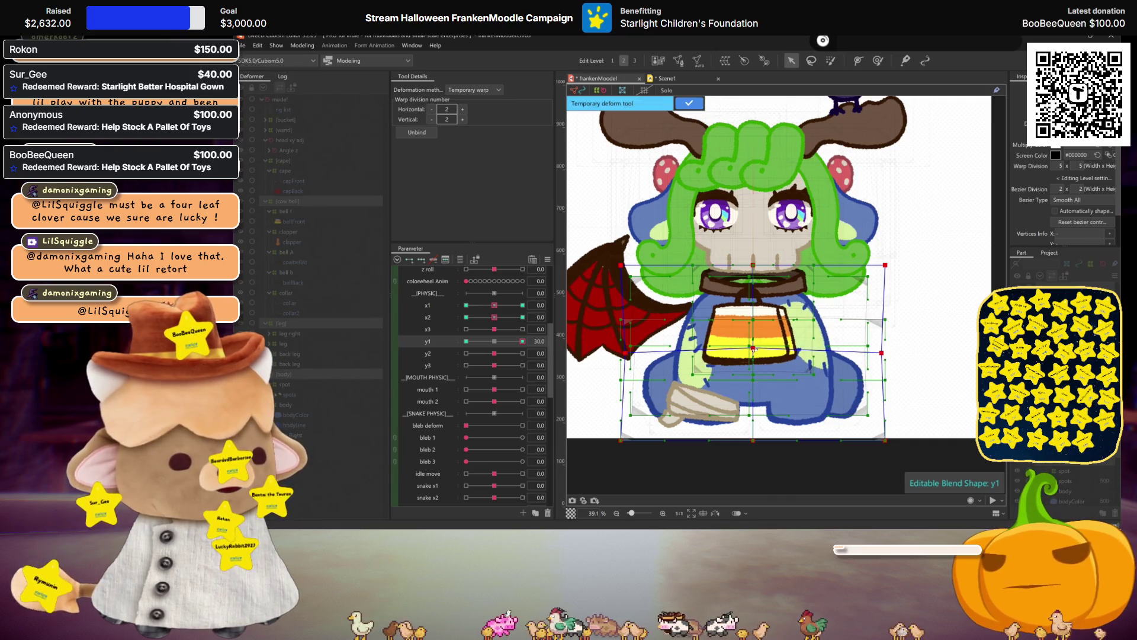
{"action": "left_click_drag", "start_coordinate": [753, 348], "coordinate": [753, 346]}
{"action": "key", "text": "ctrl+h"}
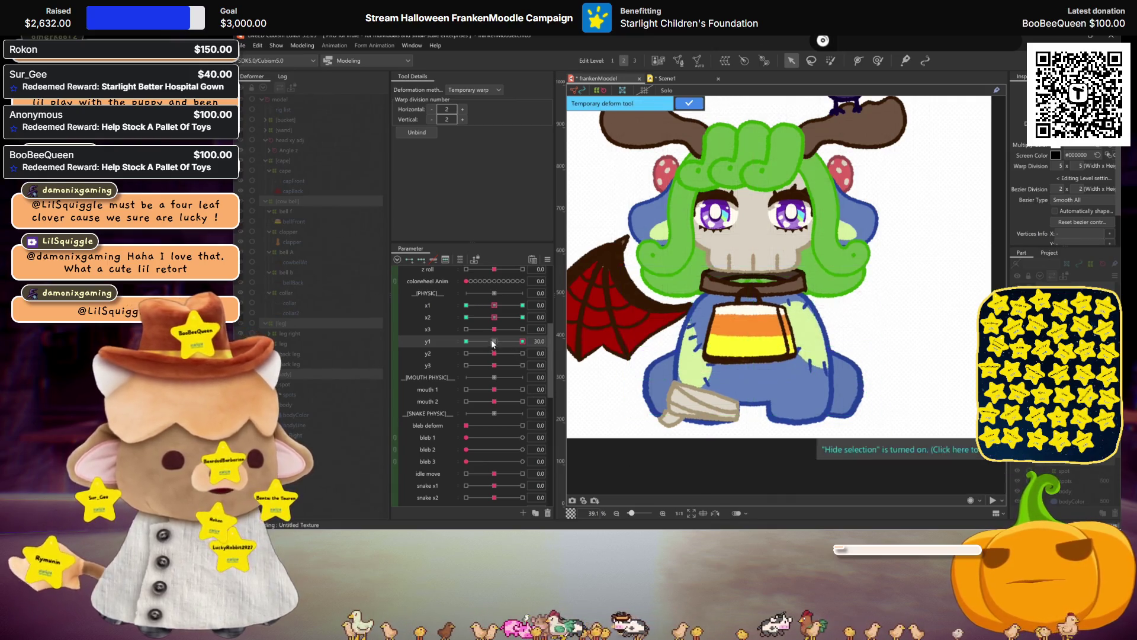
{"action": "key", "text": "Return"}
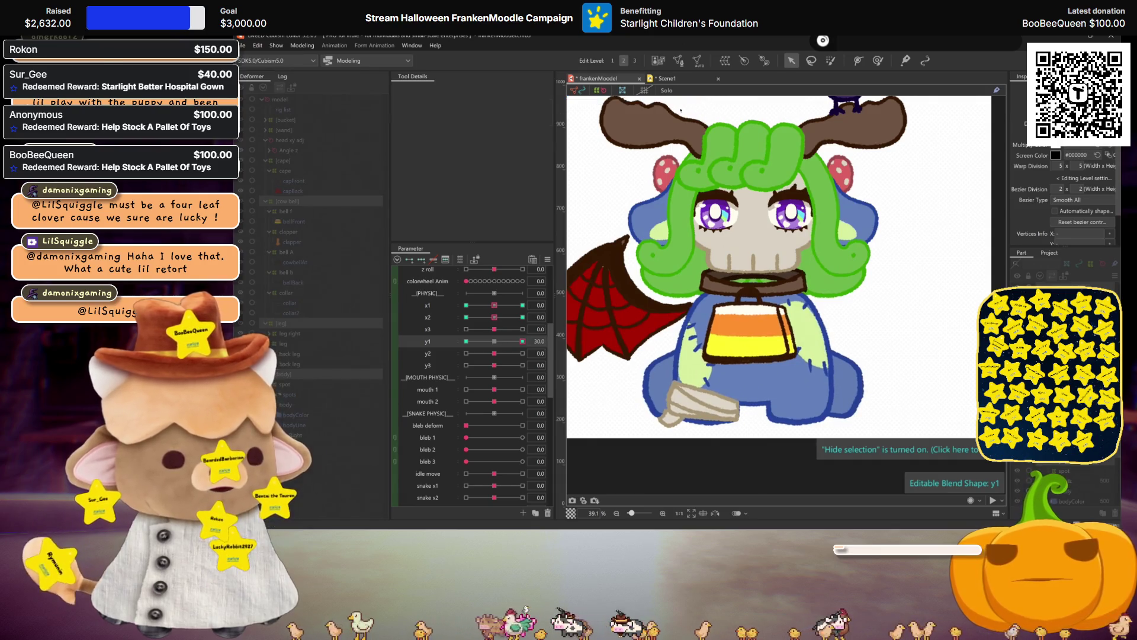
- Set y1 to -30, stretch the bucket's right side outward, then return y1 to zero
{"action": "left_click_drag", "start_coordinate": [517, 340], "coordinate": [466, 341]}
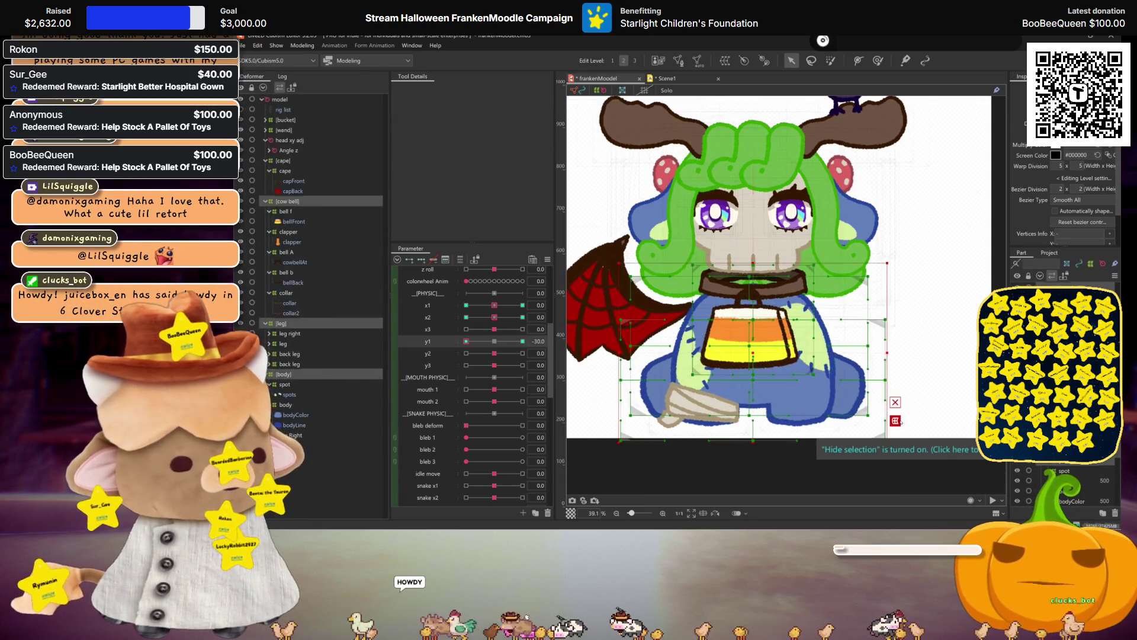
{"action": "key", "text": "ctrl+t"}
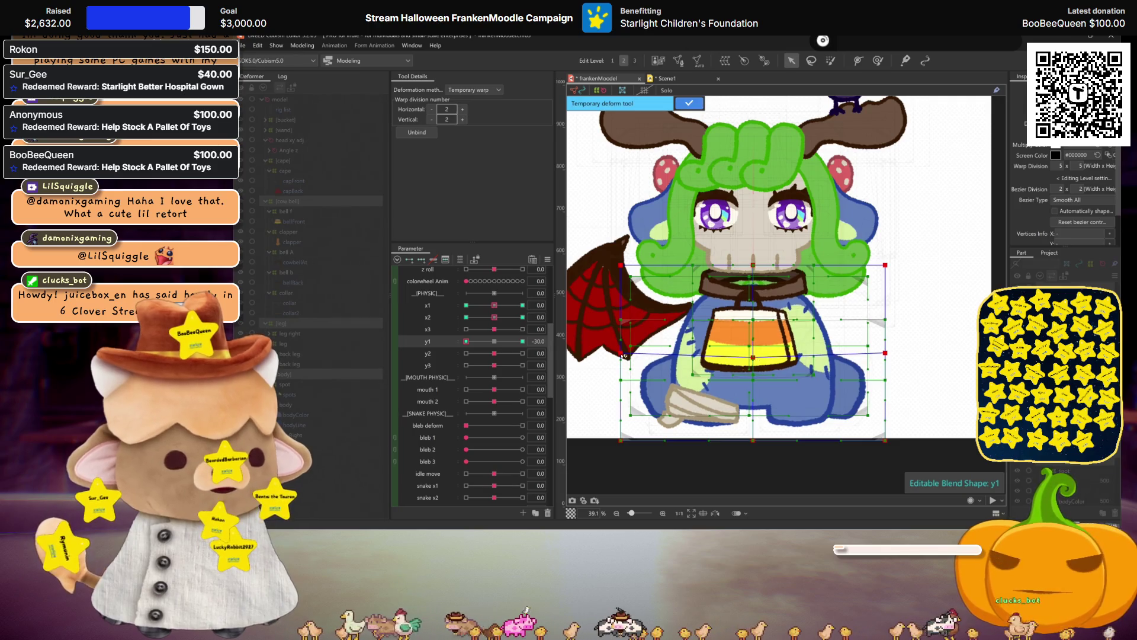
{"action": "left_click_drag", "start_coordinate": [885, 353], "coordinate": [888, 353]}
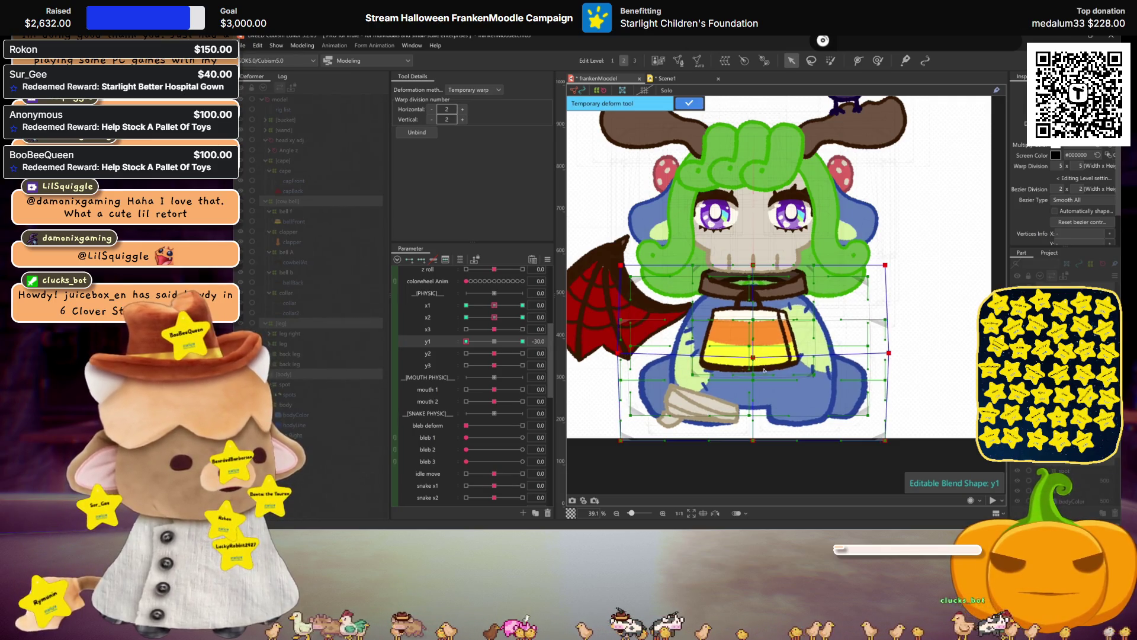
{"action": "key", "text": "ctrl+h"}
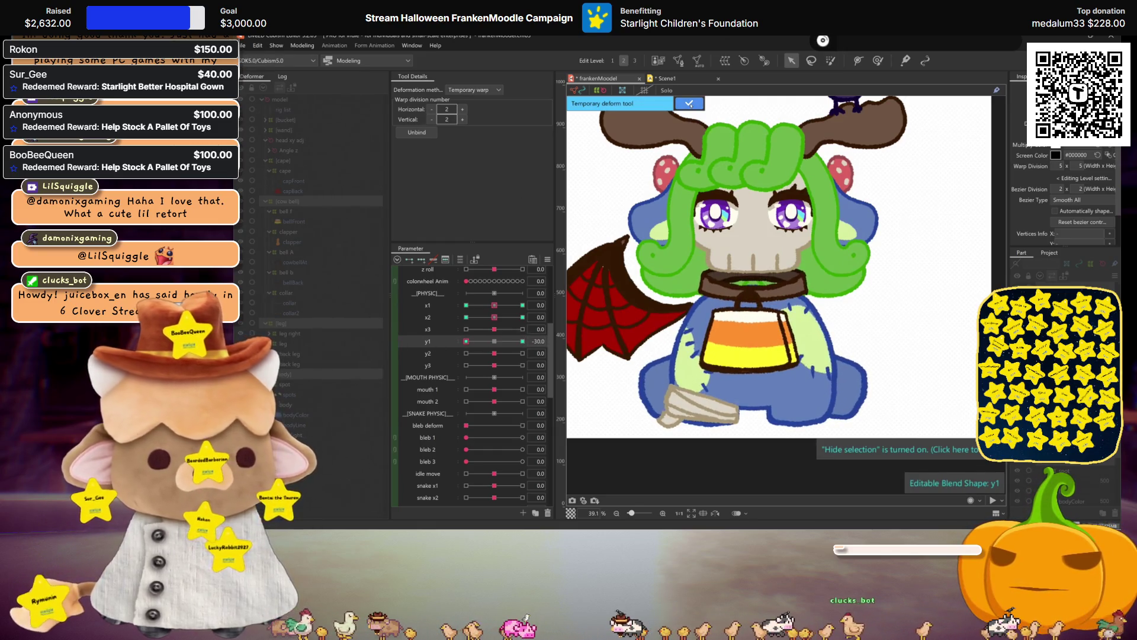
{"action": "key", "text": "Return"}
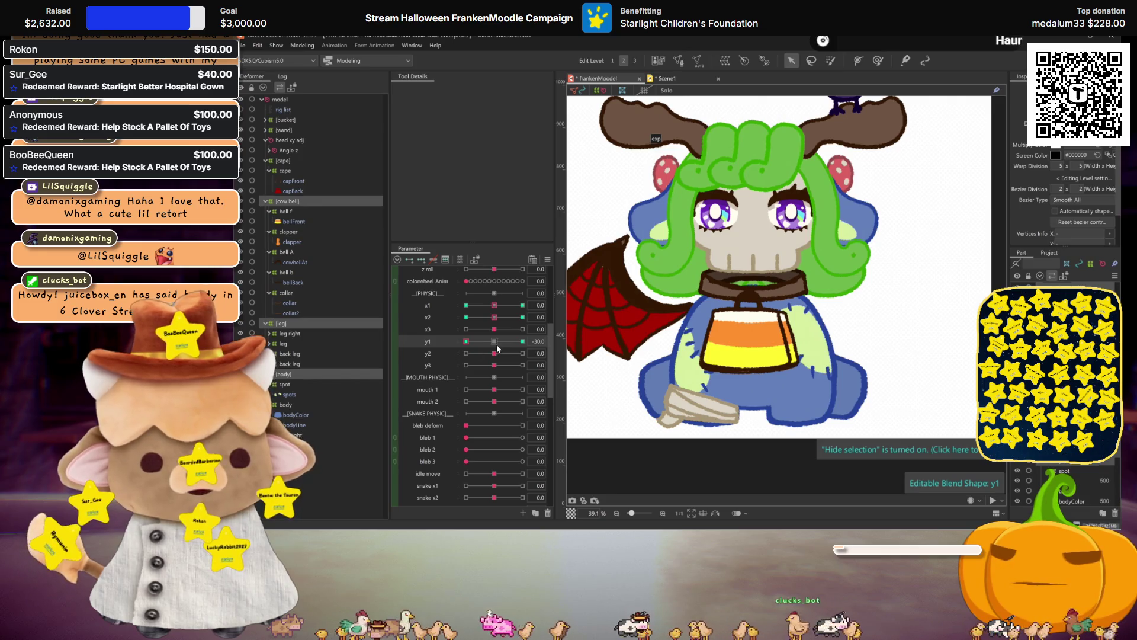
{"action": "left_click", "coordinate": [495, 341]}
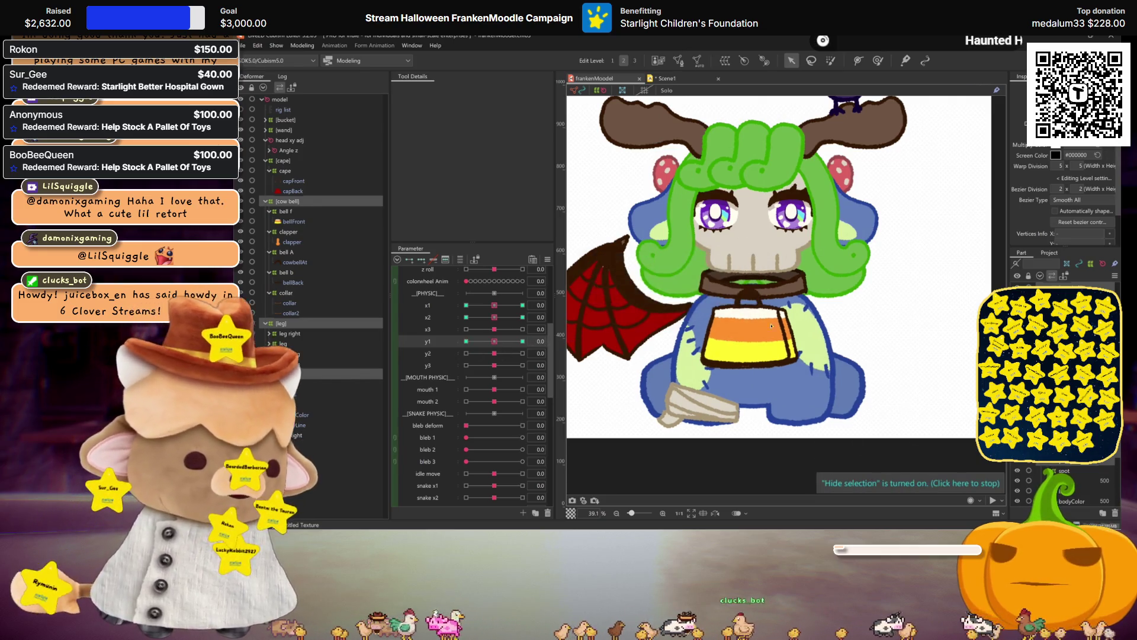
- Set y2 to 30 and temporarily pull the top of the body and collar upward
{"action": "key", "text": "Down"}
{"action": "left_click_drag", "start_coordinate": [495, 353], "coordinate": [523, 353]}
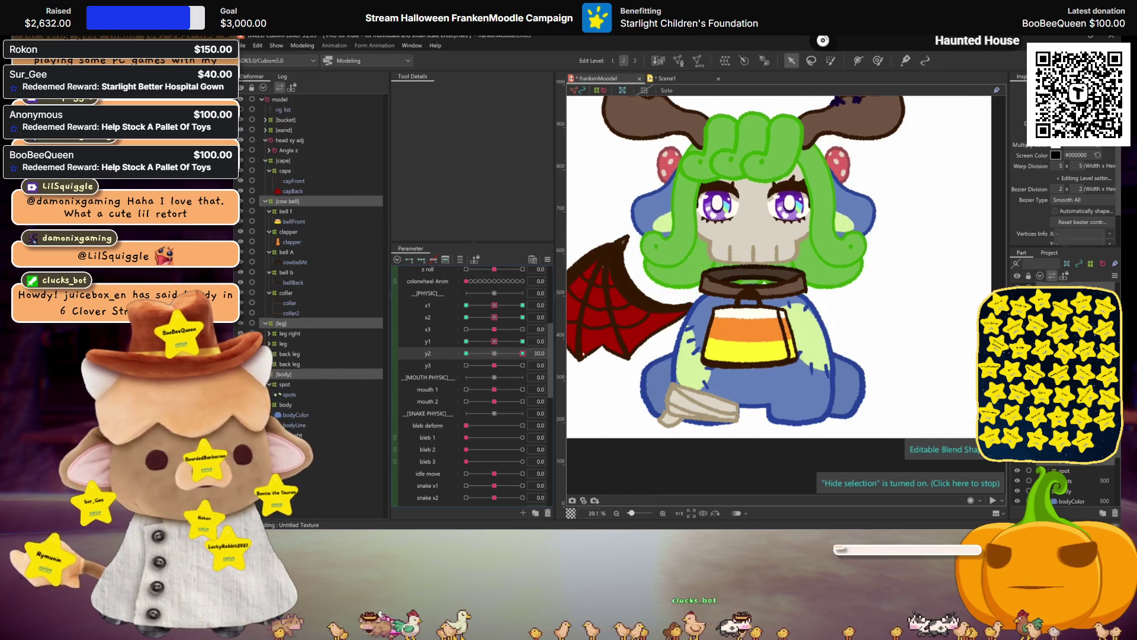
{"action": "key", "text": "t"}
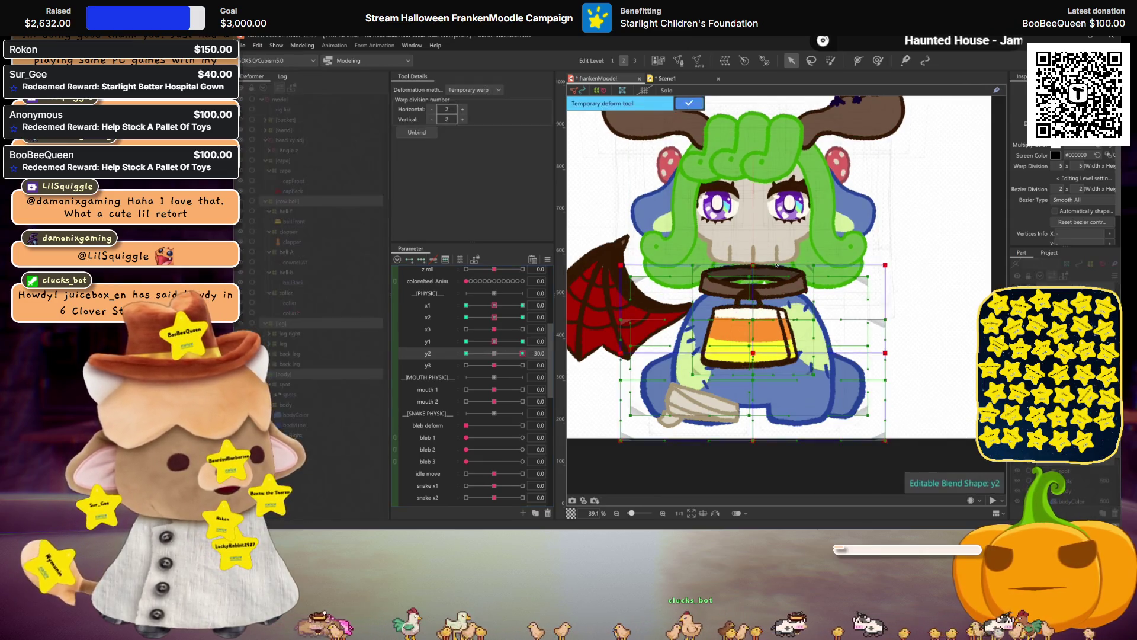
{"action": "left_click_drag", "start_coordinate": [757, 266], "coordinate": [754, 262]}
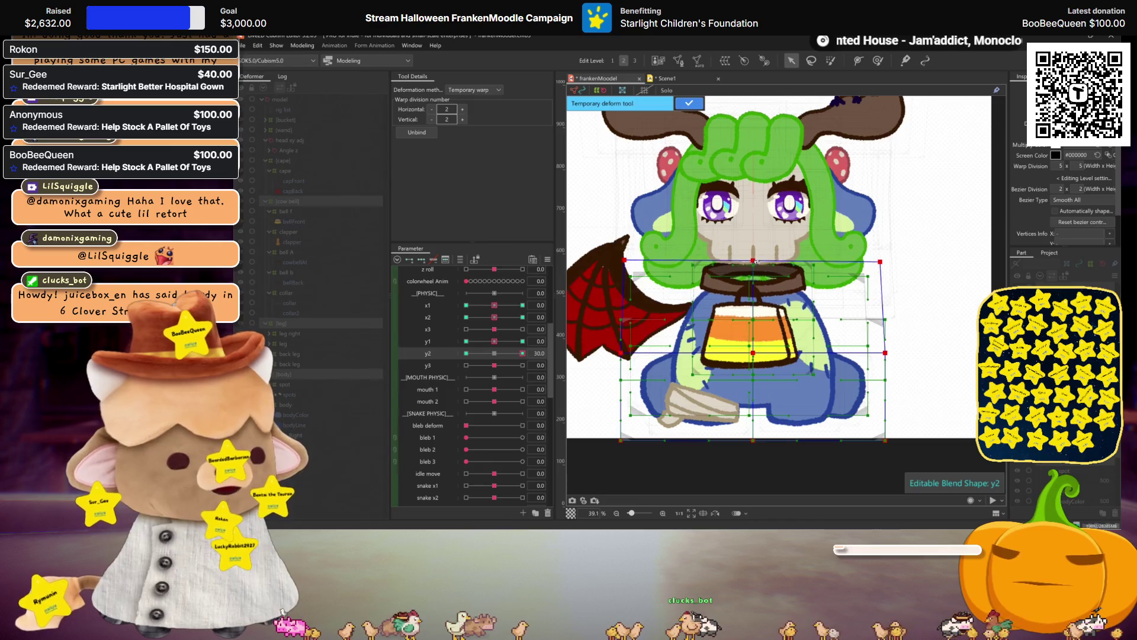
{"action": "key", "text": "ctrl+h"}
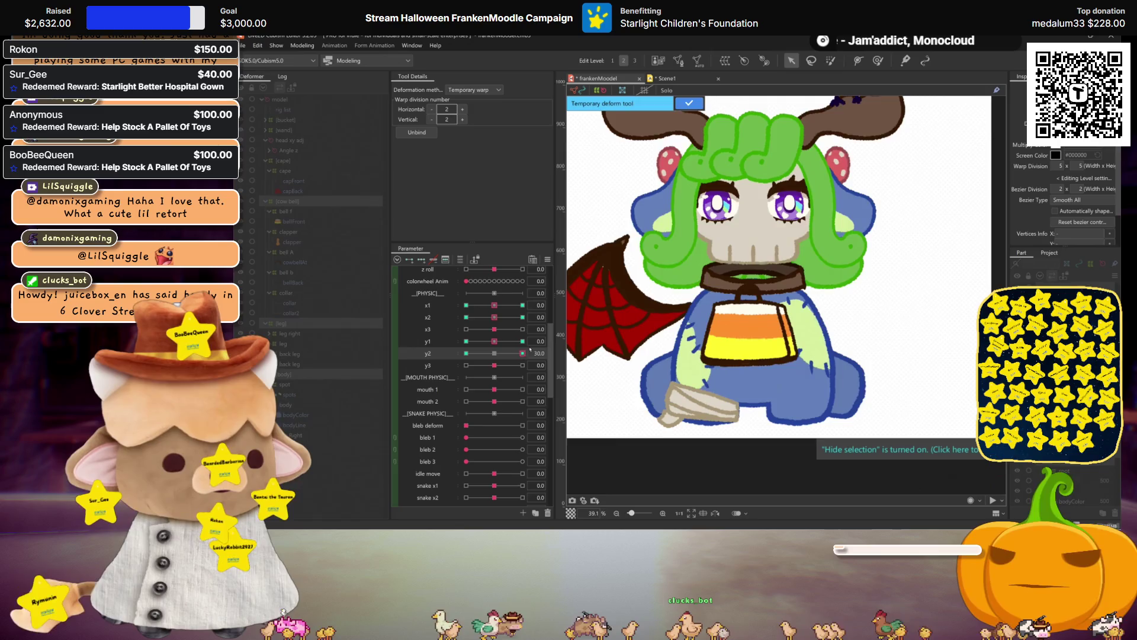
- Switch y2 to -30, deform the body again and apply the temporary deformation
{"action": "left_click", "coordinate": [467, 353]}
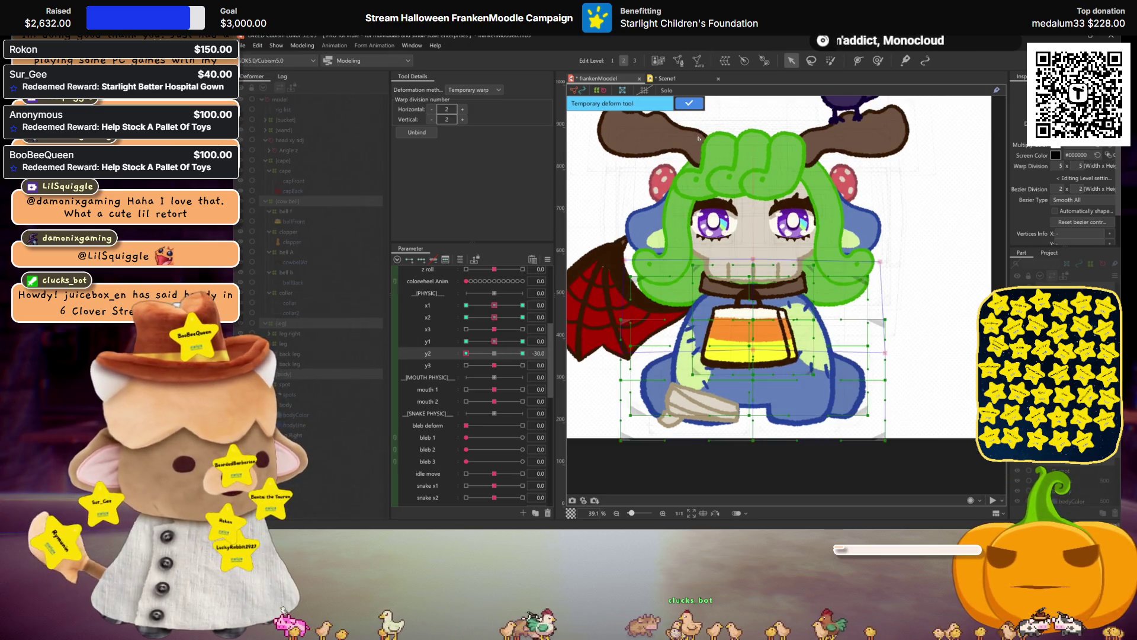
{"action": "key", "text": "Return"}
{"action": "key", "text": "t"}
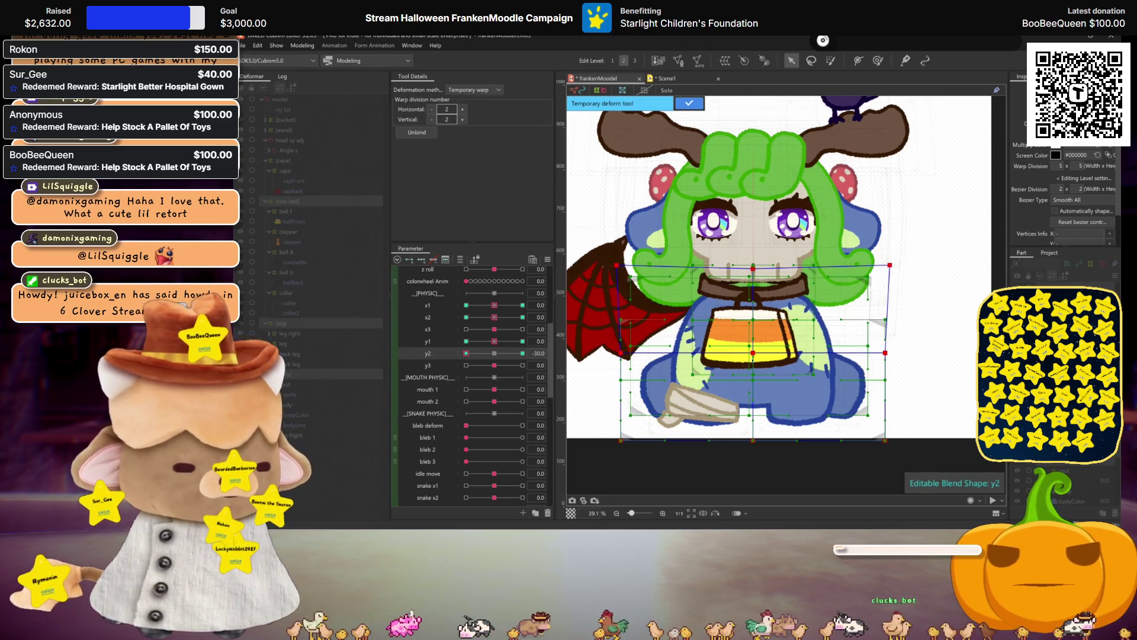
{"action": "key", "text": "ctrl+h"}
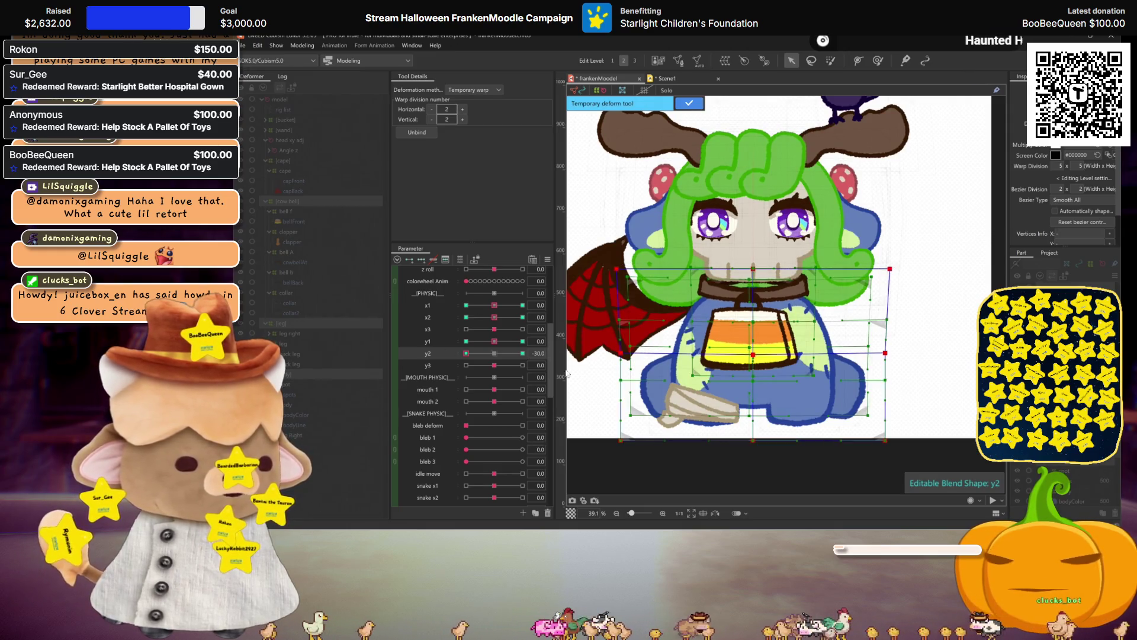
{"action": "key", "text": "ctrl+h"}
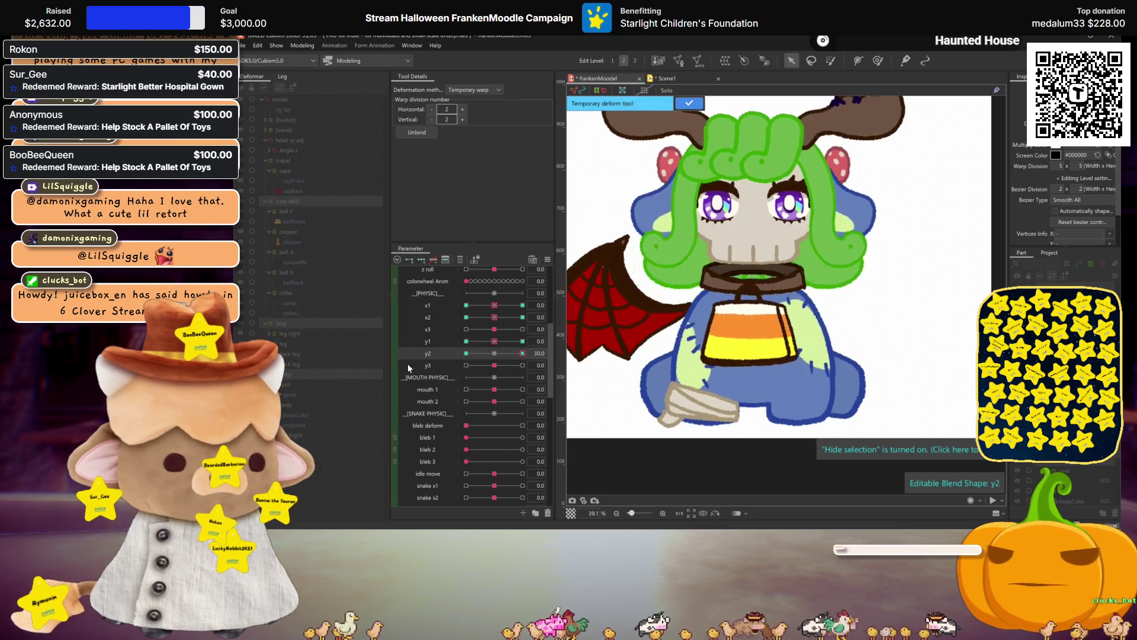
{"action": "left_click", "coordinate": [694, 103]}
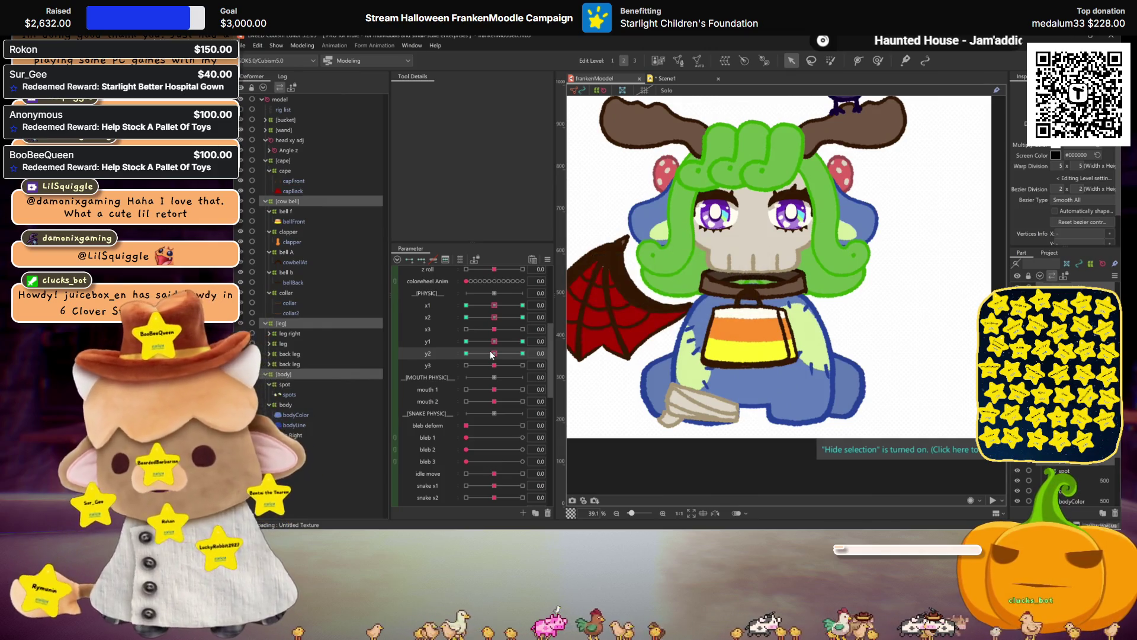
{"action": "left_click", "coordinate": [304, 45]}
{"action": "left_click", "coordinate": [332, 247]}
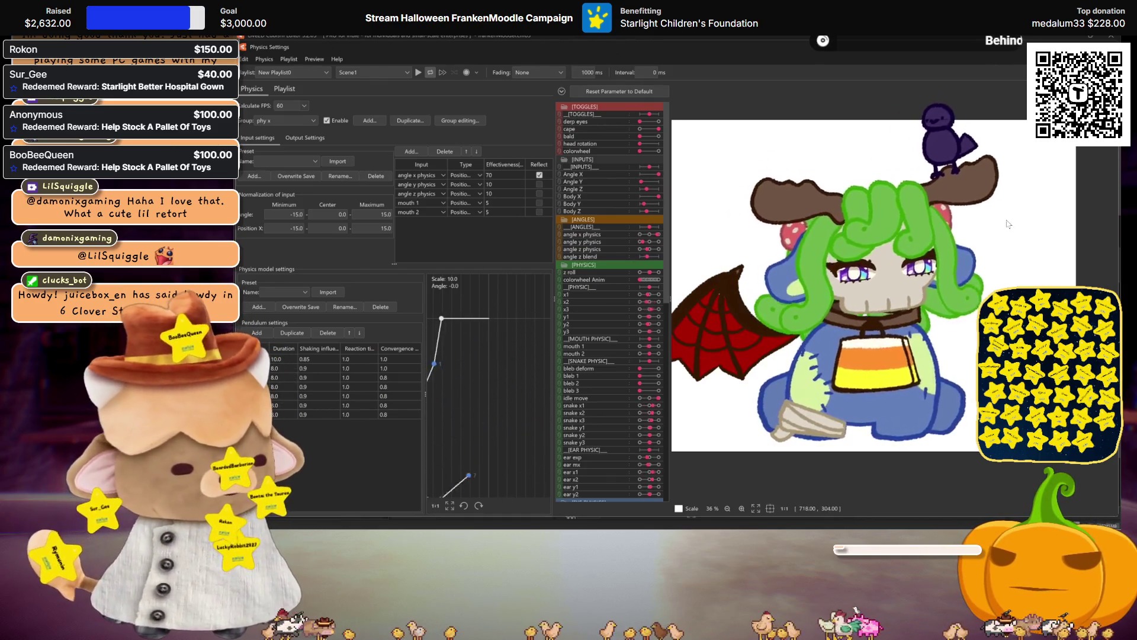
{"action": "key", "text": "Escape"}
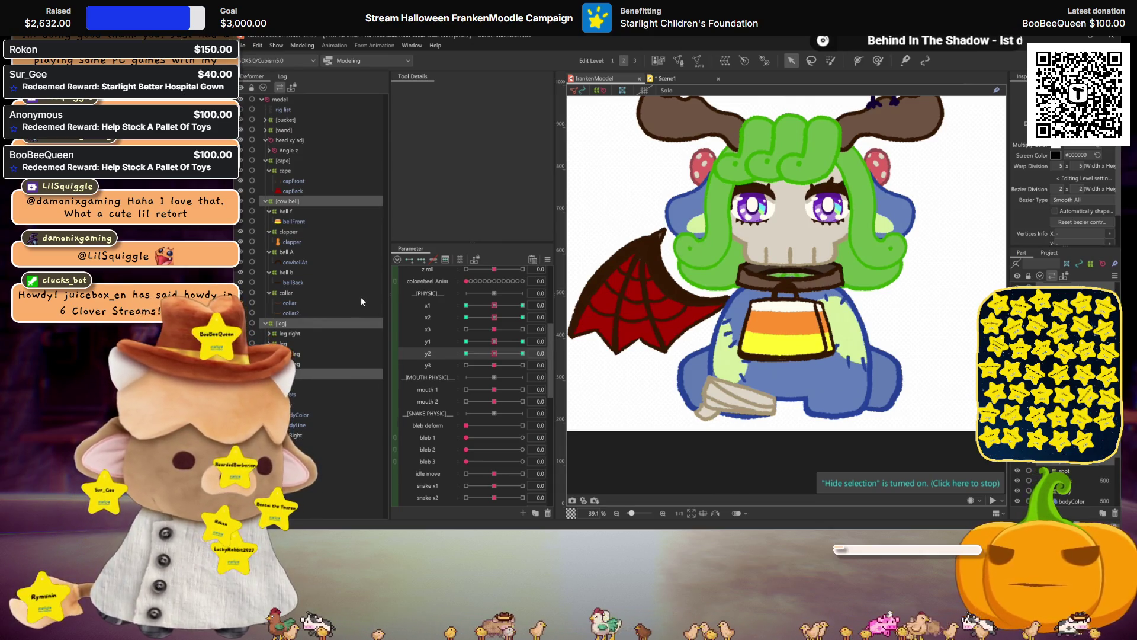
{"action": "scroll", "coordinate": [767, 289], "scroll_direction": "down", "scroll_amount": 2}
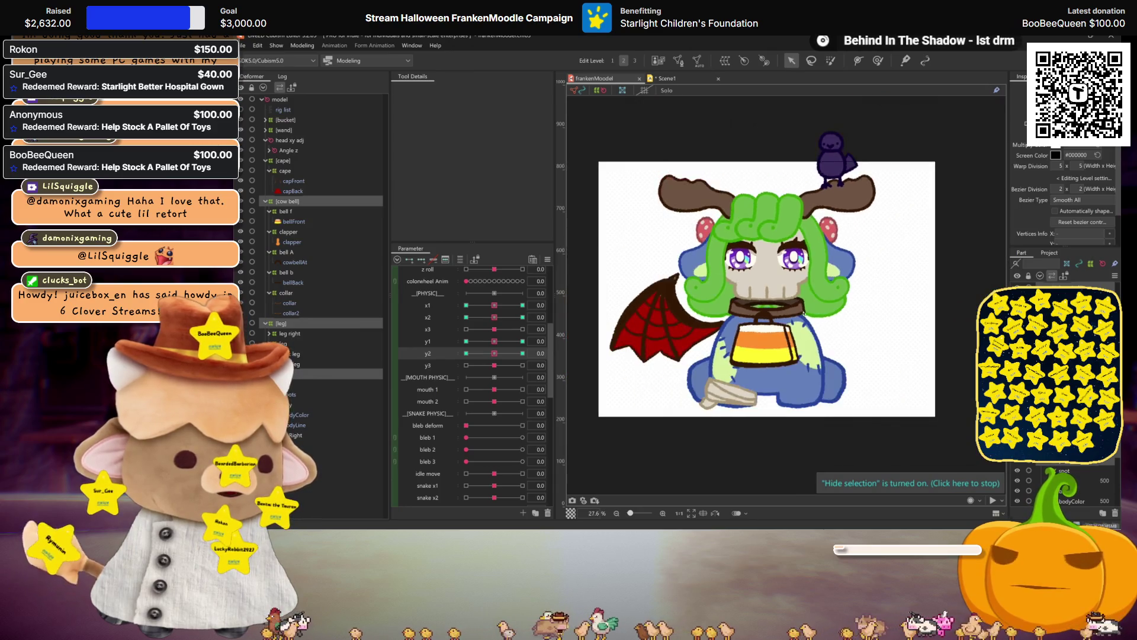
{"action": "scroll", "coordinate": [1066, 484], "scroll_direction": "down", "scroll_amount": 3}
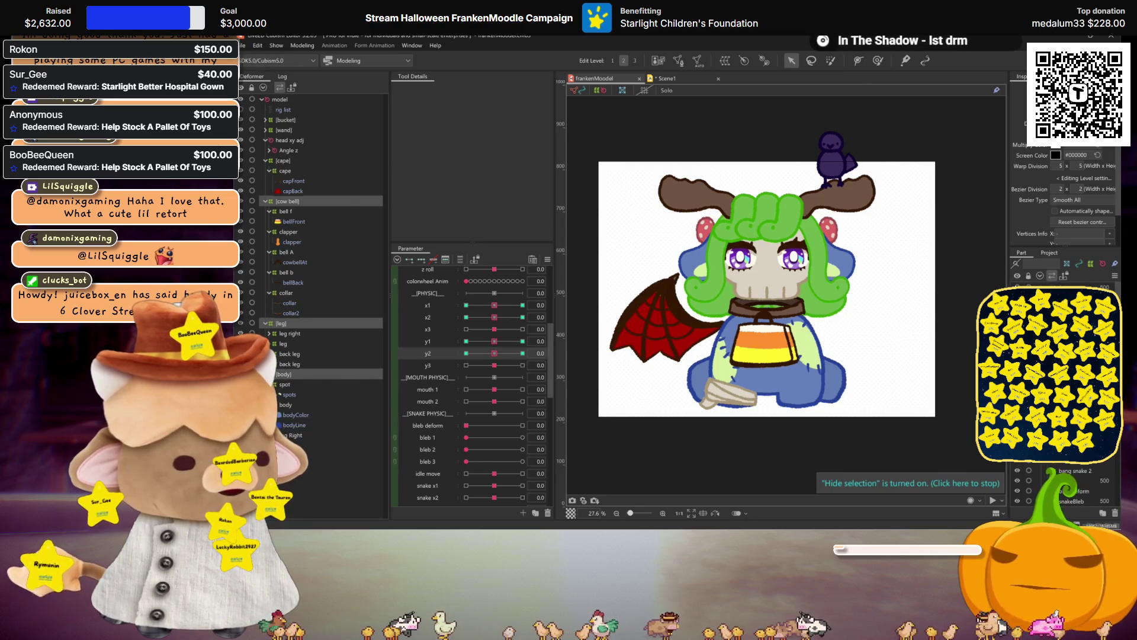
{"action": "left_click_drag", "start_coordinate": [954, 252], "coordinate": [945, 260]}
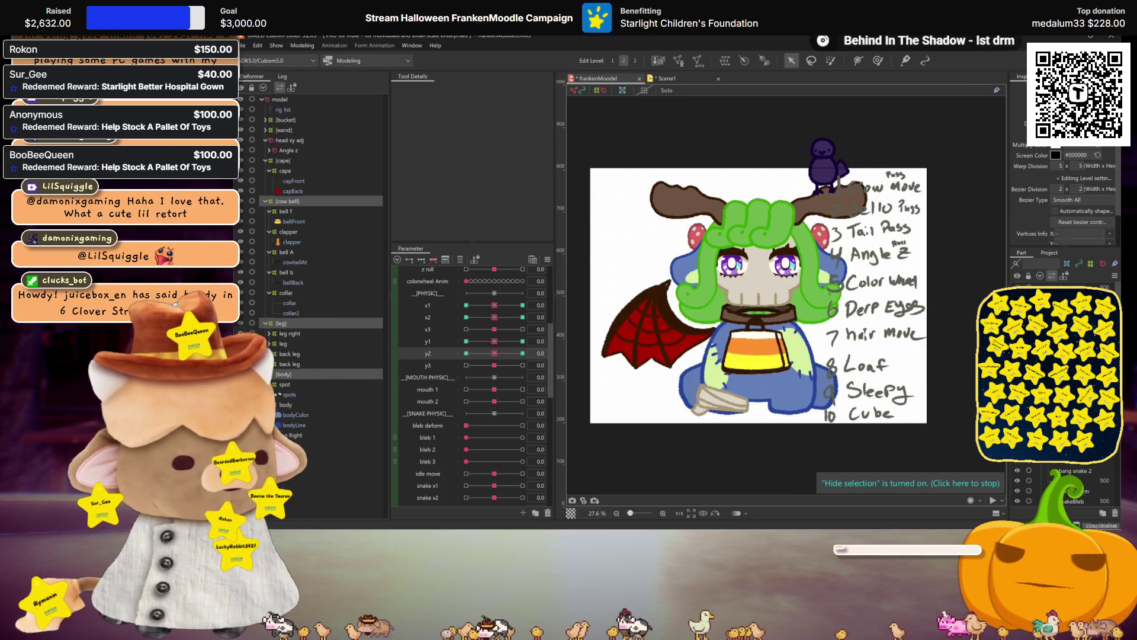
{"action": "scroll", "coordinate": [802, 351], "scroll_direction": "up", "scroll_amount": 2}
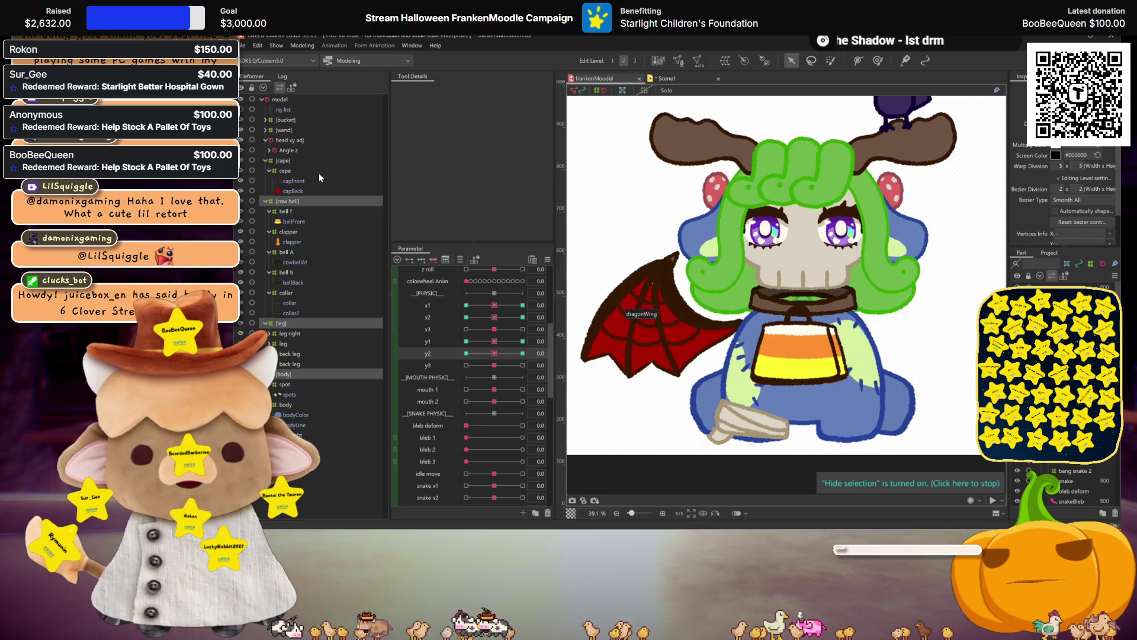
{"action": "scroll", "coordinate": [472, 320], "scroll_direction": "up", "scroll_amount": 5}
- Select the cape deformer and set angle x physics to 30
{"action": "left_click", "coordinate": [467, 311]}
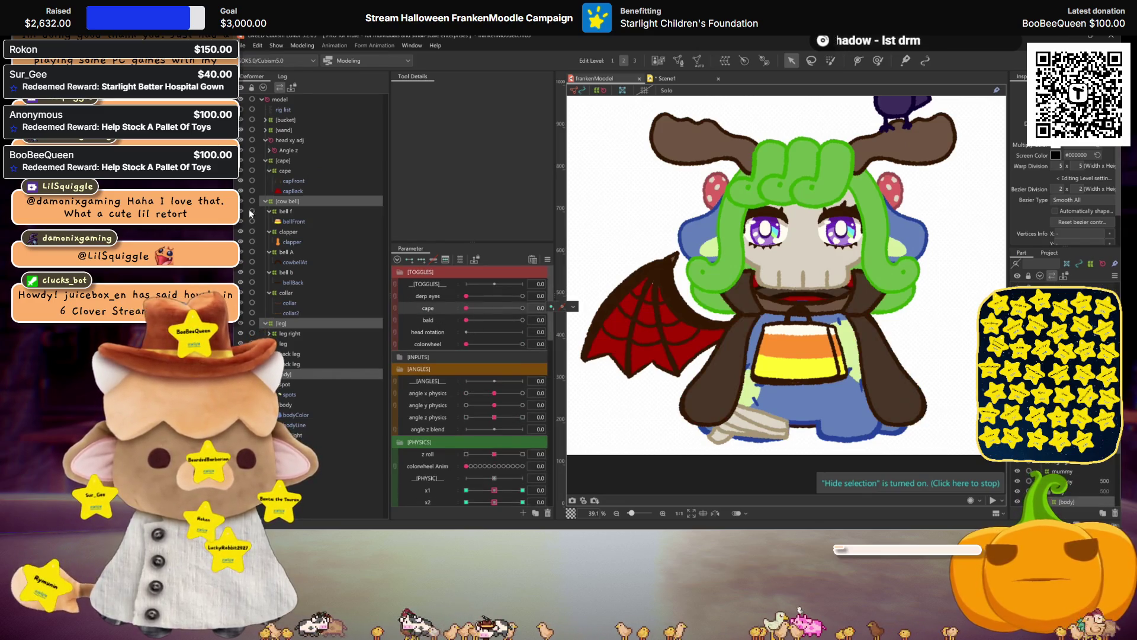
{"action": "left_click", "coordinate": [285, 161]}
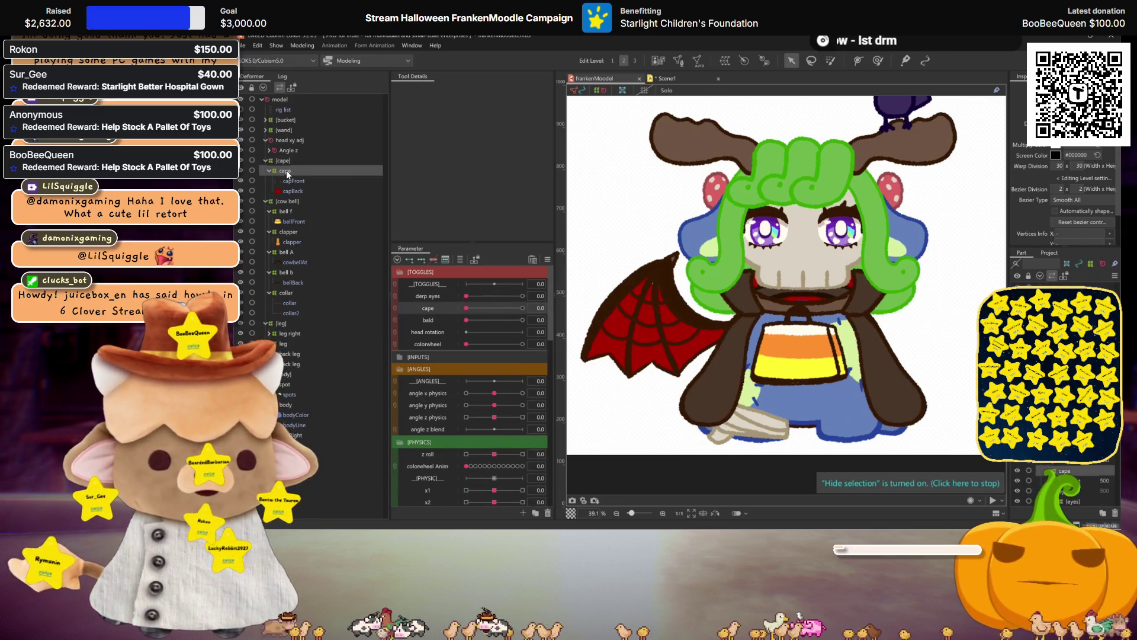
{"action": "scroll", "coordinate": [462, 355], "scroll_direction": "down", "scroll_amount": 1}
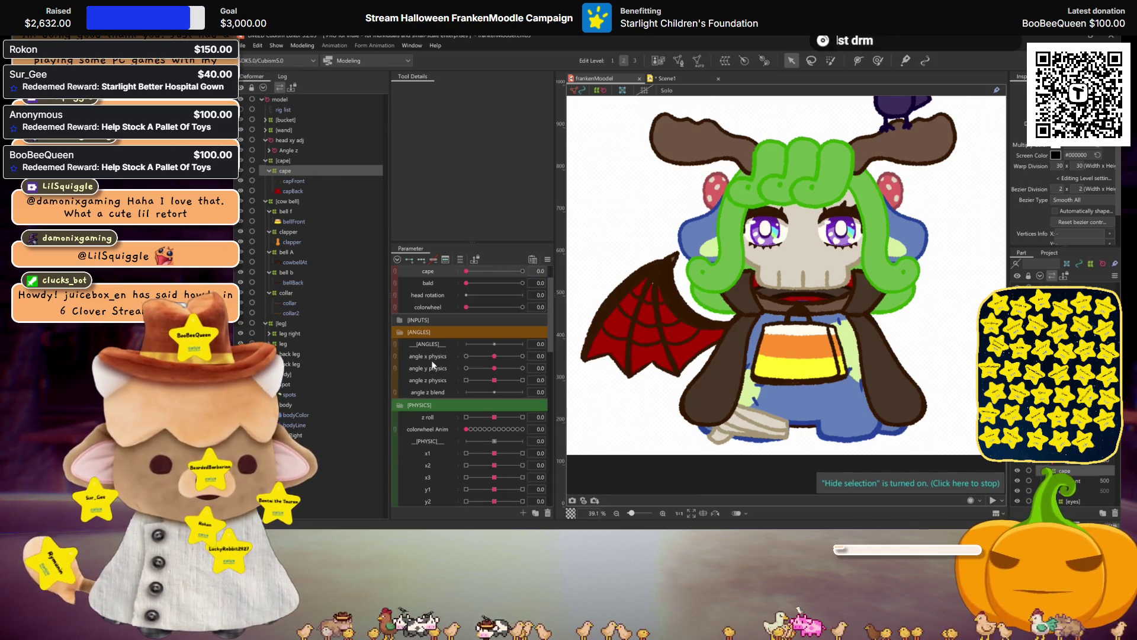
{"action": "left_click", "coordinate": [494, 356]}
{"action": "left_click_drag", "start_coordinate": [494, 358], "coordinate": [524, 356]}
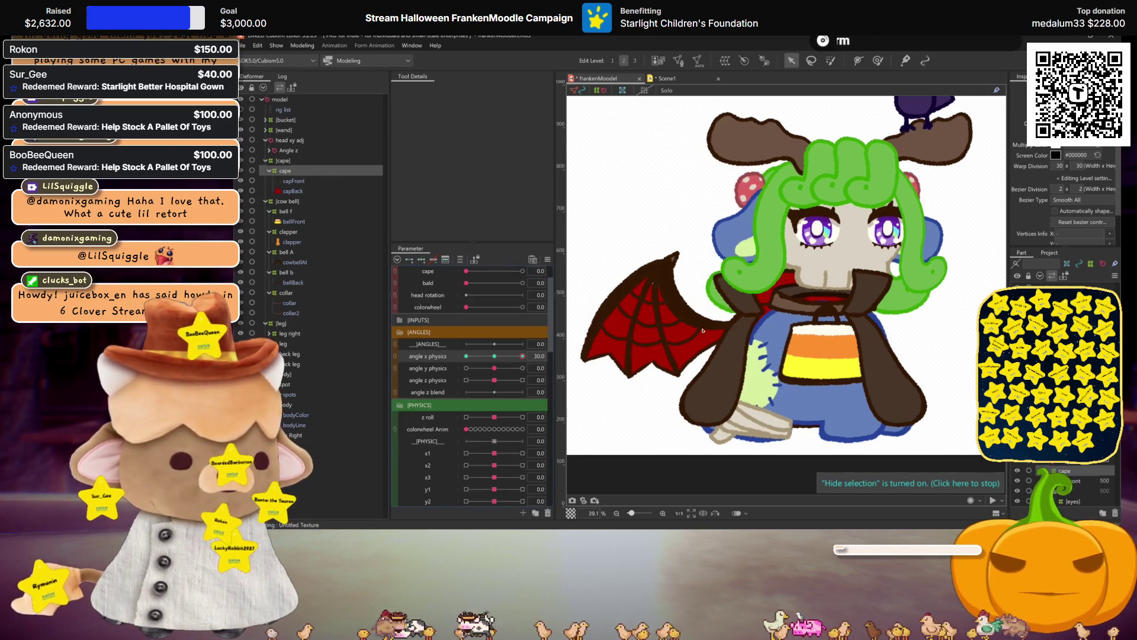
- Skew the cape's top edge to the right with Perspective temporary deformation and apply it
{"action": "key", "text": "q"}
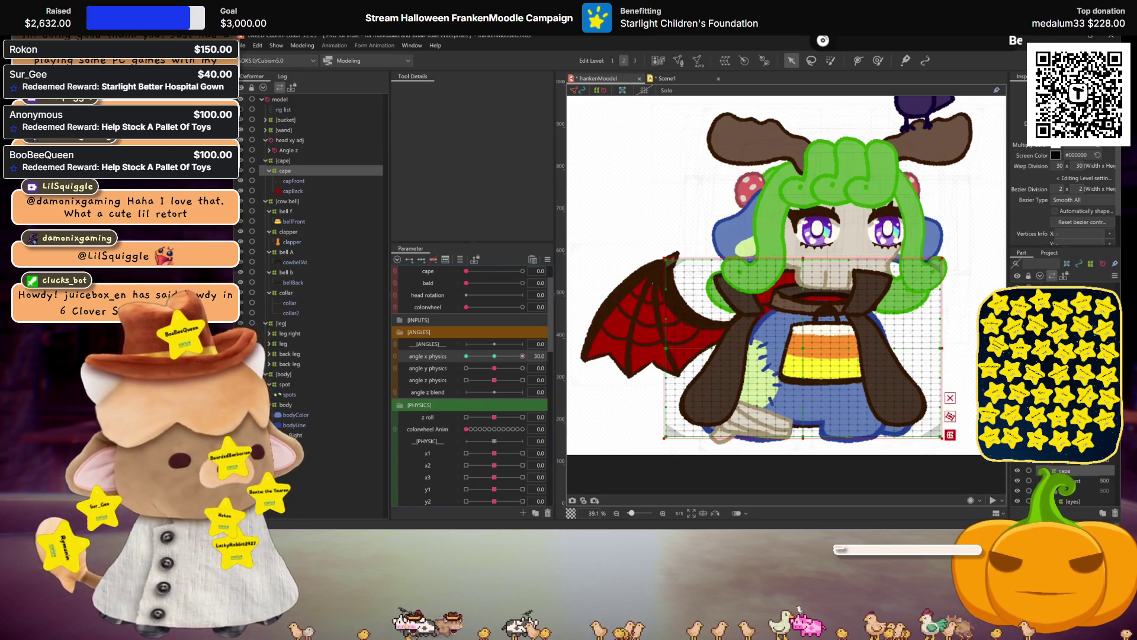
{"action": "left_click", "coordinate": [474, 90]}
{"action": "left_click", "coordinate": [475, 123]}
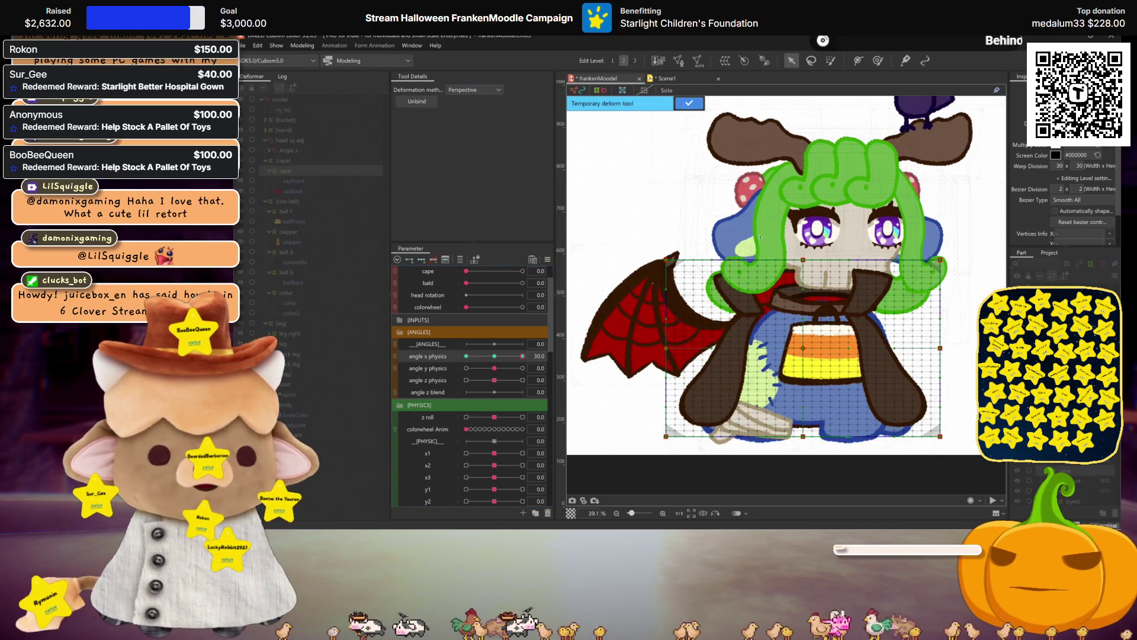
{"action": "left_click_drag", "start_coordinate": [839, 262], "coordinate": [866, 262]}
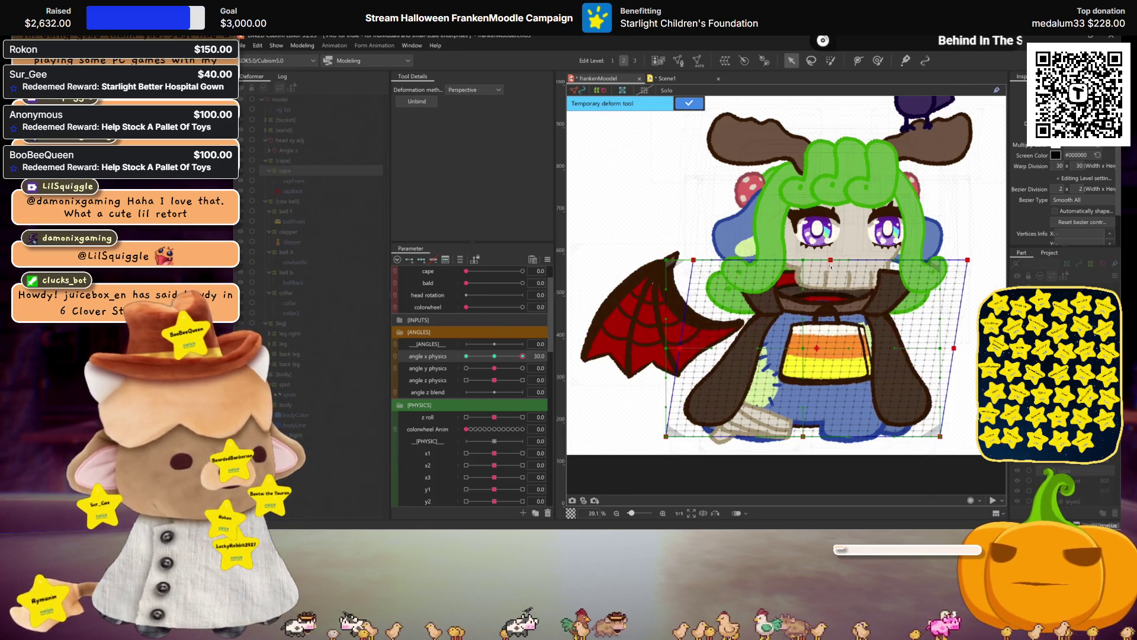
{"action": "key", "text": "ctrl+h"}
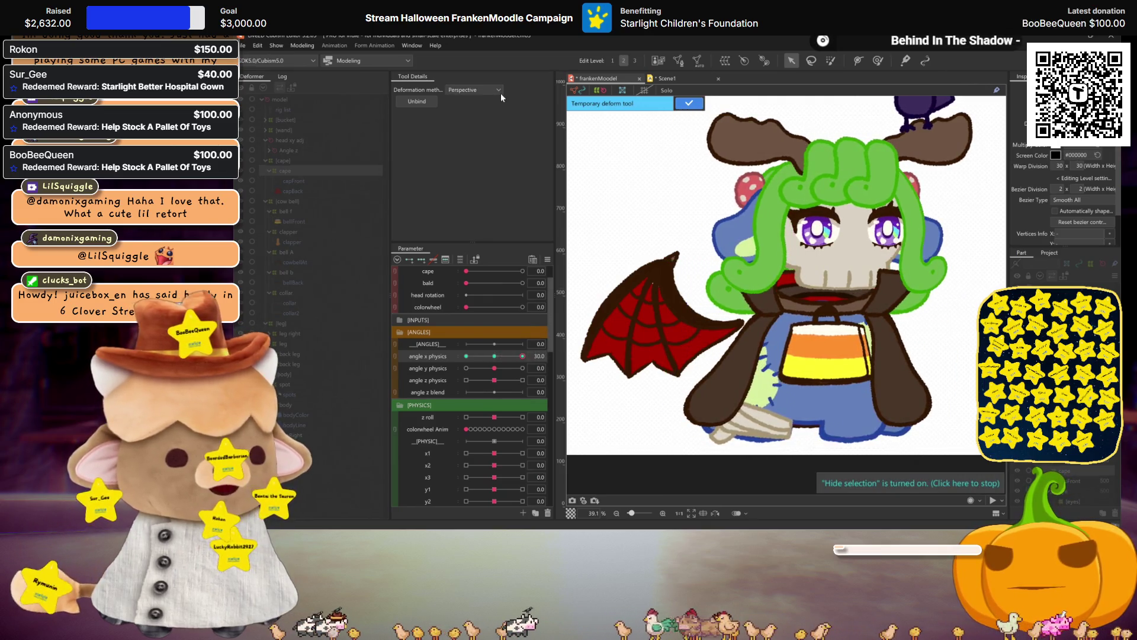
{"action": "key", "text": "Return"}
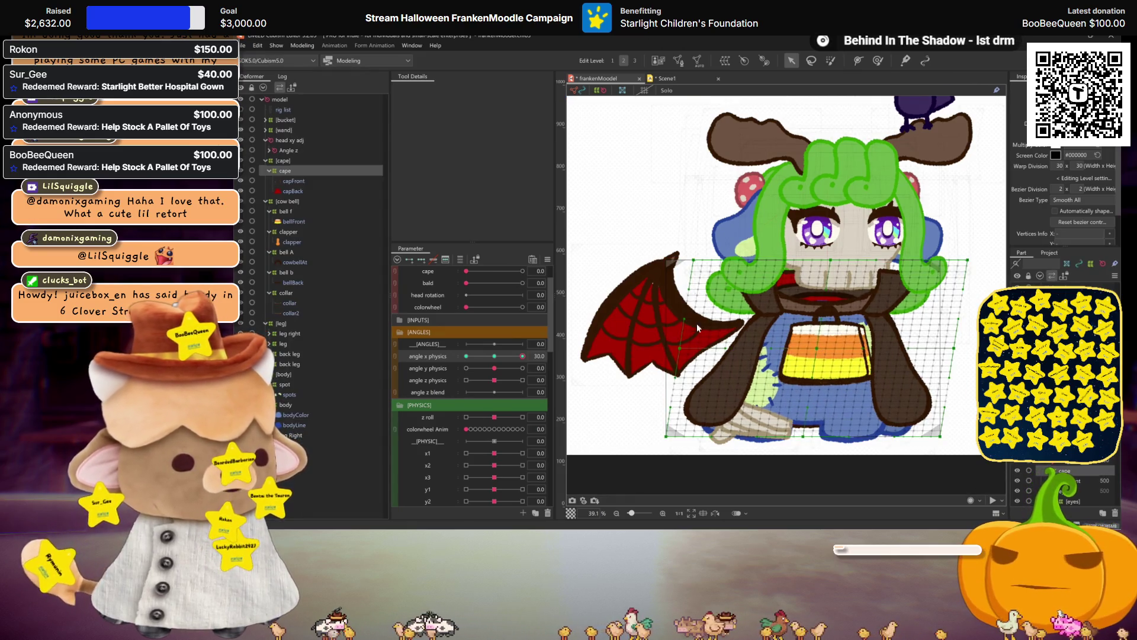
{"action": "left_click", "coordinate": [307, 186]}
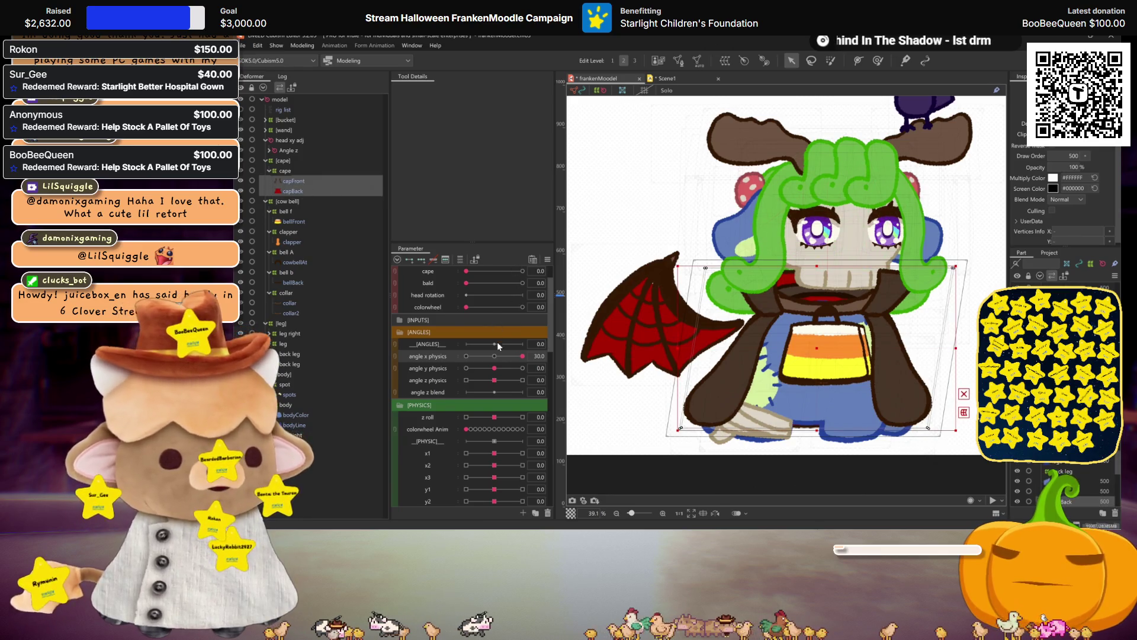
- Try the Standard preset in the Automatic Mesh Generator for the capFront and capBack meshes
{"action": "key", "text": "ctrl+a"}
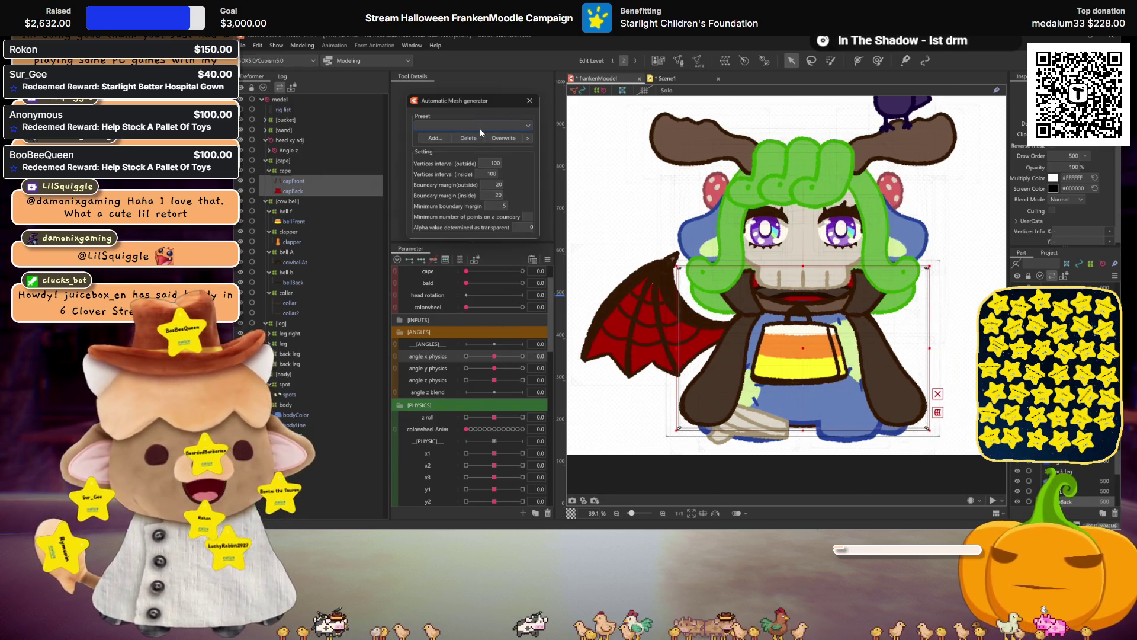
{"action": "left_click", "coordinate": [481, 126]}
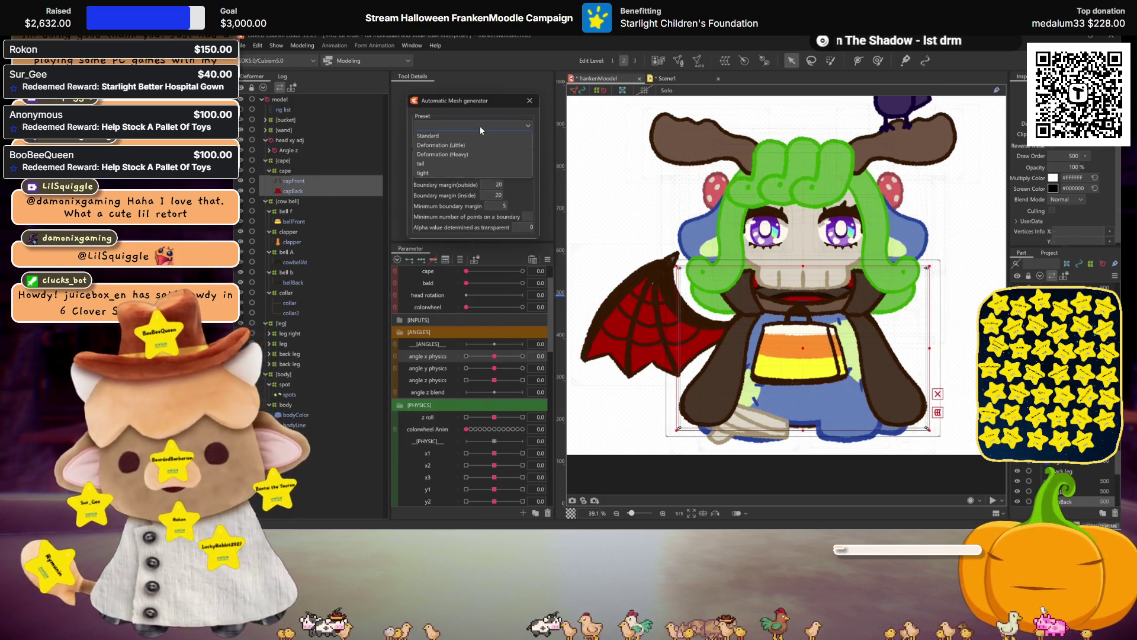
{"action": "left_click", "coordinate": [529, 103]}
- Select the cape deformer and preview the angle x physics turn around 12.3 and back at 30
{"action": "left_click", "coordinate": [275, 168]}
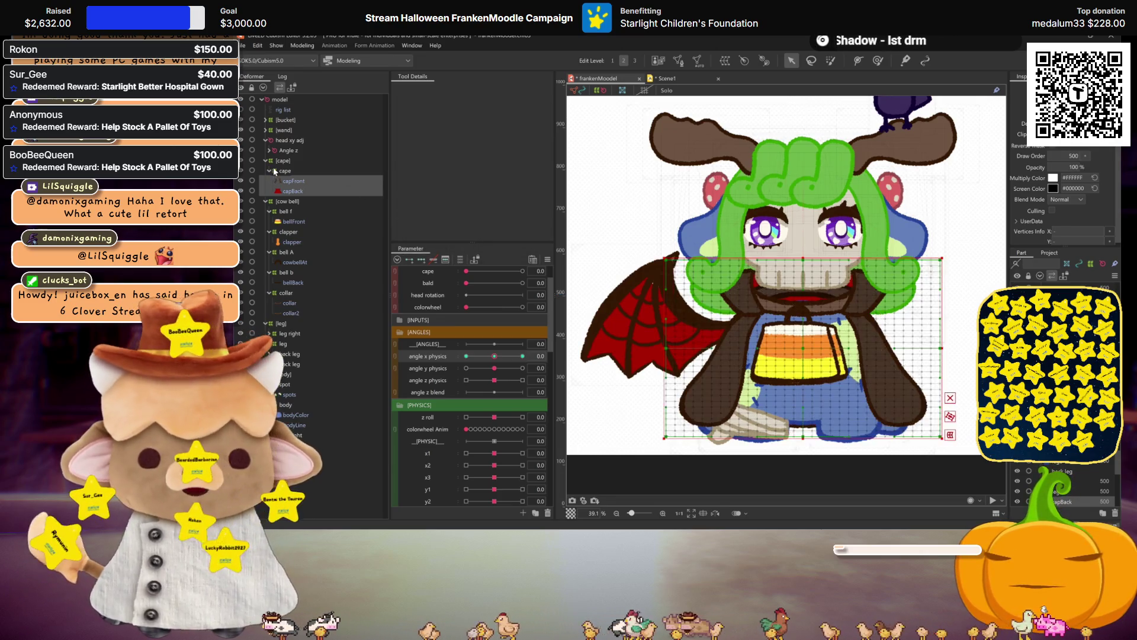
{"action": "left_click", "coordinate": [523, 355]}
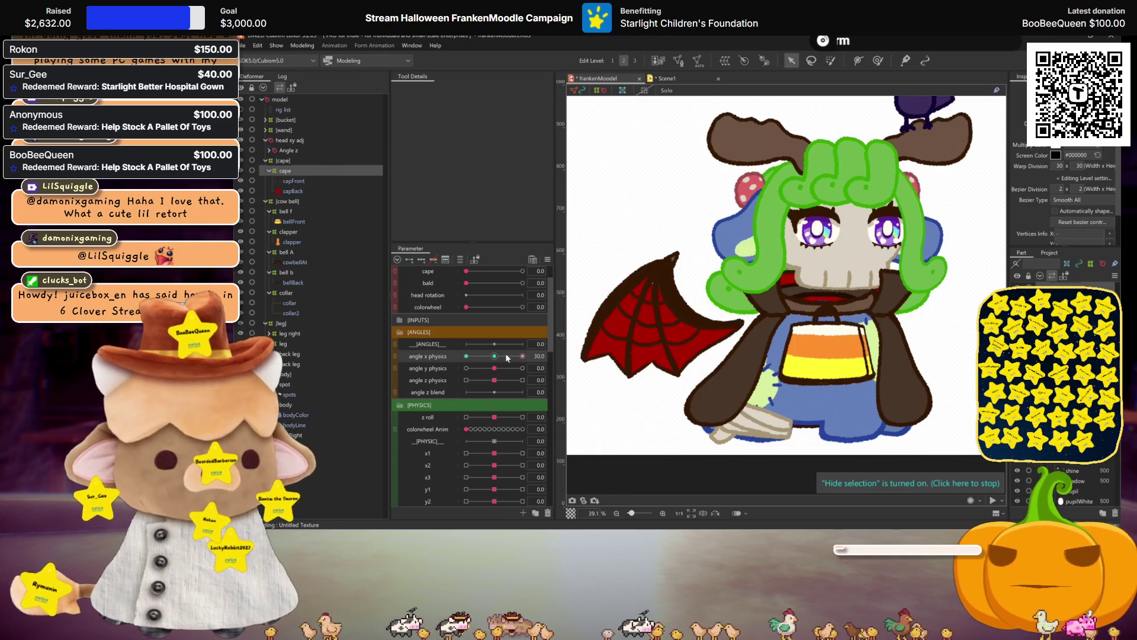
{"action": "mouse_move", "coordinate": [523, 355]}
{"action": "left_mouse_down"}
{"action": "mouse_move", "coordinate": [506, 355]}
{"action": "mouse_move", "coordinate": [523, 355]}
{"action": "left_mouse_up"}
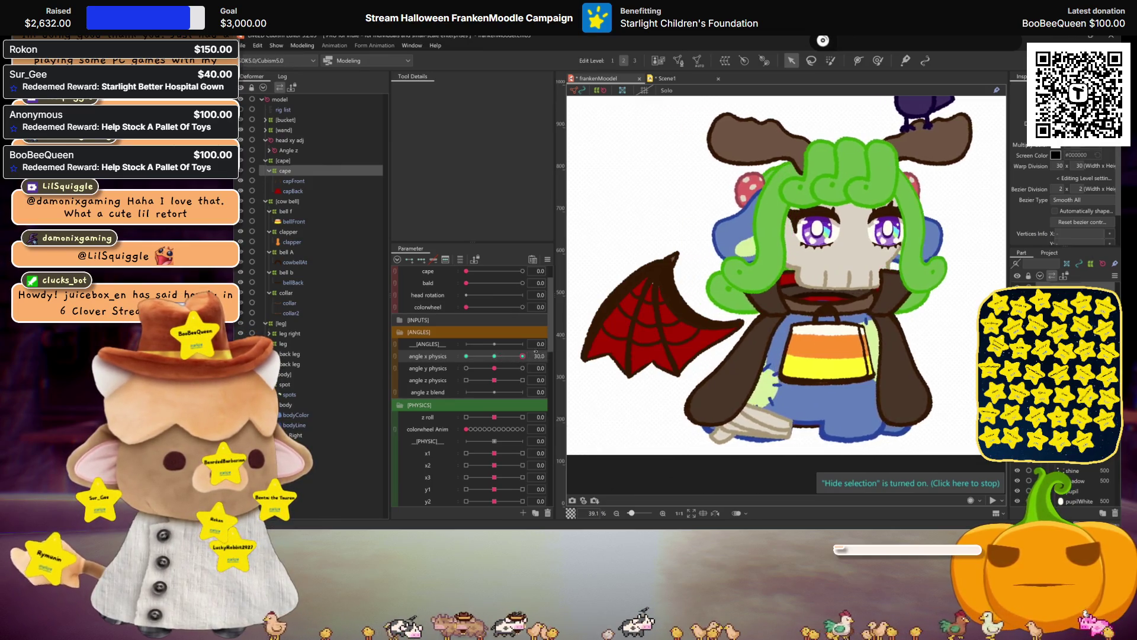
{"action": "left_click", "coordinate": [712, 403]}
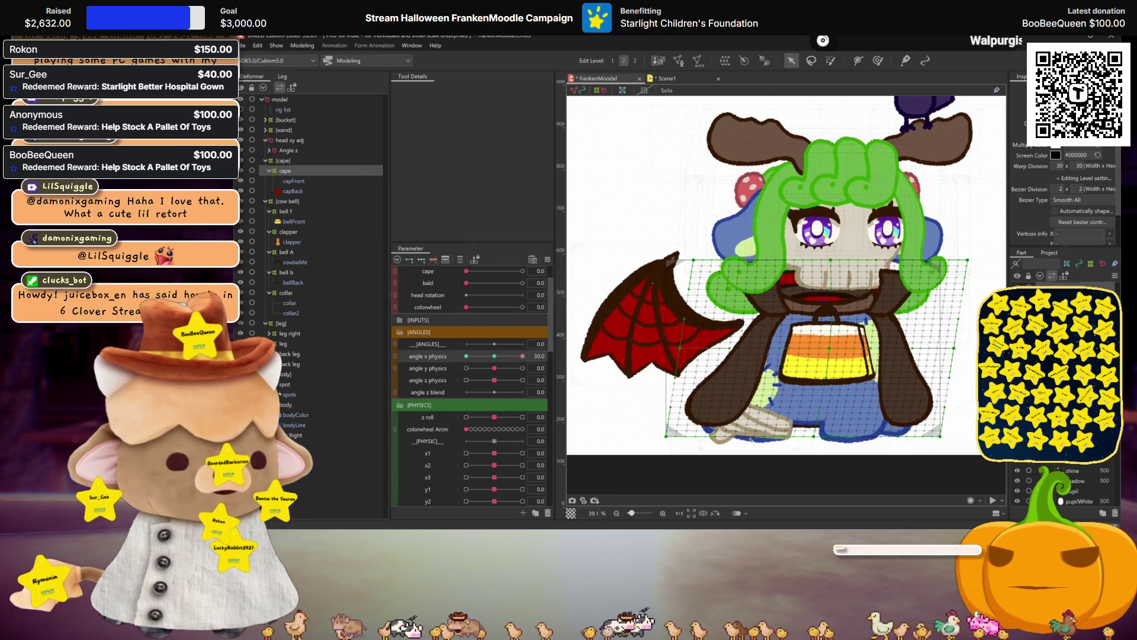
{"action": "key", "text": "ctrl+h"}
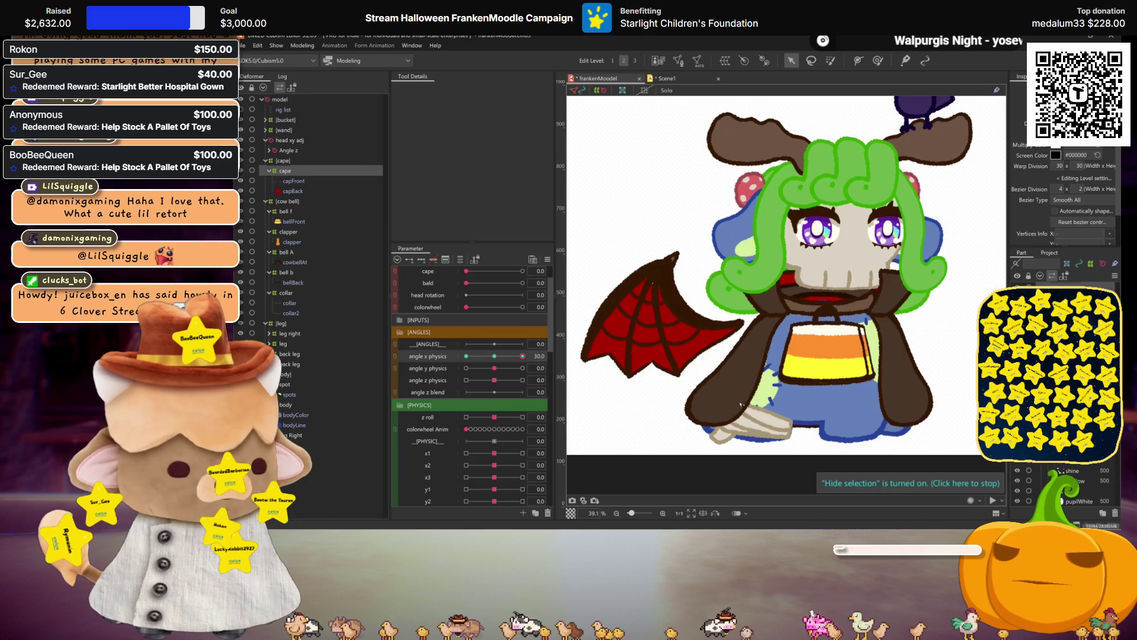
{"action": "type", "text": "4"}
- Preview the cape as angle x physics eases, then return to the +30 pose
{"action": "key", "text": "Return"}
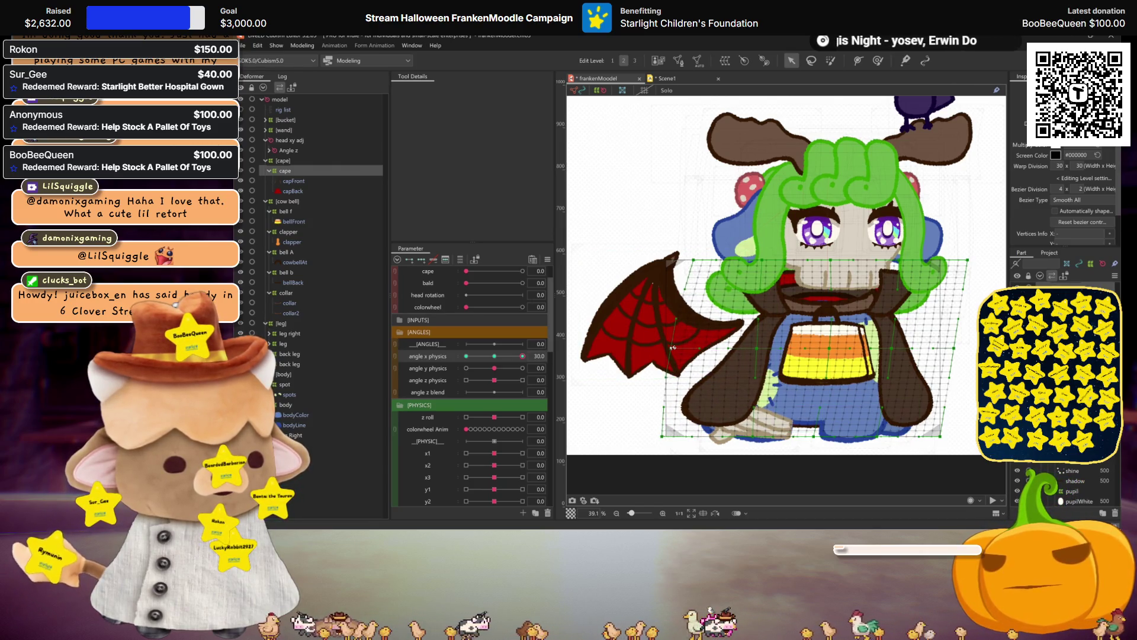
{"action": "key", "text": "ctrl+h"}
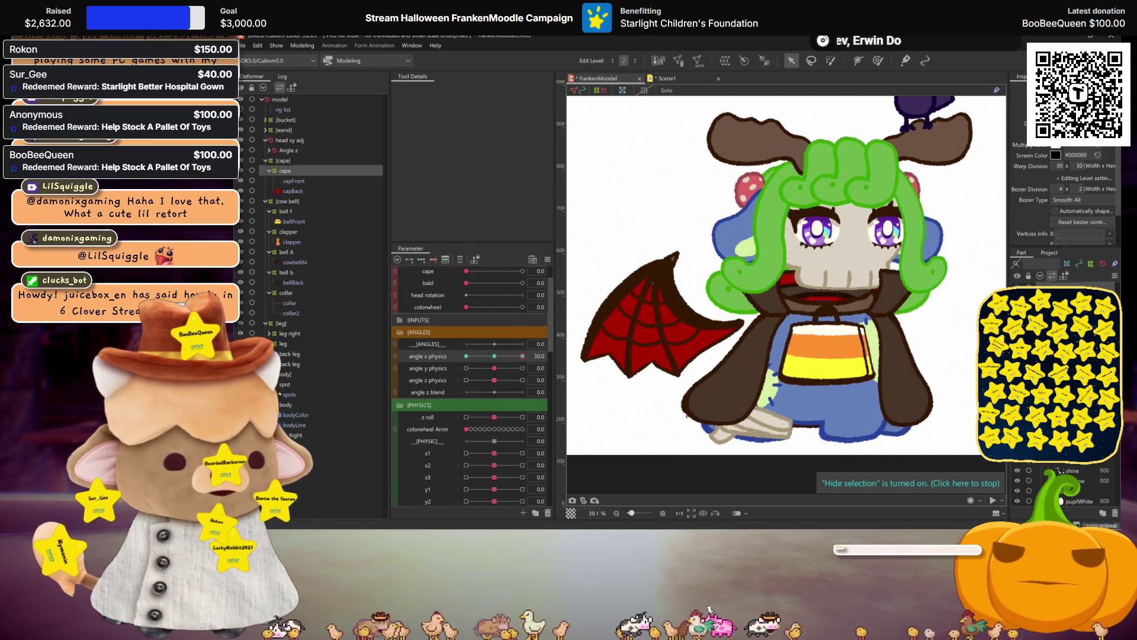
{"action": "left_click_drag", "start_coordinate": [522, 356], "coordinate": [498, 357]}
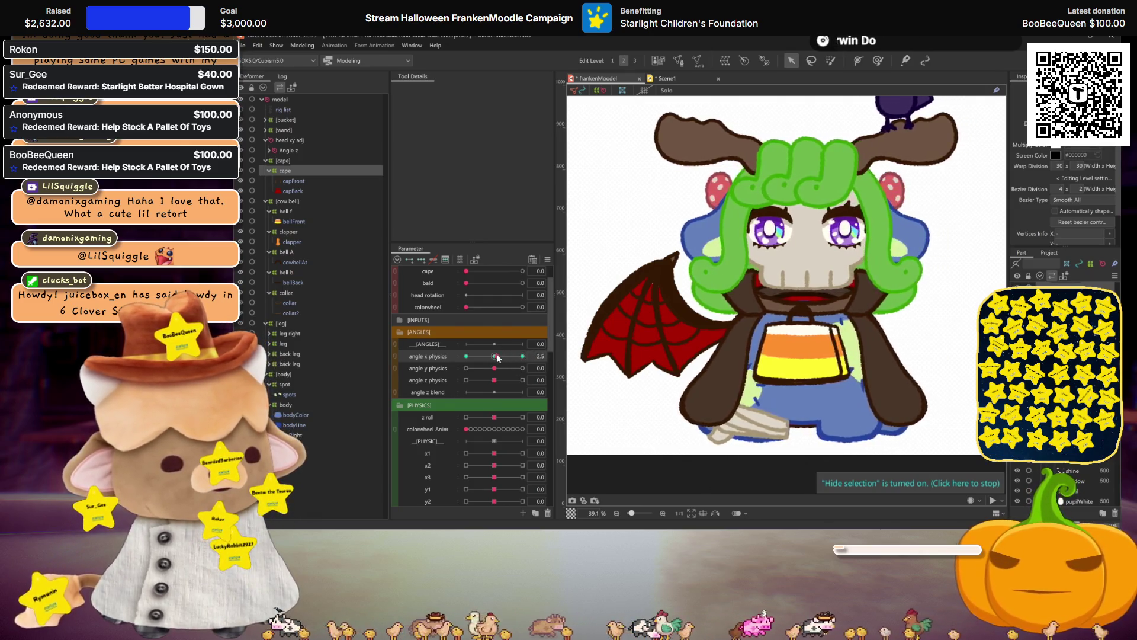
{"action": "left_click", "coordinate": [522, 356]}
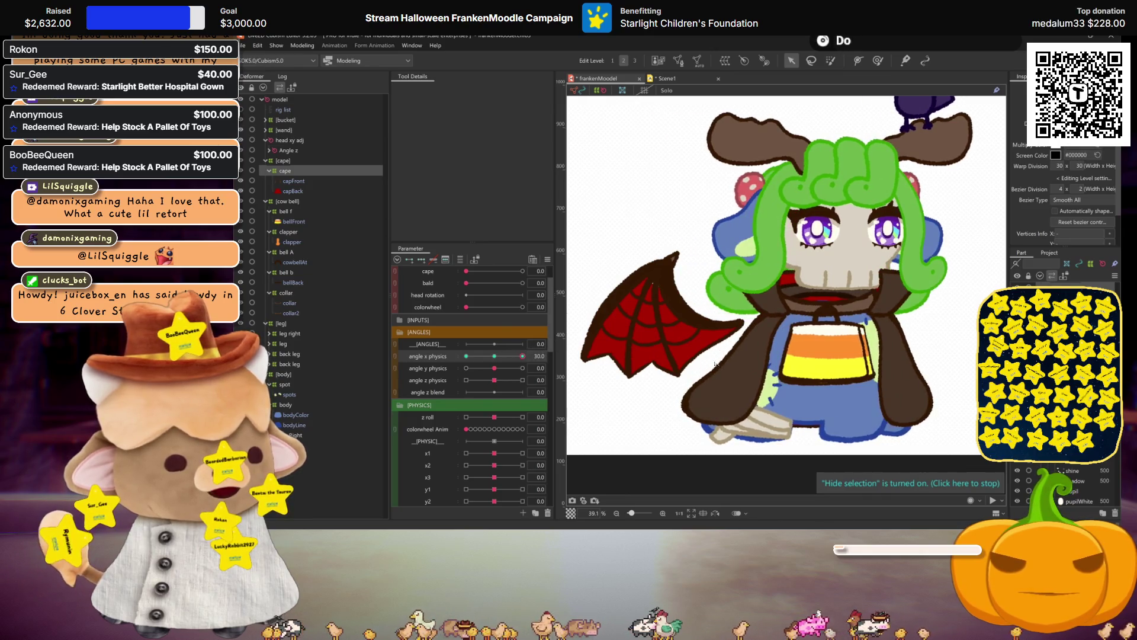
- Mirror the cape's angle x physics +30 pose onto -30, then reset the slider to 0
{"action": "key", "text": "ctrl+m"}
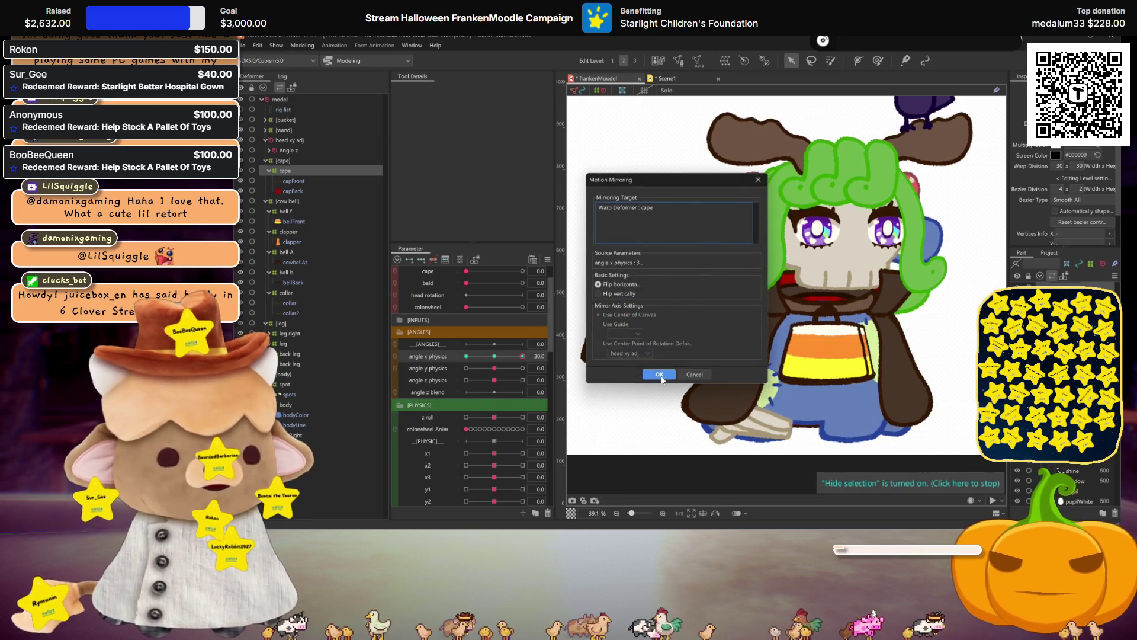
{"action": "left_click", "coordinate": [659, 374]}
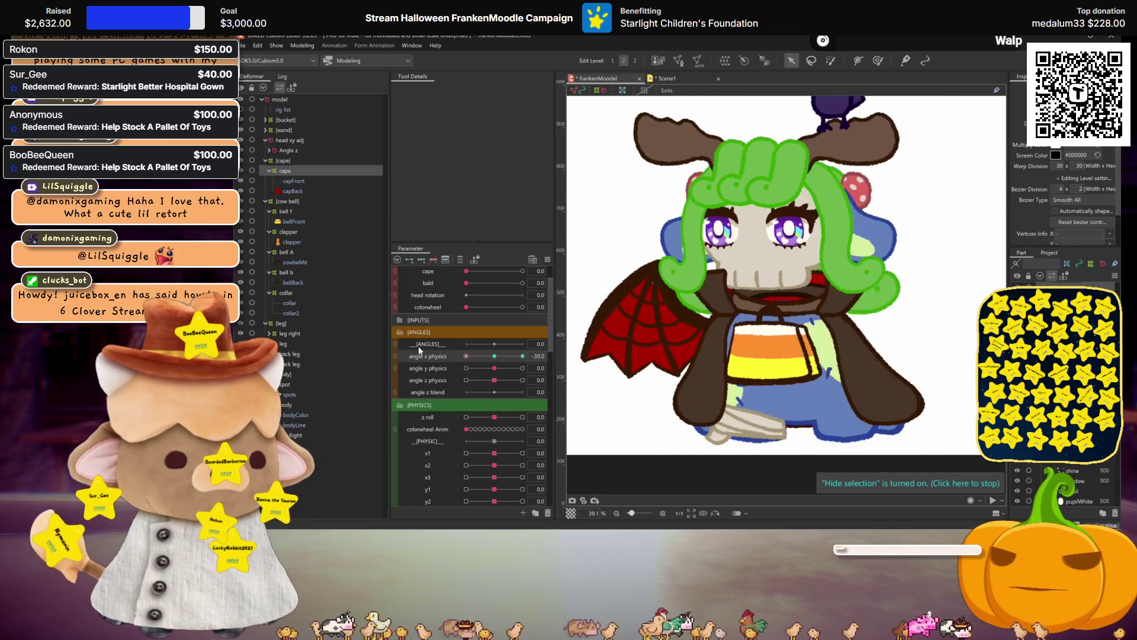
{"action": "left_click", "coordinate": [494, 356]}
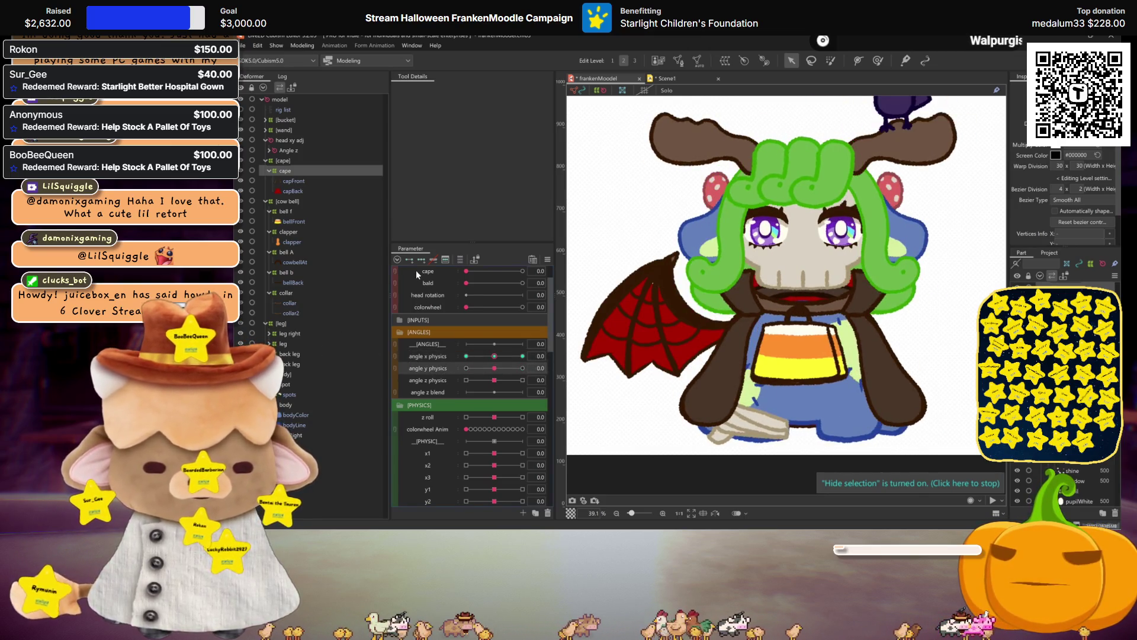
- Check the cape at angle y physics +30, previewing with the overlay hidden
{"action": "left_click", "coordinate": [523, 367]}
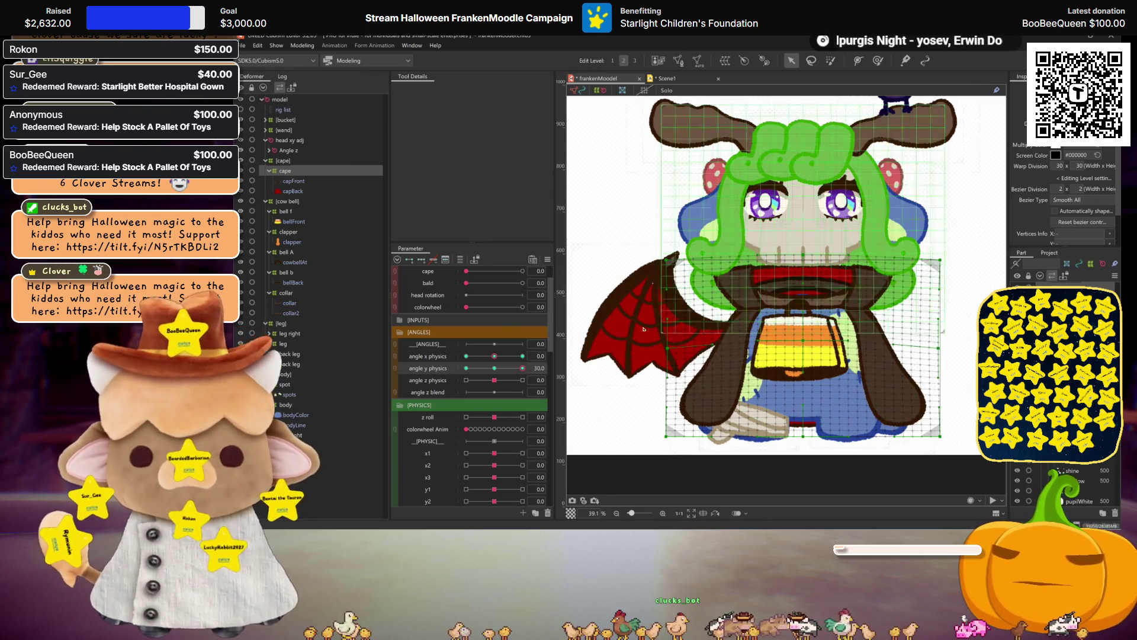
{"action": "key", "text": "ctrl+h"}
{"action": "mouse_move", "coordinate": [522, 368]}
{"action": "left_mouse_down"}
{"action": "mouse_move", "coordinate": [496, 368]}
{"action": "mouse_move", "coordinate": [520, 352]}
{"action": "mouse_move", "coordinate": [524, 369]}
{"action": "left_mouse_up"}
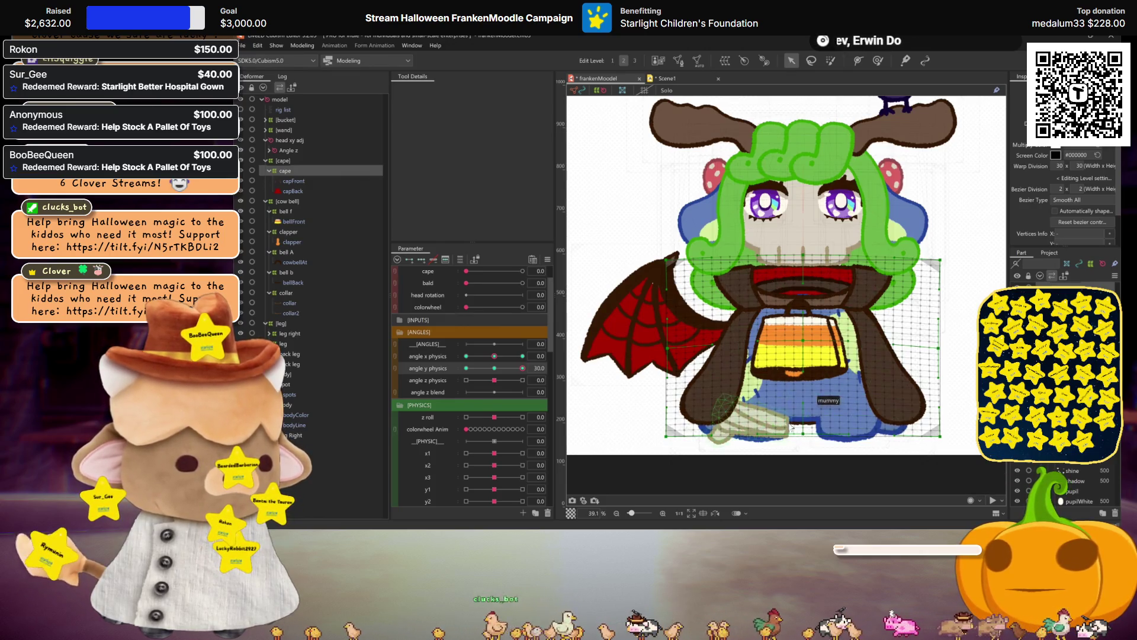
{"action": "key", "text": "ctrl+h"}
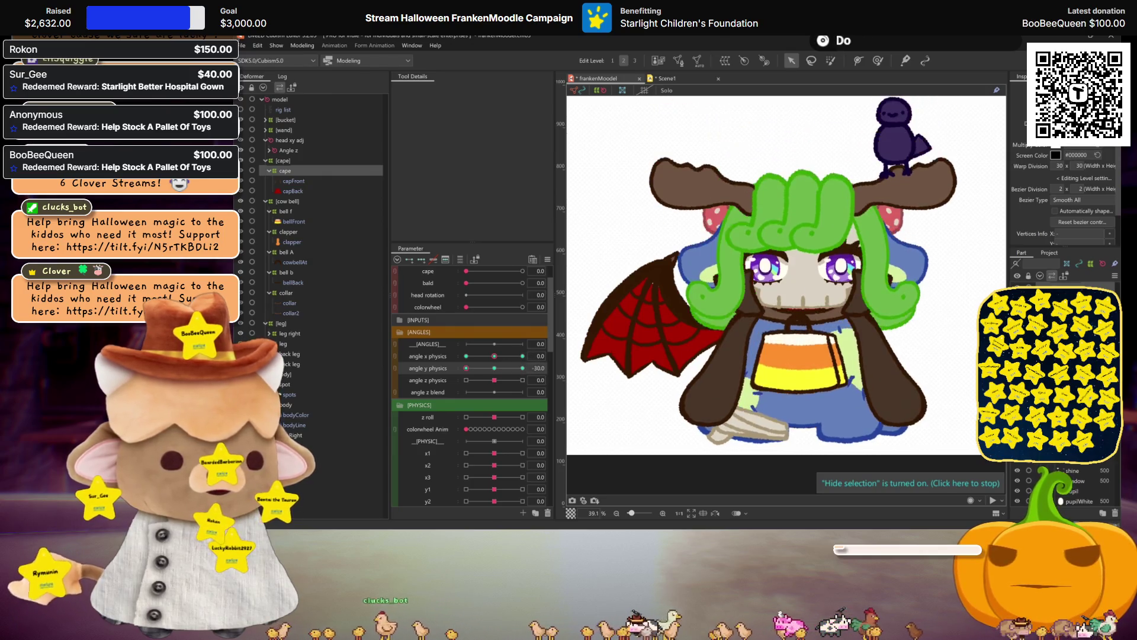
- Check the cape at angle y physics -30, then bring up the Parameter palette's operations menu
{"action": "left_click", "coordinate": [804, 283]}
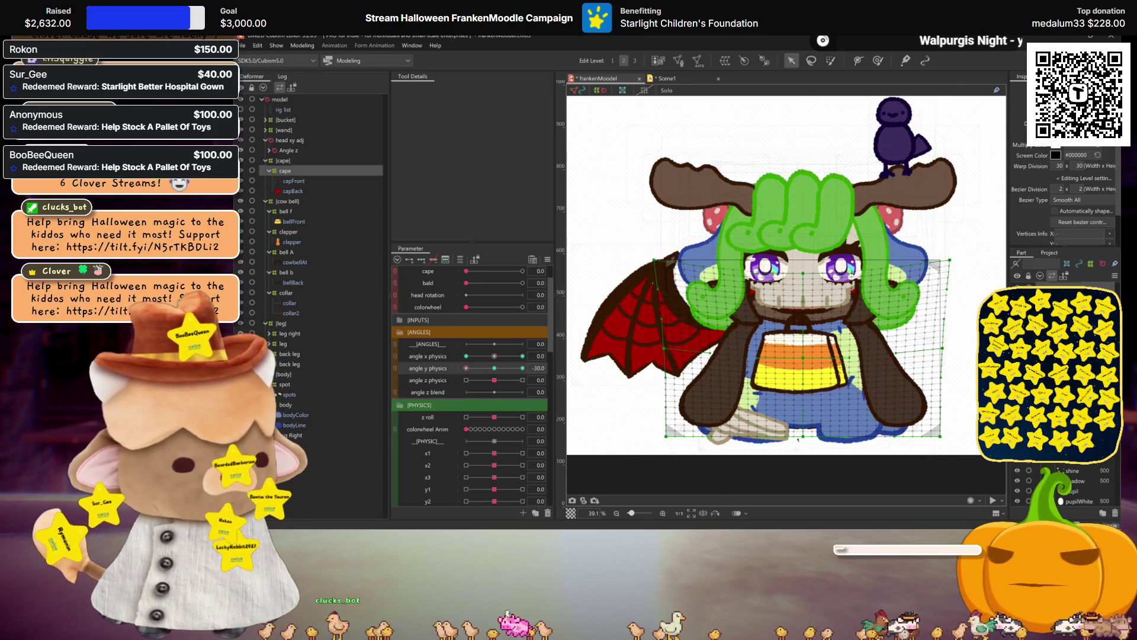
{"action": "key", "text": "ctrl+h"}
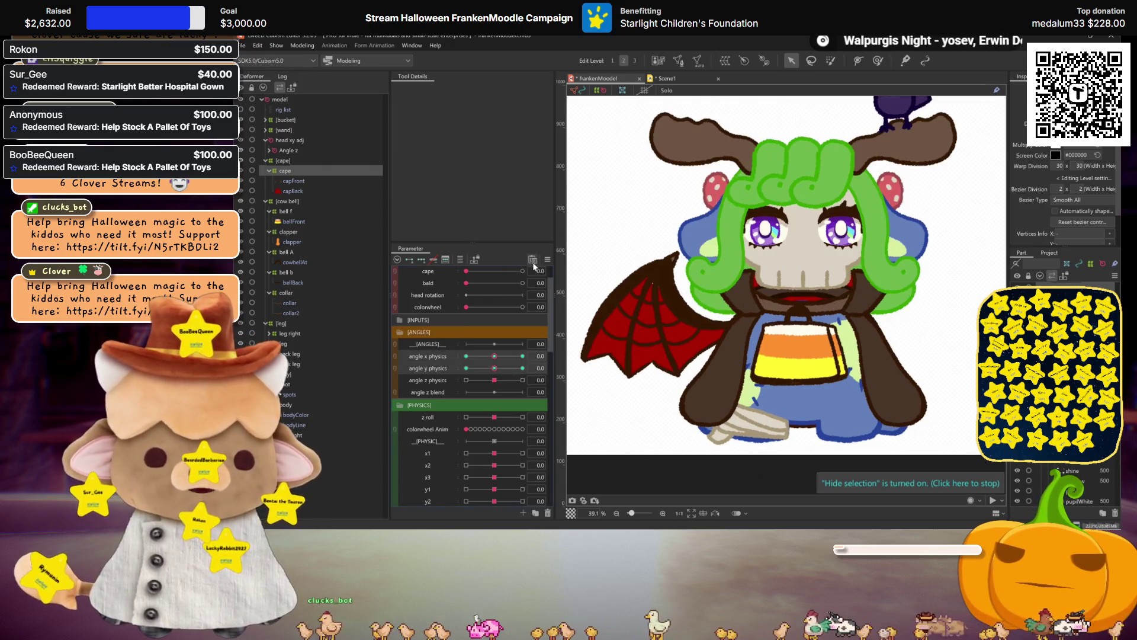
{"action": "left_click", "coordinate": [547, 259]}
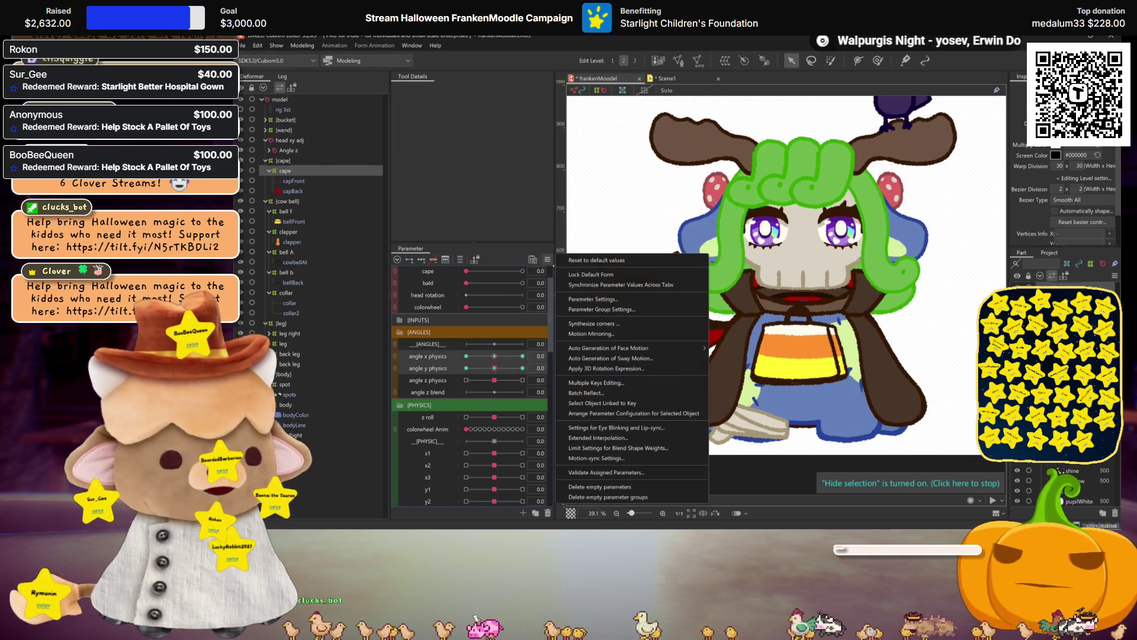
- Generate the opposite angle y physics form by Motion Mirroring and check it at +30
{"action": "left_click", "coordinate": [600, 331]}
{"action": "left_click", "coordinate": [655, 371]}
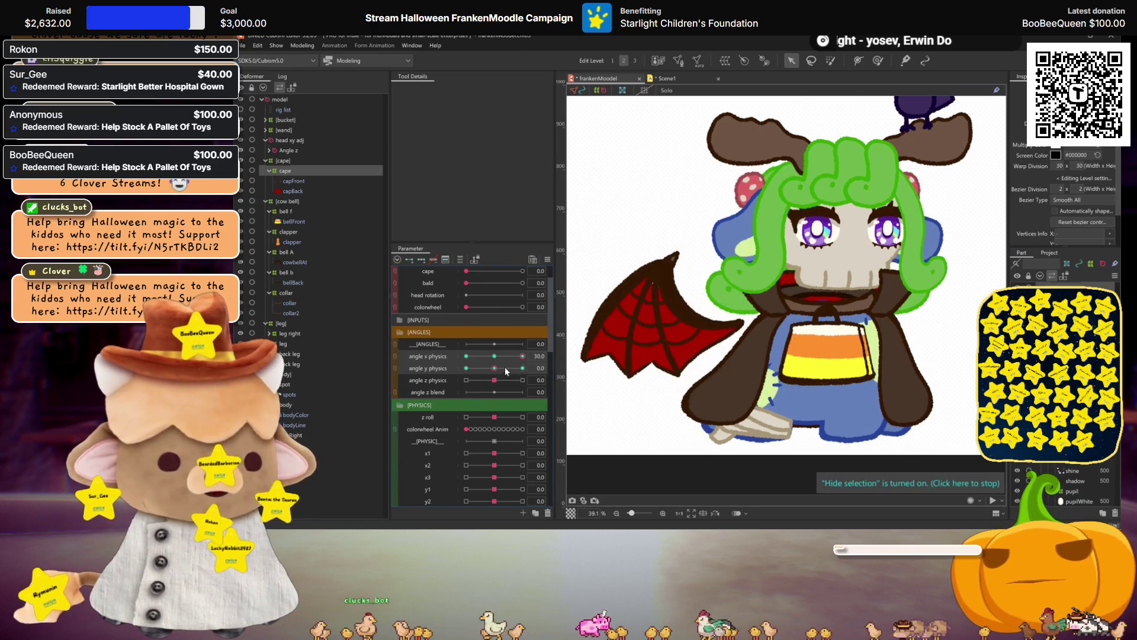
{"action": "left_click", "coordinate": [522, 368]}
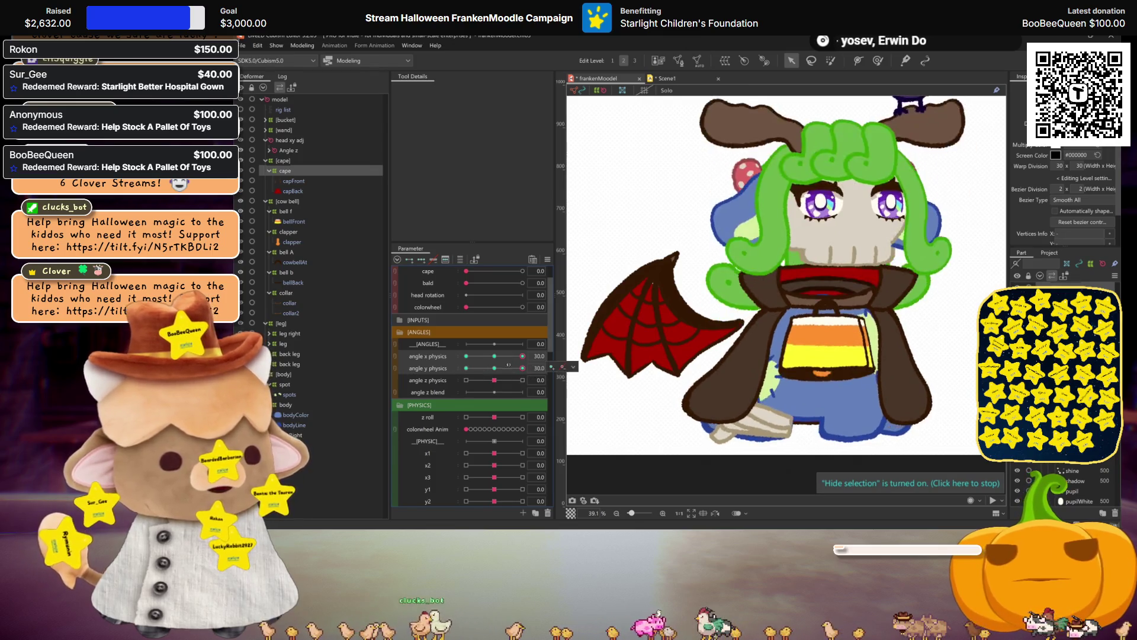
- Set angle z physics to -30 and select the cape deformer for editing there
{"action": "left_click", "coordinate": [466, 379]}
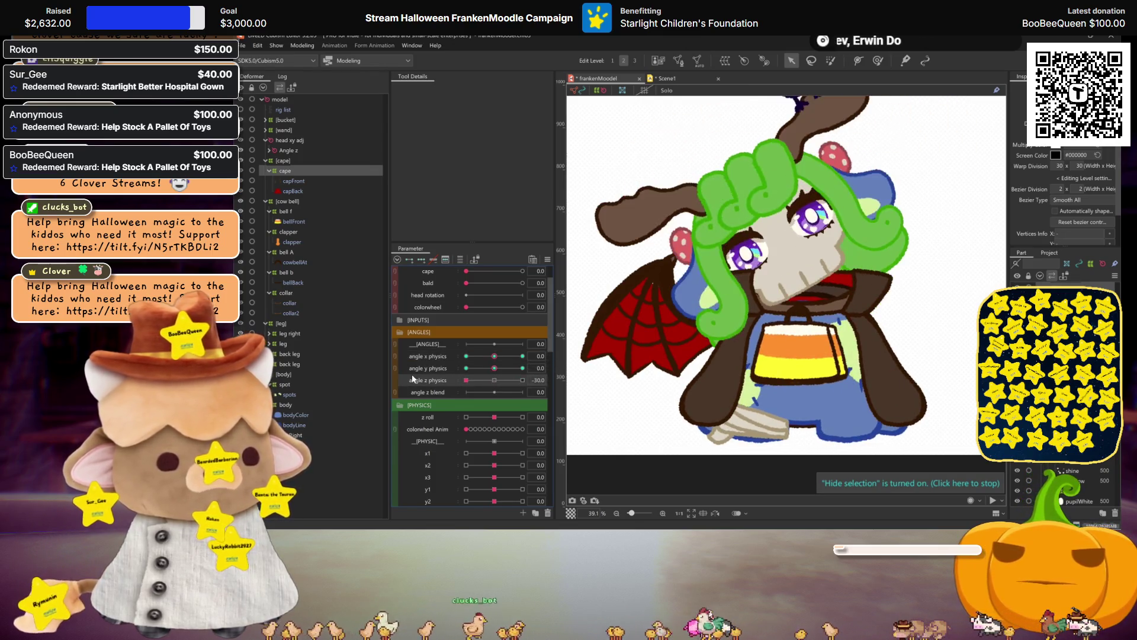
{"action": "left_click", "coordinate": [494, 379]}
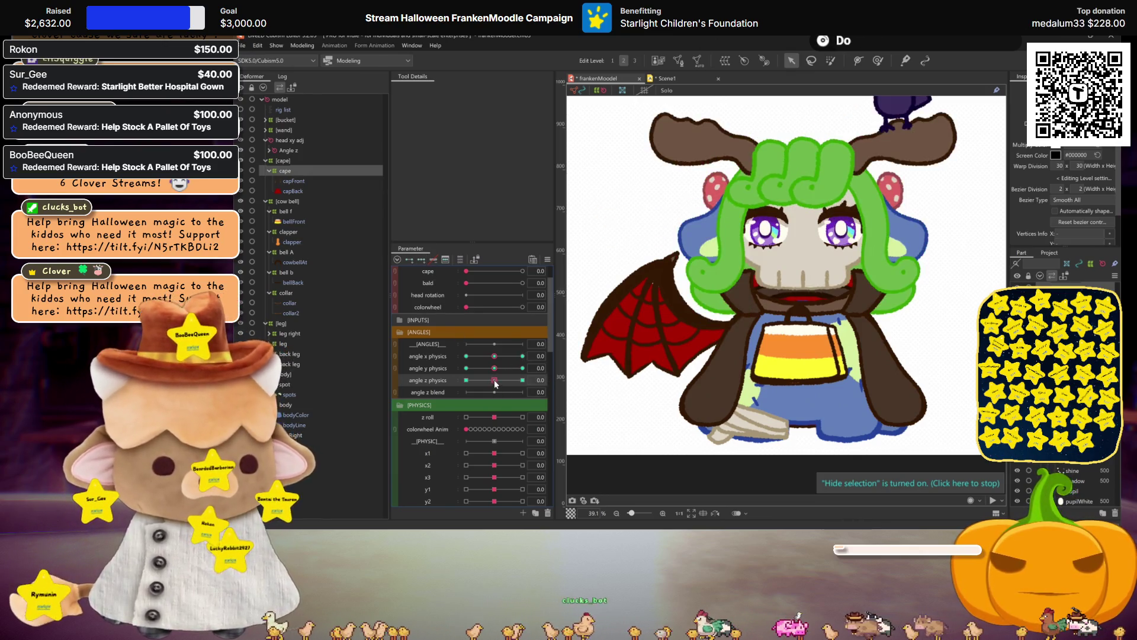
{"action": "left_click", "coordinate": [466, 380]}
{"action": "left_click", "coordinate": [697, 264]}
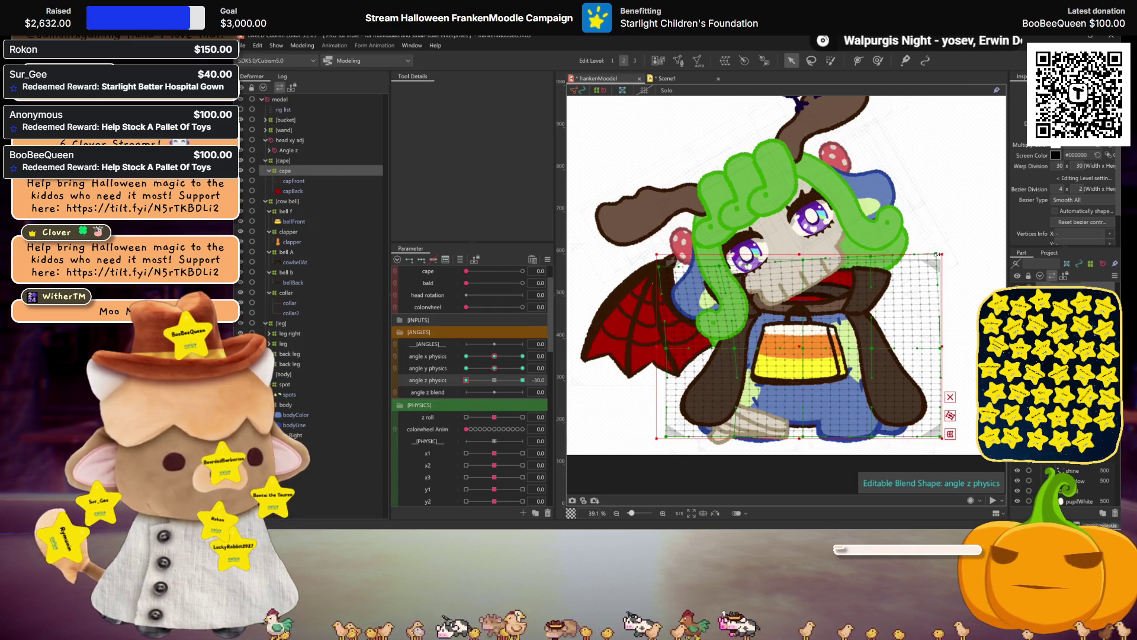
{"action": "key", "text": "ctrl+h"}
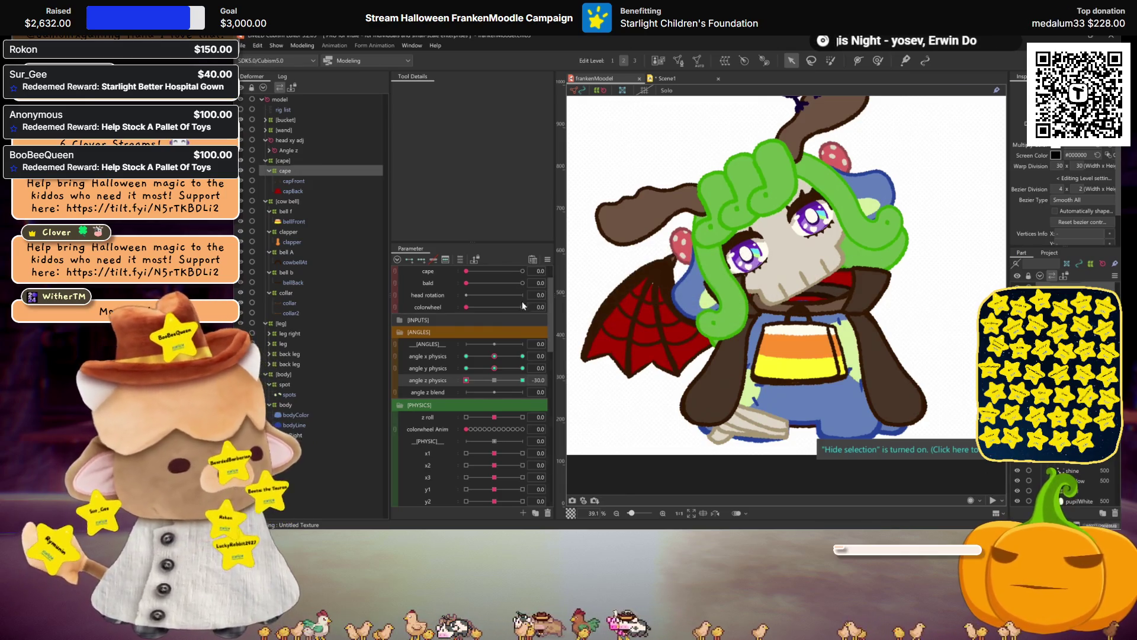
{"action": "left_click", "coordinate": [453, 379]}
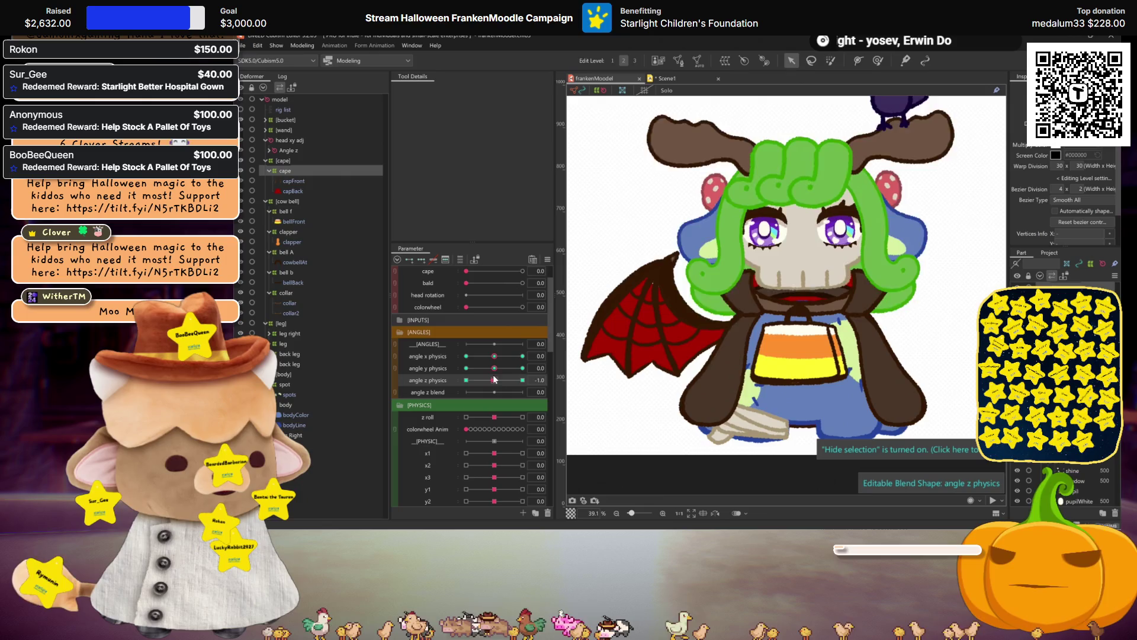
{"action": "key", "text": "ctrl+h"}
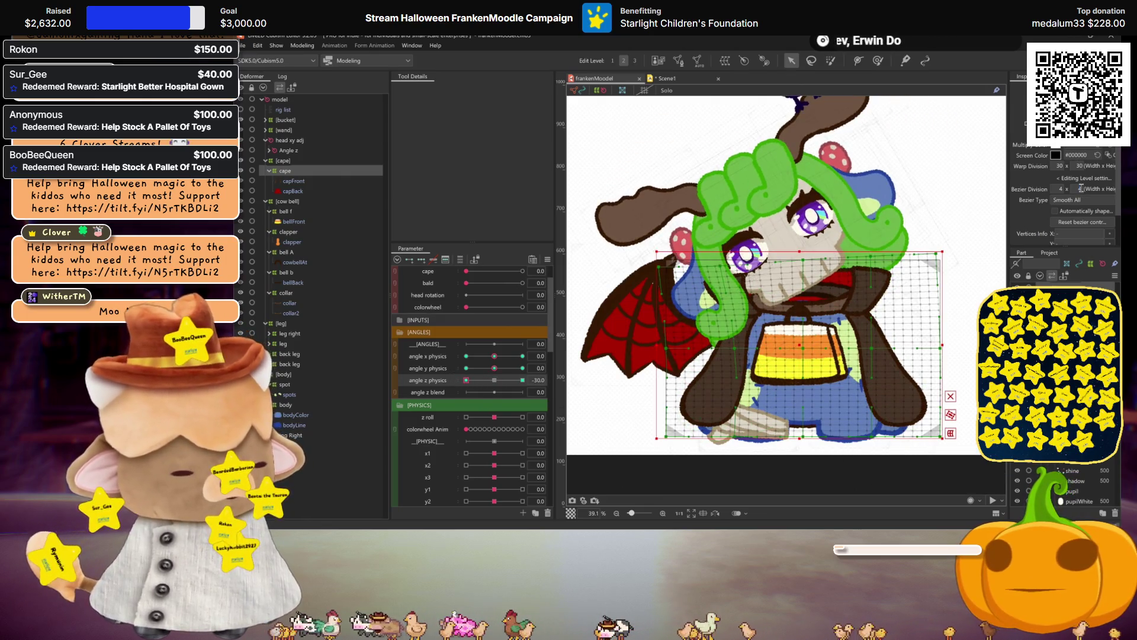
{"action": "type", "text": "4"}
{"action": "key", "text": "Return"}
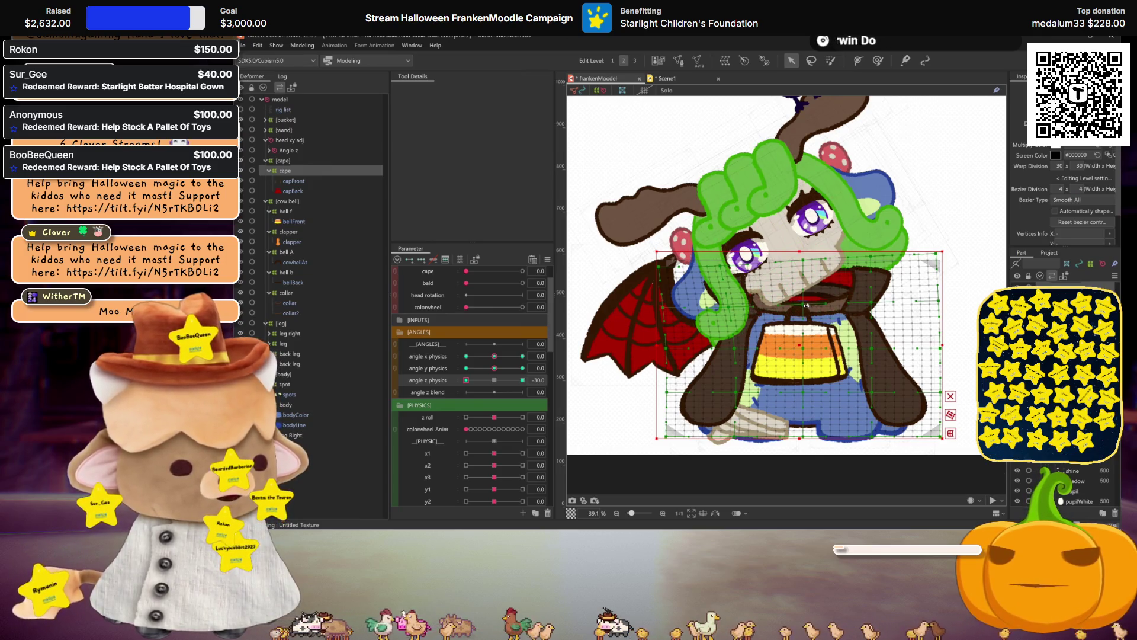
{"action": "left_click", "coordinate": [805, 305]}
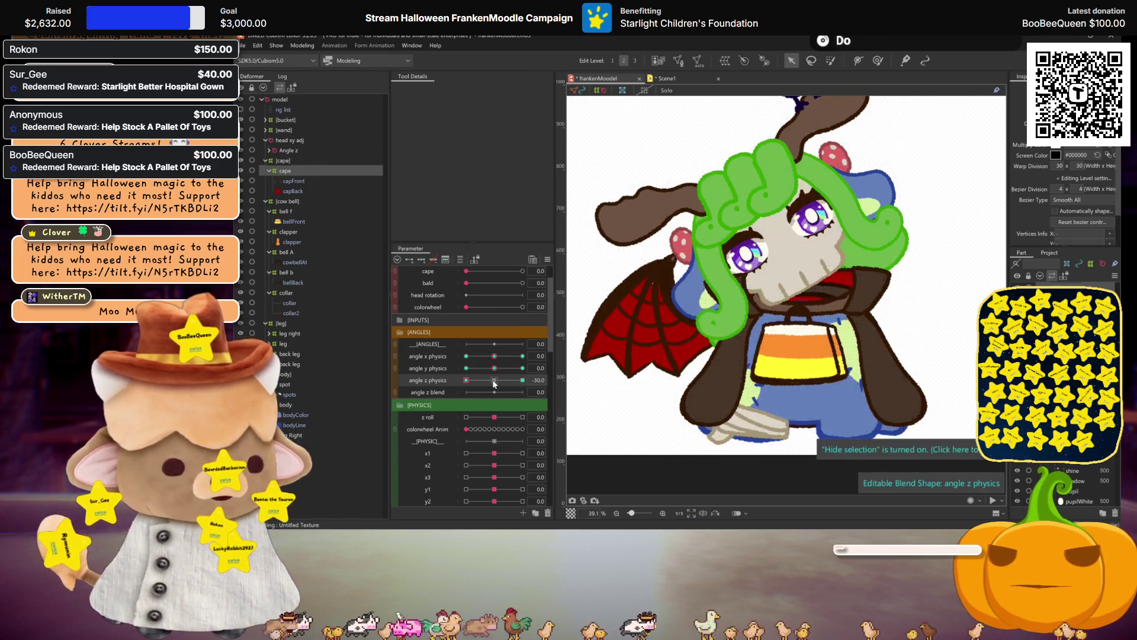
{"action": "mouse_move", "coordinate": [466, 379]}
{"action": "left_mouse_down"}
{"action": "mouse_move", "coordinate": [483, 376]}
{"action": "mouse_move", "coordinate": [465, 379]}
{"action": "left_mouse_up"}
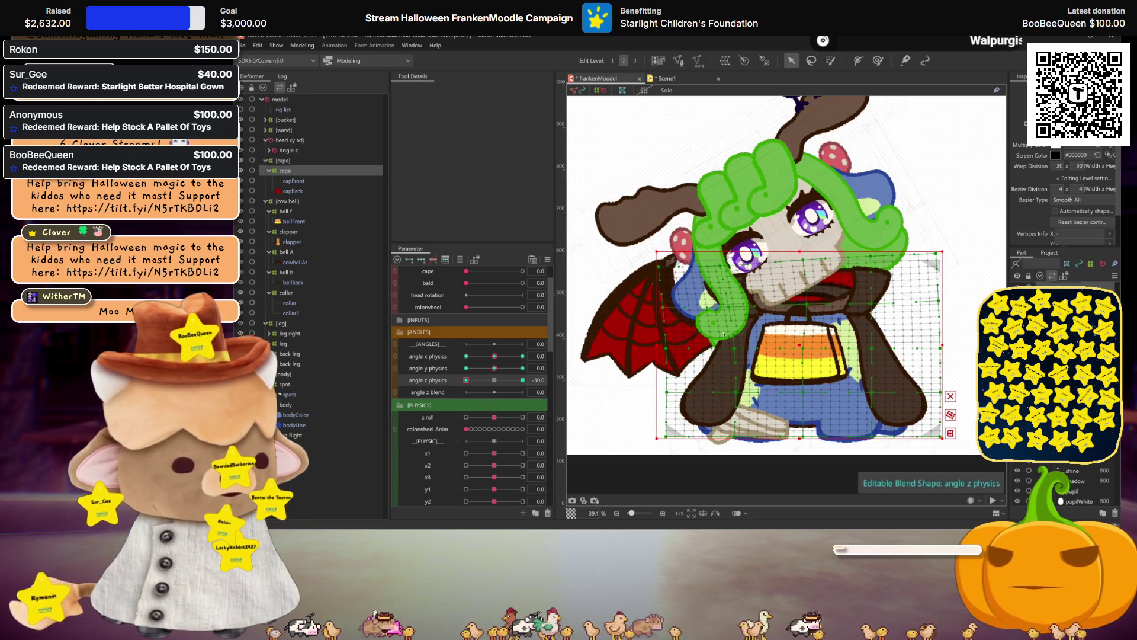
{"action": "left_click_drag", "start_coordinate": [465, 379], "coordinate": [458, 375]}
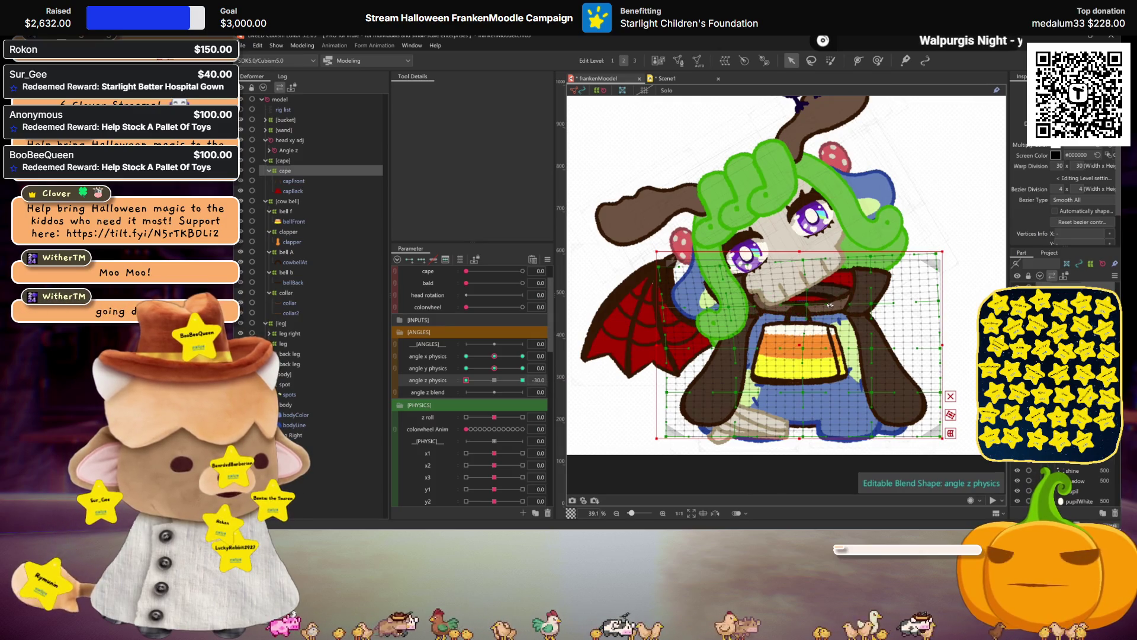
{"action": "left_click_drag", "start_coordinate": [466, 379], "coordinate": [474, 384]}
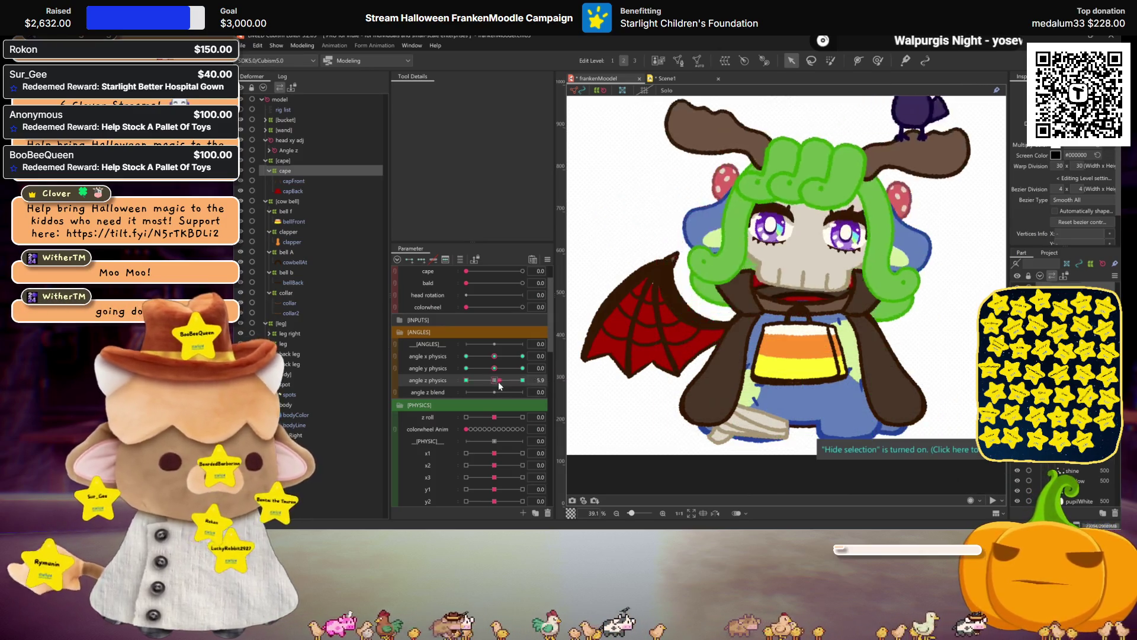
{"action": "left_click", "coordinate": [562, 379]}
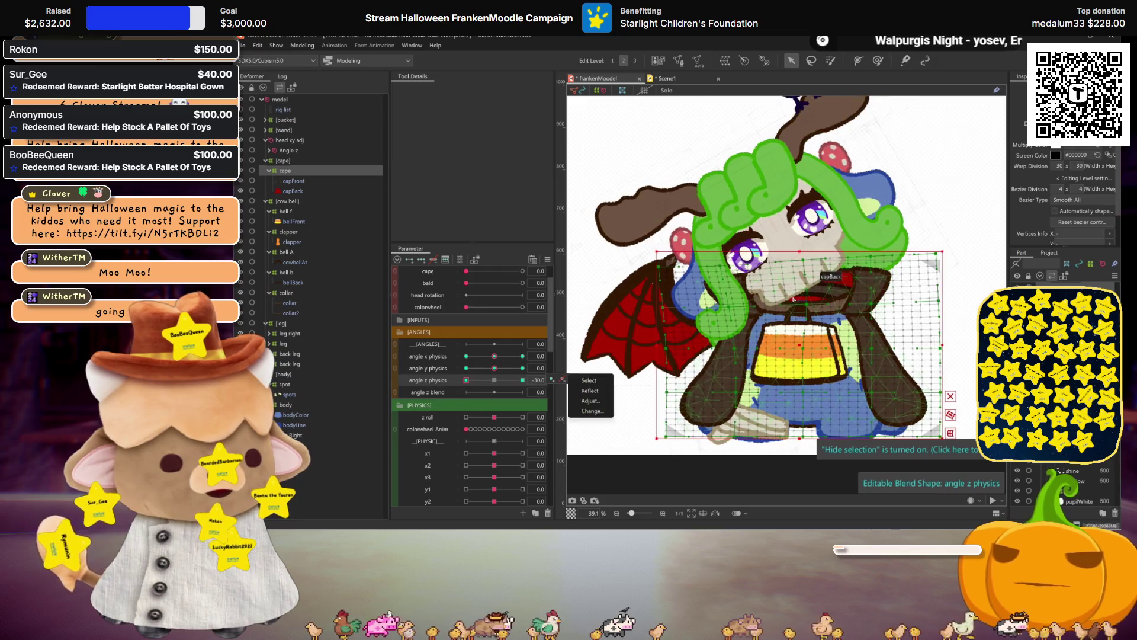
{"action": "left_click", "coordinate": [753, 306]}
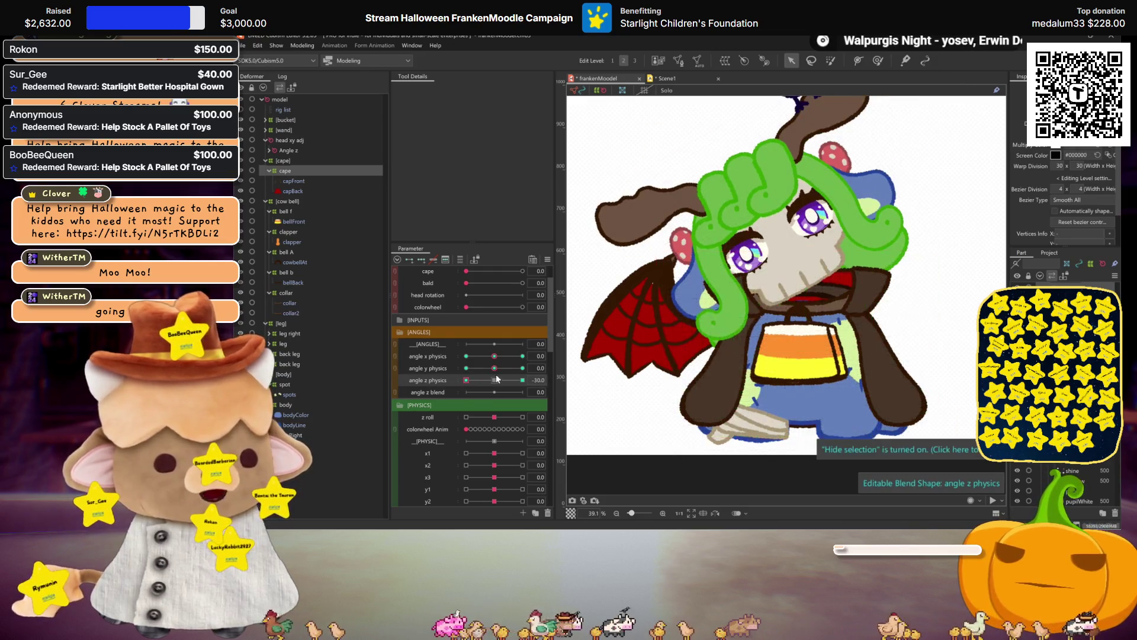
{"action": "left_click_drag", "start_coordinate": [495, 376], "coordinate": [435, 380]}
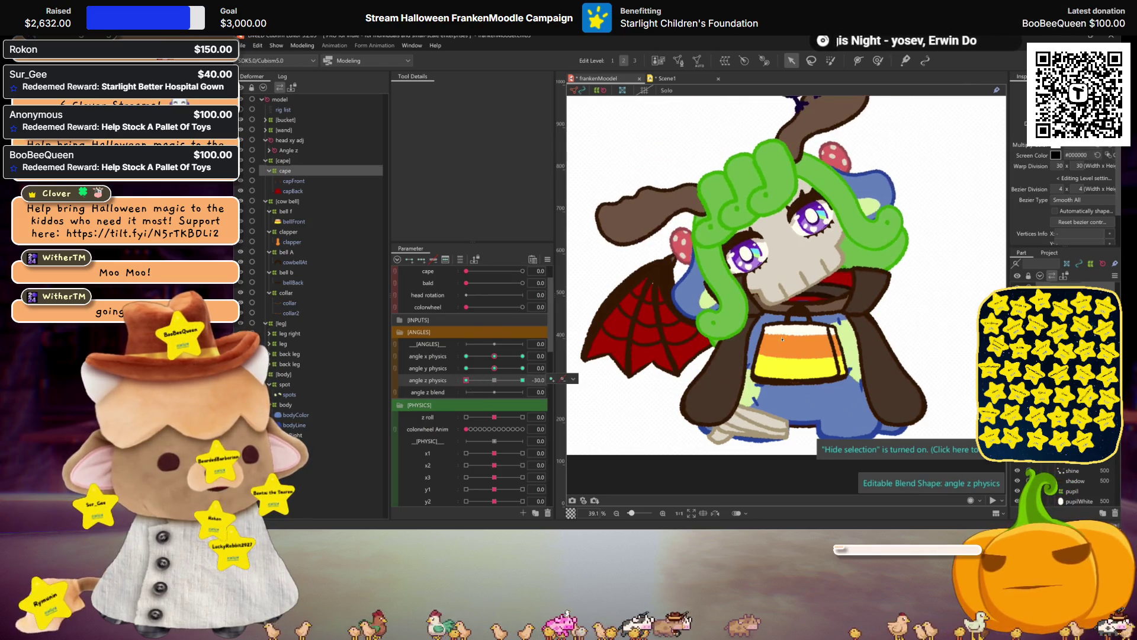
{"action": "left_click", "coordinate": [658, 374]}
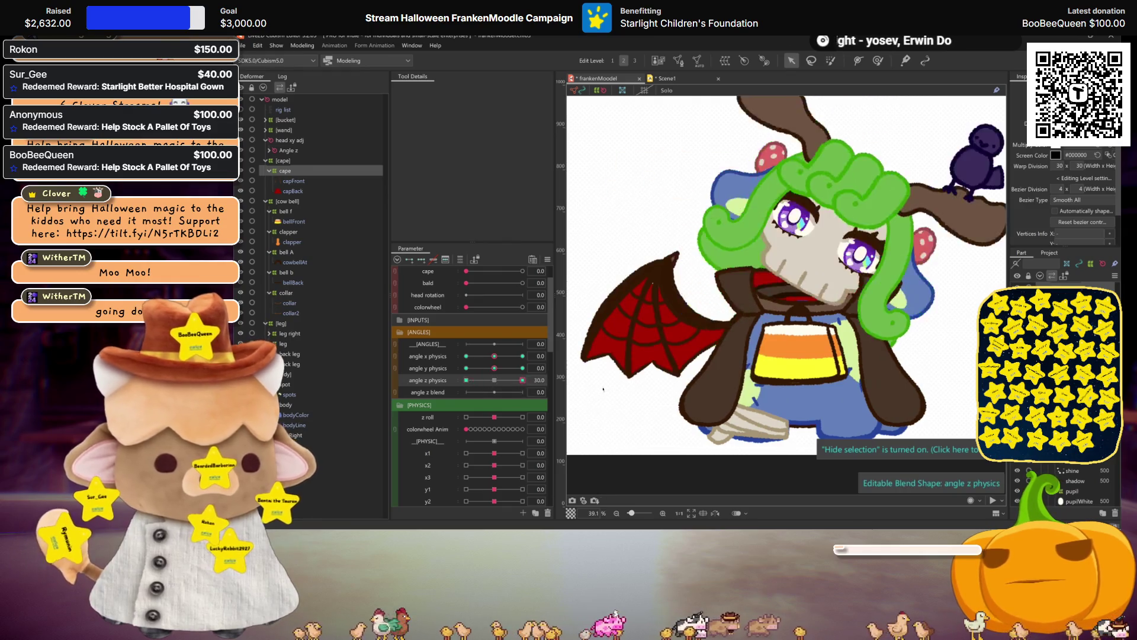
{"action": "left_click_drag", "start_coordinate": [494, 368], "coordinate": [587, 359]}
{"action": "left_click_drag", "start_coordinate": [523, 381], "coordinate": [458, 380]}
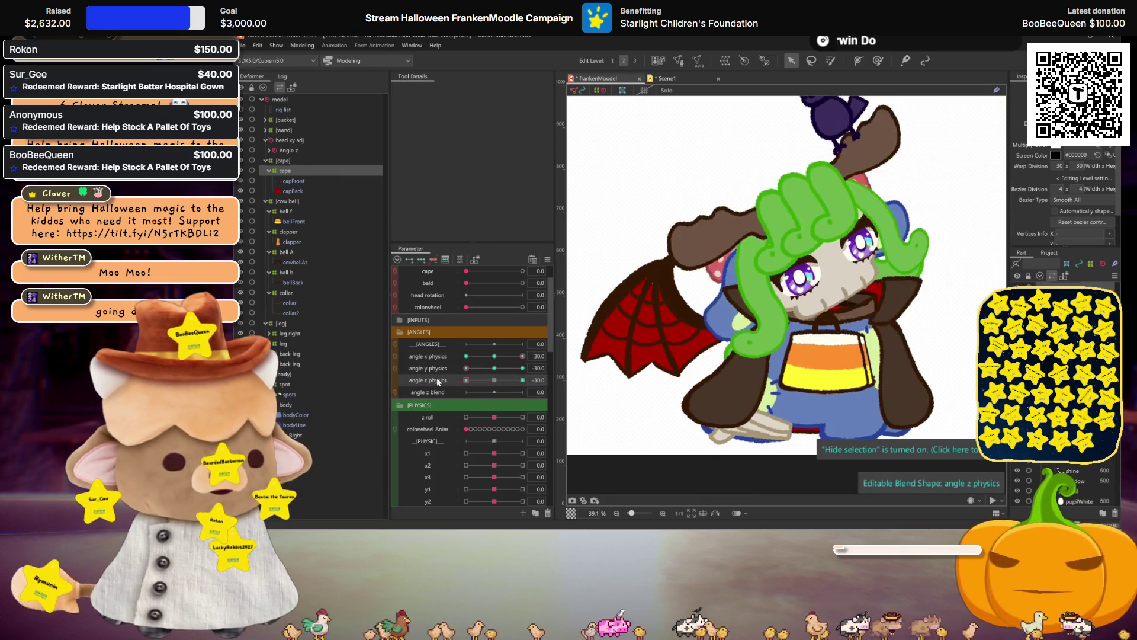
{"action": "key", "text": "ctrl+shift+r"}
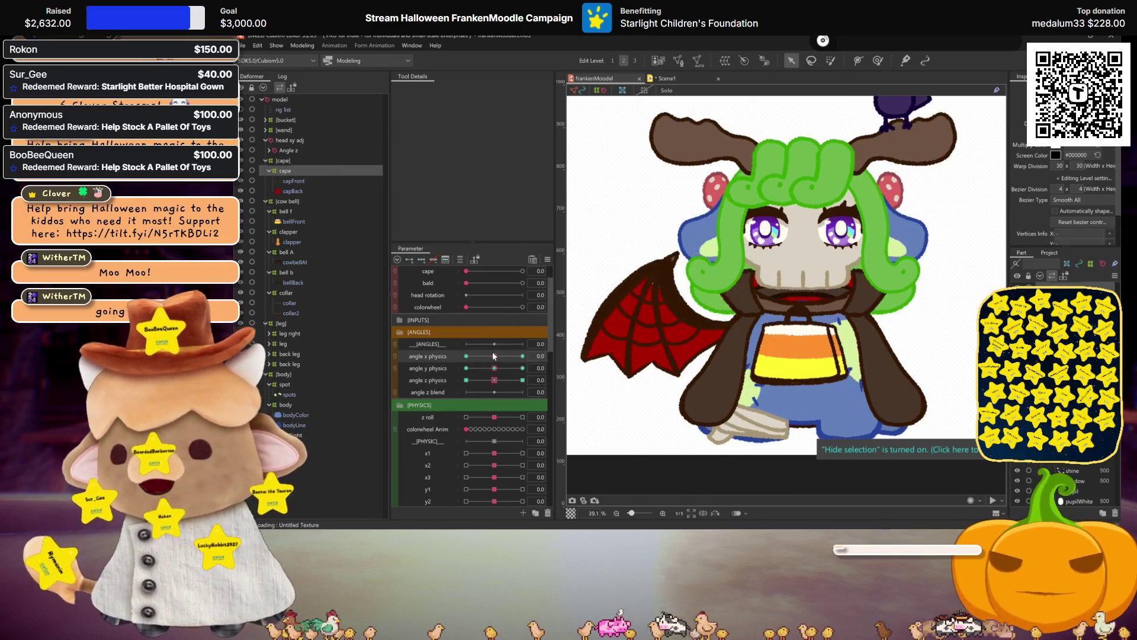
{"action": "left_click", "coordinate": [302, 45]}
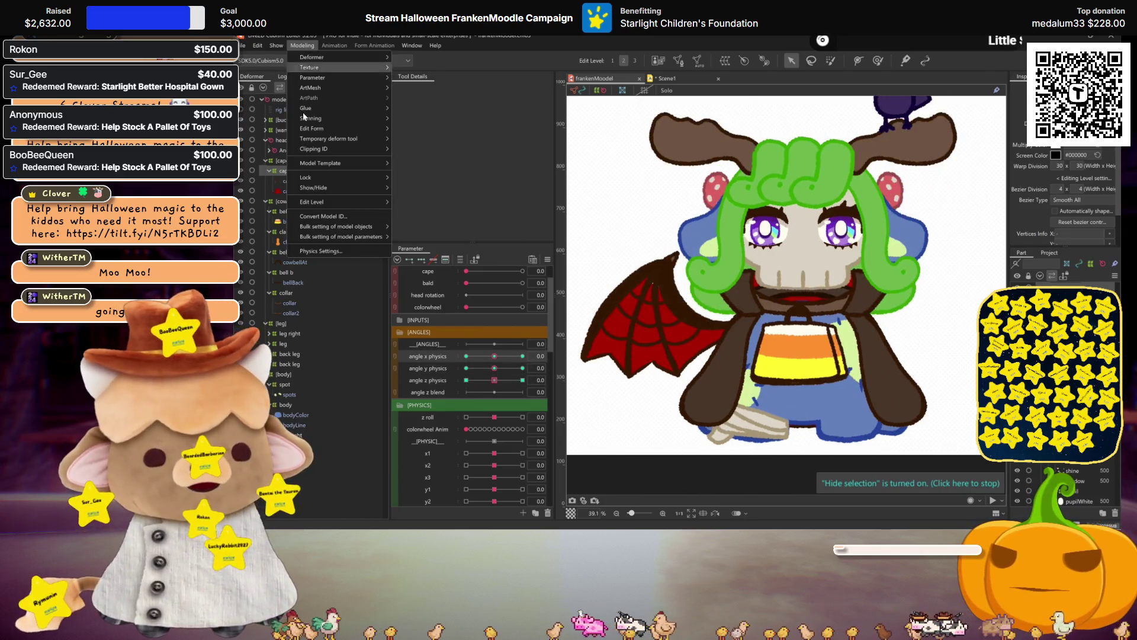
{"action": "left_click", "coordinate": [321, 252]}
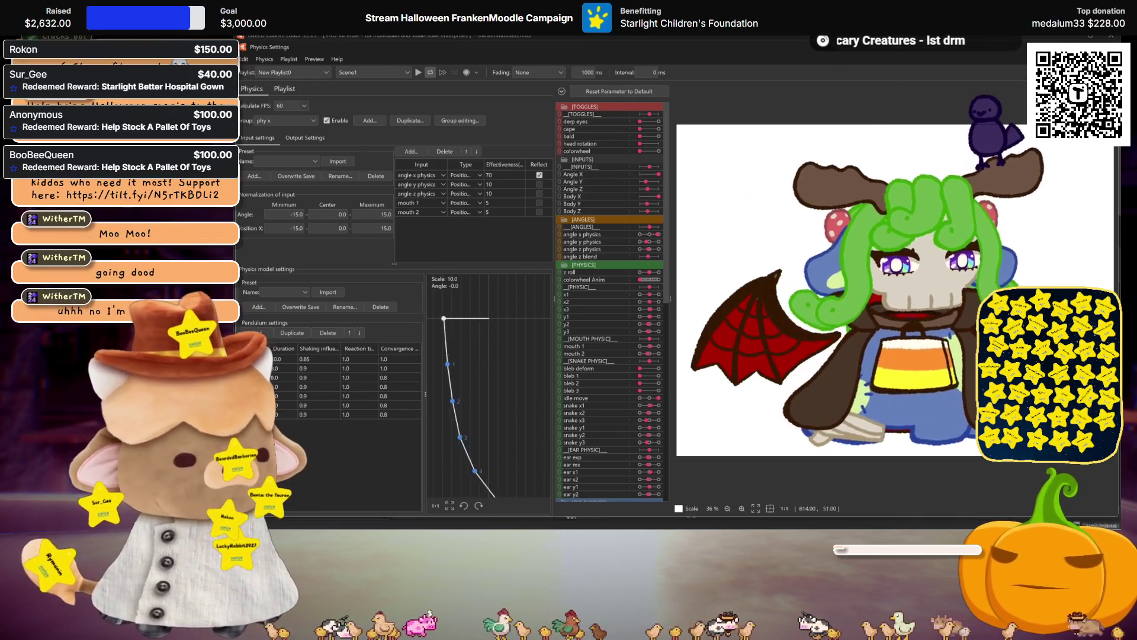
{"action": "key", "text": "Escape"}
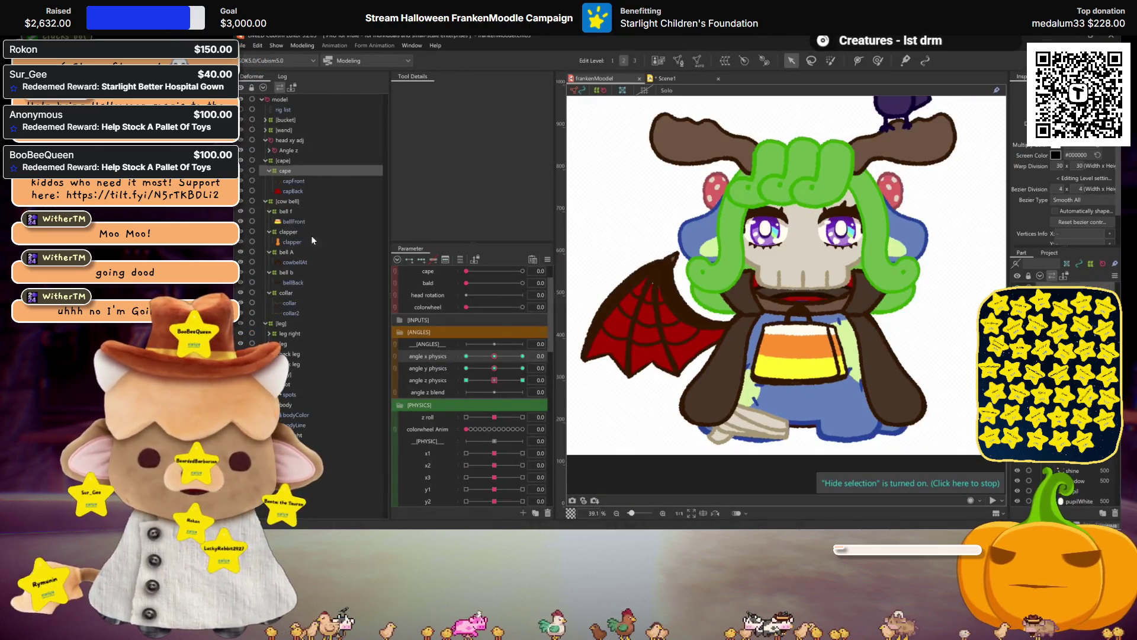
{"action": "scroll", "coordinate": [438, 437], "scroll_direction": "down", "scroll_amount": 1}
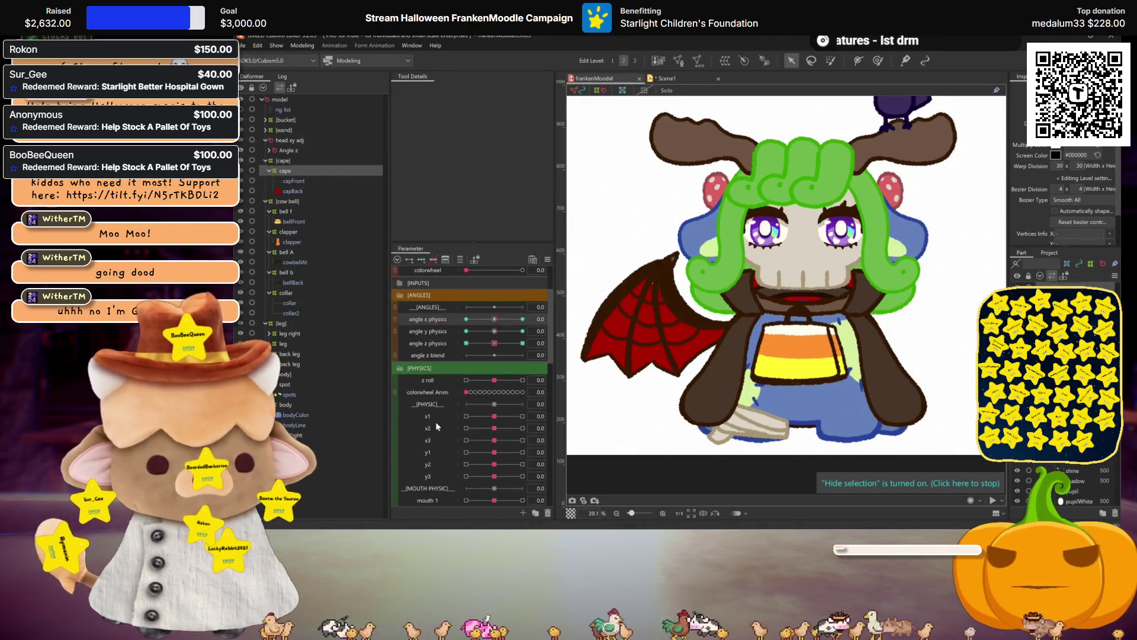
- Shape the cape at x1 = 30, mirror it to -30, and return x1 to neutral
{"action": "left_click", "coordinate": [432, 414]}
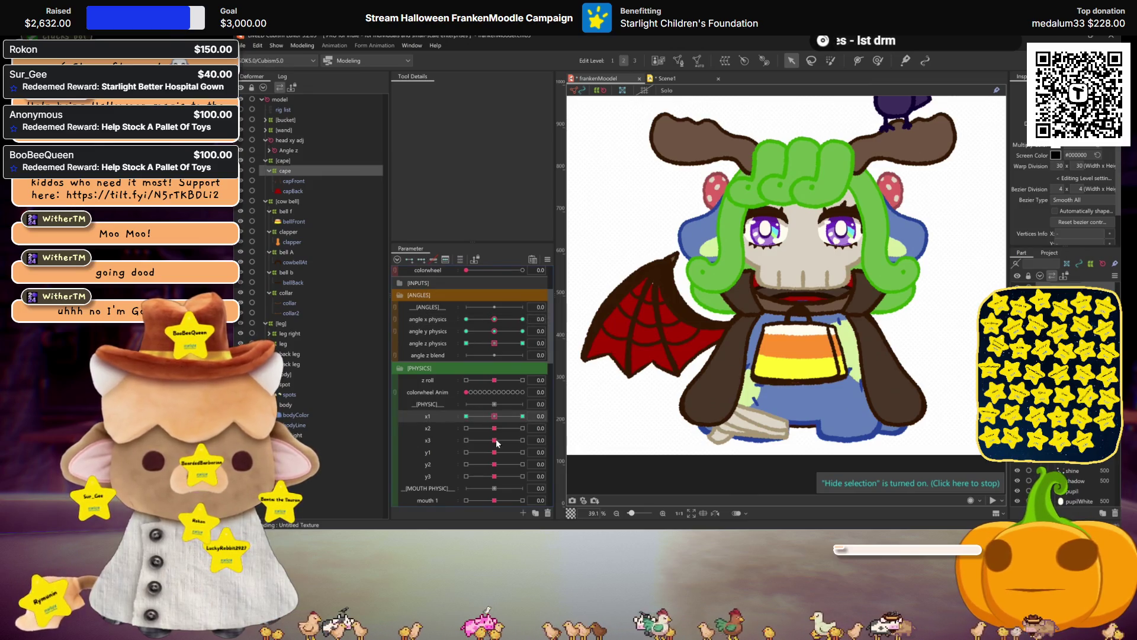
{"action": "left_click", "coordinate": [519, 416]}
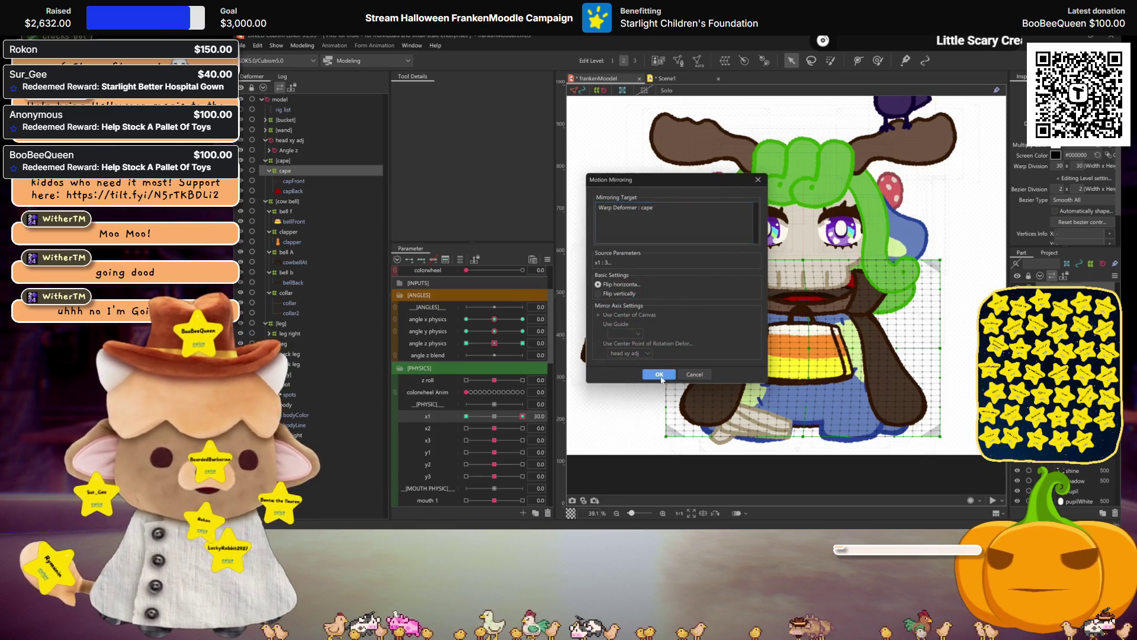
{"action": "left_click", "coordinate": [659, 378]}
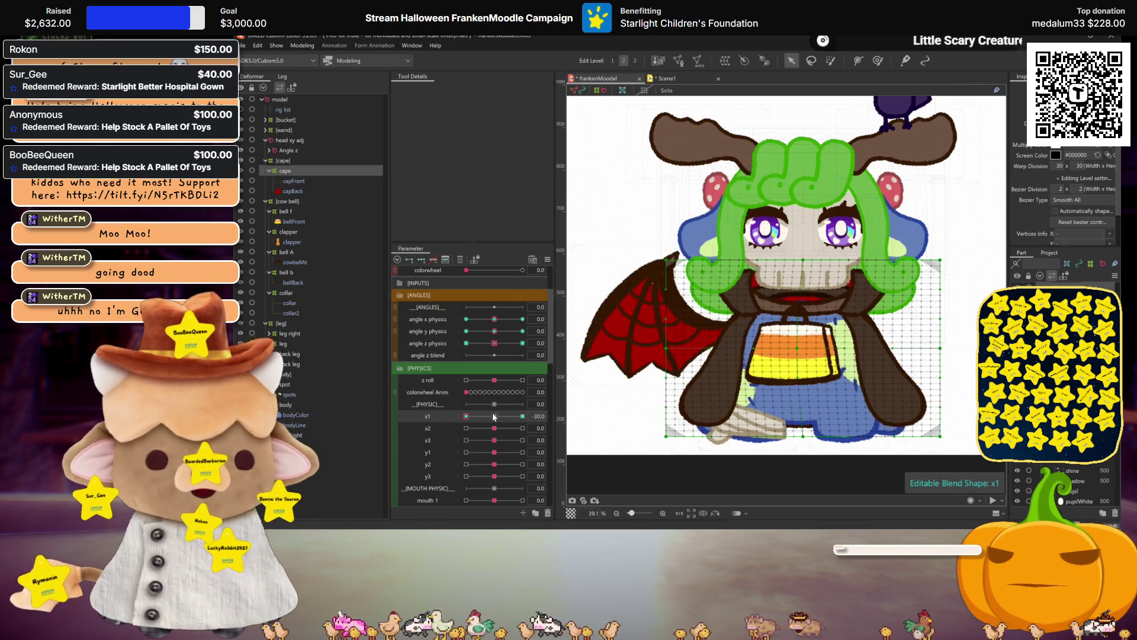
{"action": "left_click", "coordinate": [494, 416]}
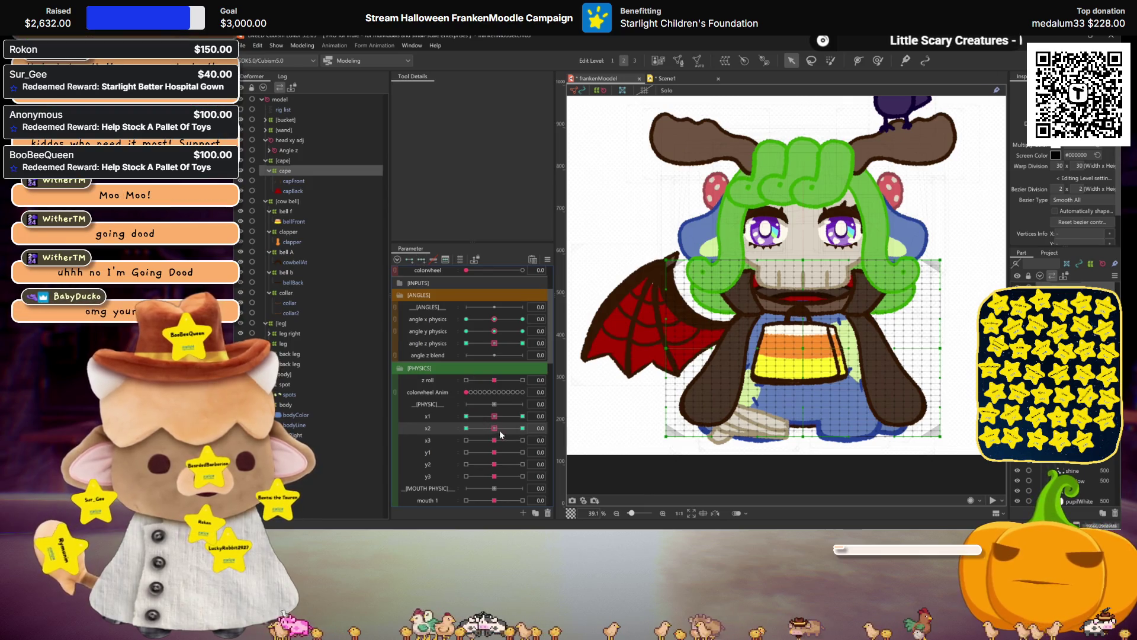
- Shape the cape at x2 = 30, mirror it to -30, preview the negative end and reset x2
{"action": "left_click", "coordinate": [522, 427]}
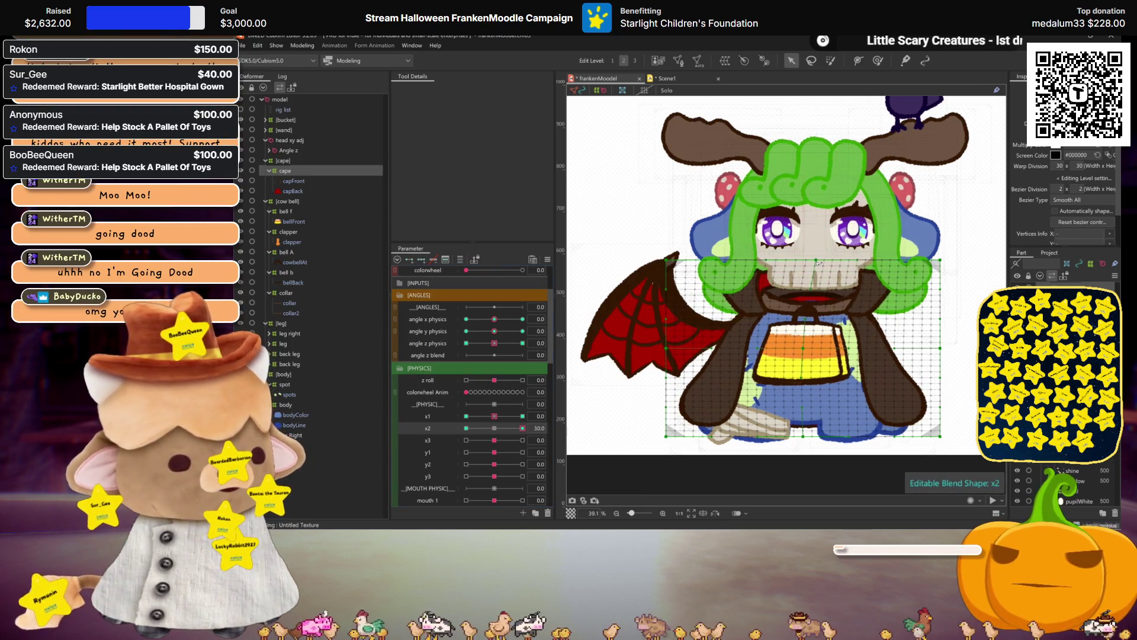
{"action": "left_click", "coordinate": [801, 348]}
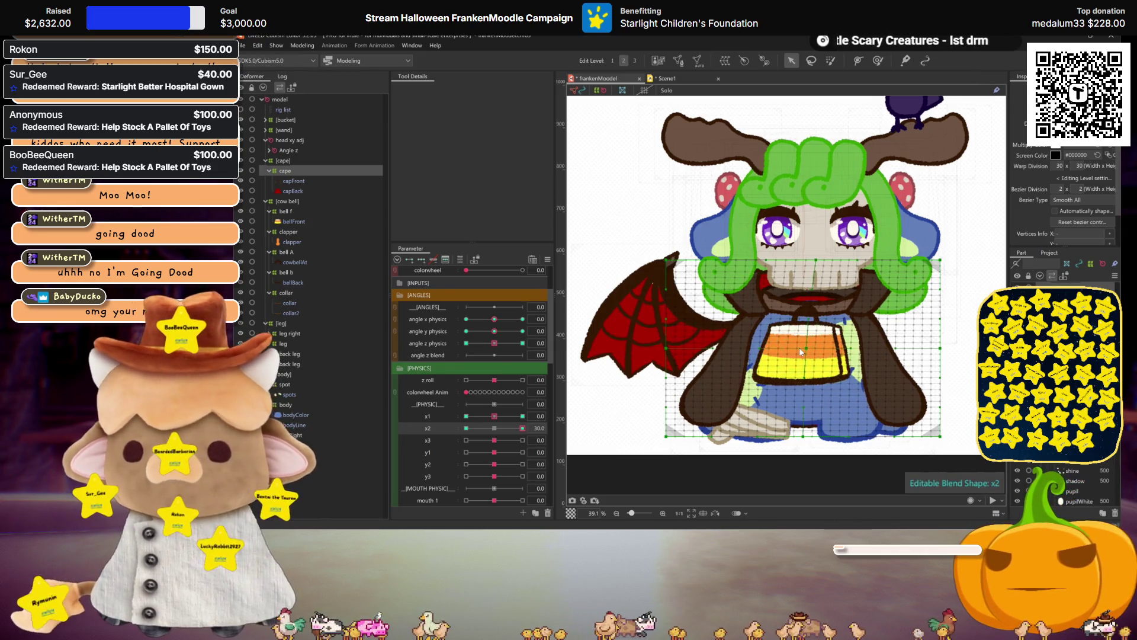
{"action": "key", "text": "ctrl+h"}
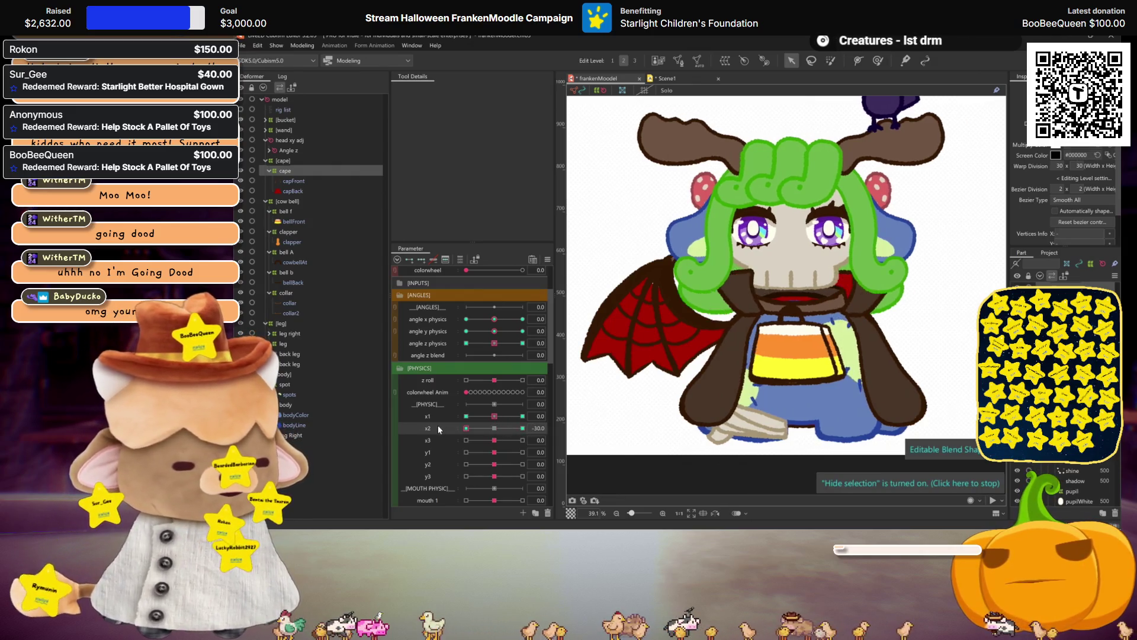
{"action": "left_click", "coordinate": [811, 339]}
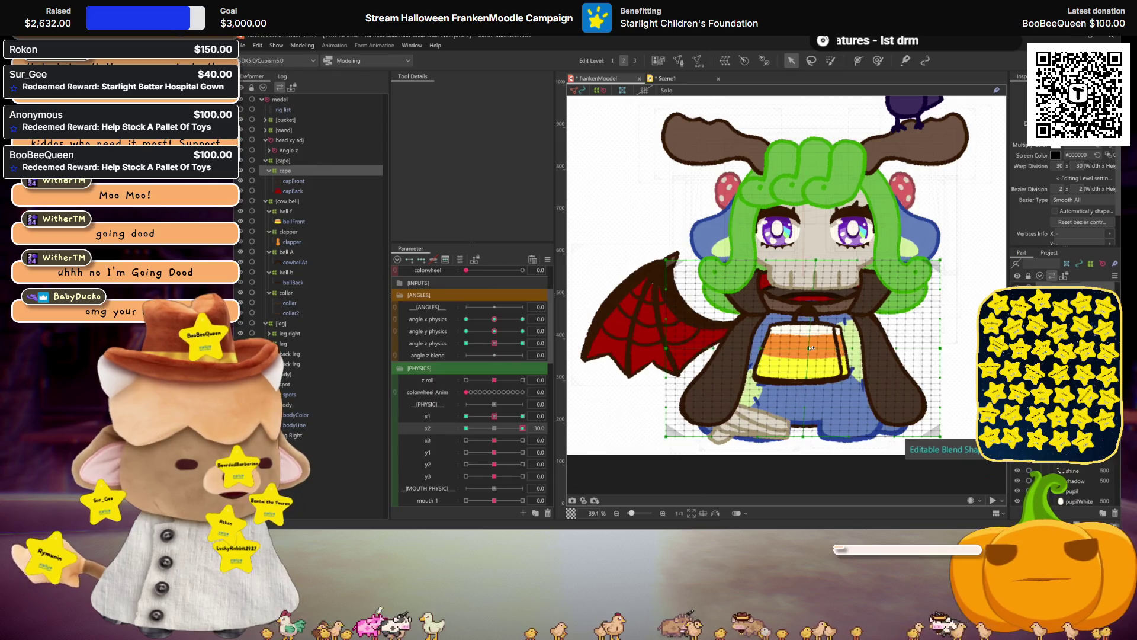
{"action": "left_click_drag", "start_coordinate": [496, 432], "coordinate": [671, 424]}
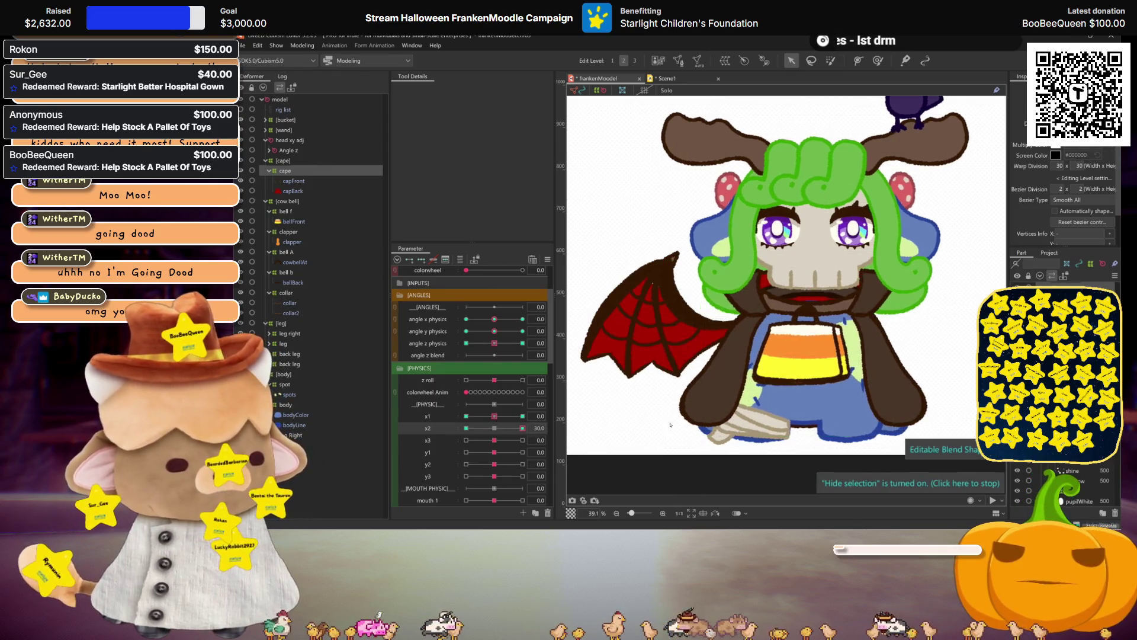
{"action": "left_click", "coordinate": [660, 373]}
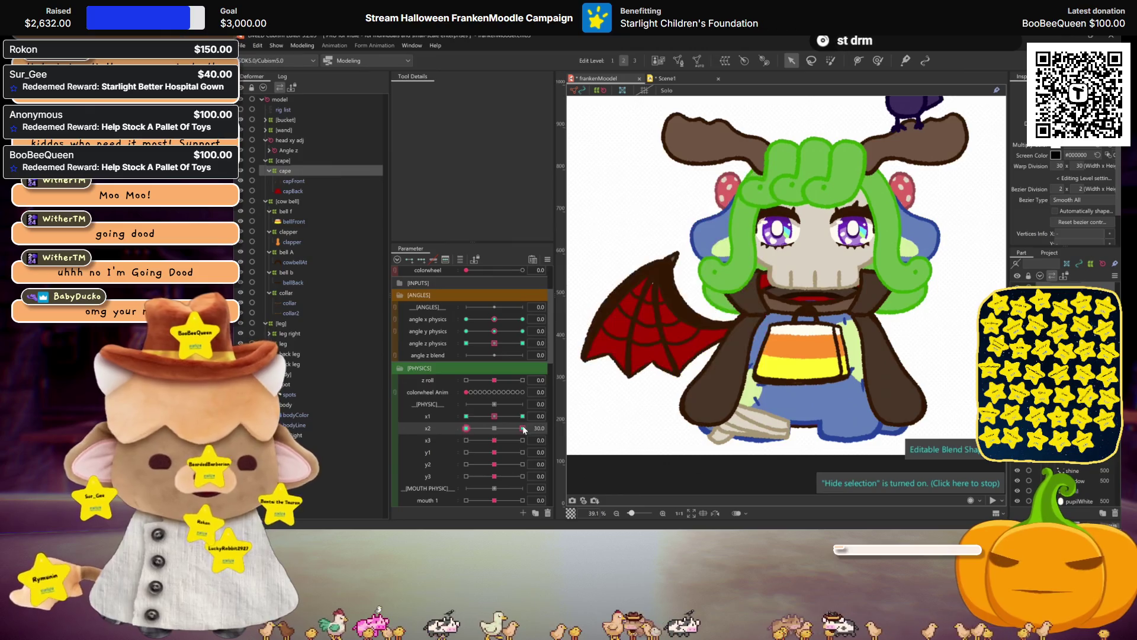
{"action": "left_click", "coordinate": [492, 426]}
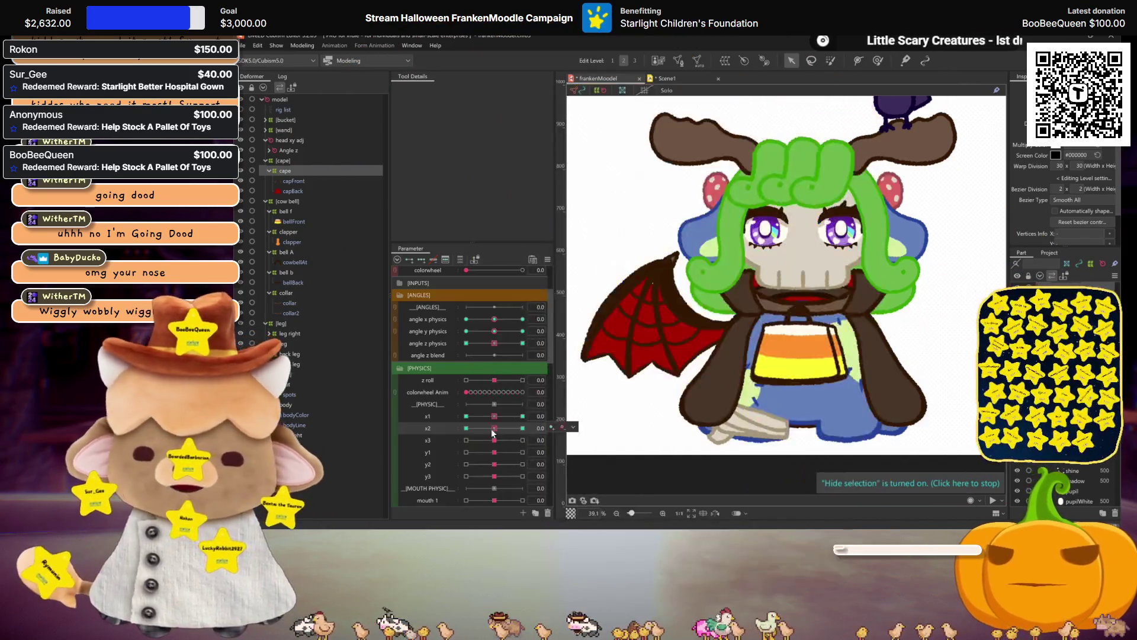
{"action": "mouse_move", "coordinate": [493, 429]}
{"action": "left_mouse_down"}
{"action": "mouse_move", "coordinate": [451, 410]}
{"action": "mouse_move", "coordinate": [491, 422]}
{"action": "left_mouse_up"}
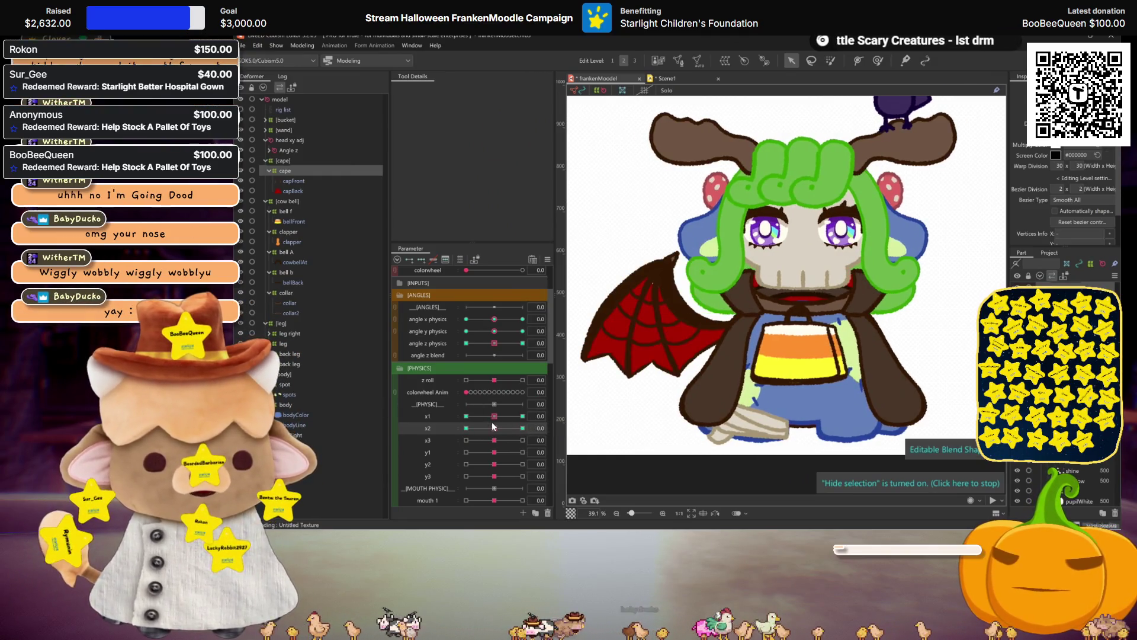
{"action": "left_click", "coordinate": [436, 439]}
{"action": "scroll", "coordinate": [469, 422], "scroll_direction": "down", "scroll_amount": 3}
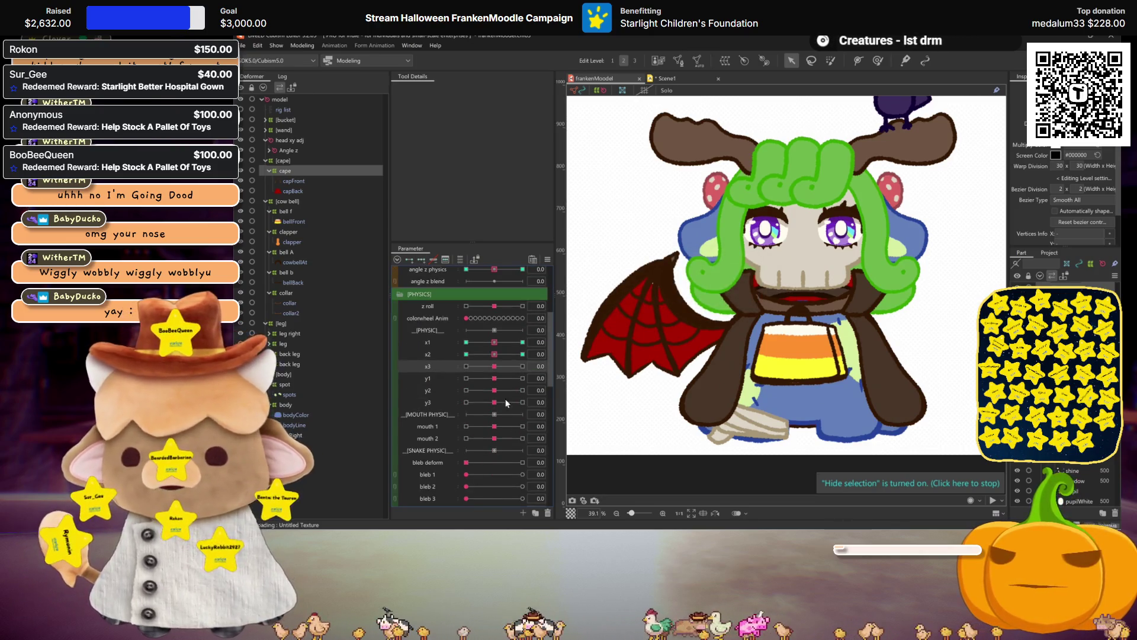
- Reshape the cape mesh at x3 = 30 and mirror the pose to -30
{"action": "left_click_drag", "start_coordinate": [504, 367], "coordinate": [535, 370]}
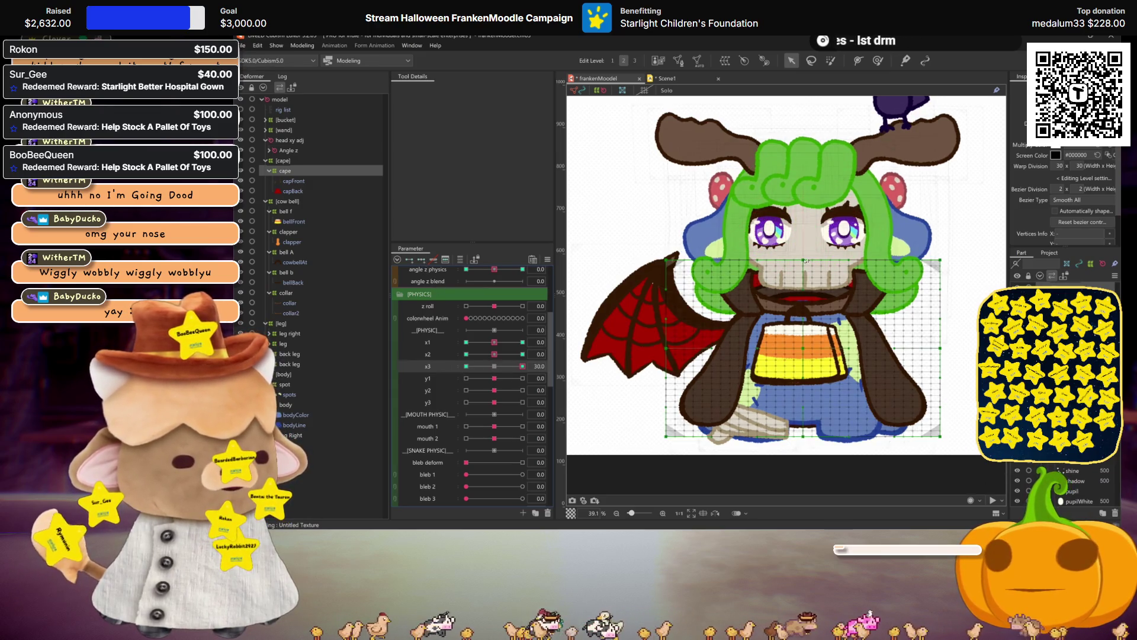
{"action": "type", "text": "4"}
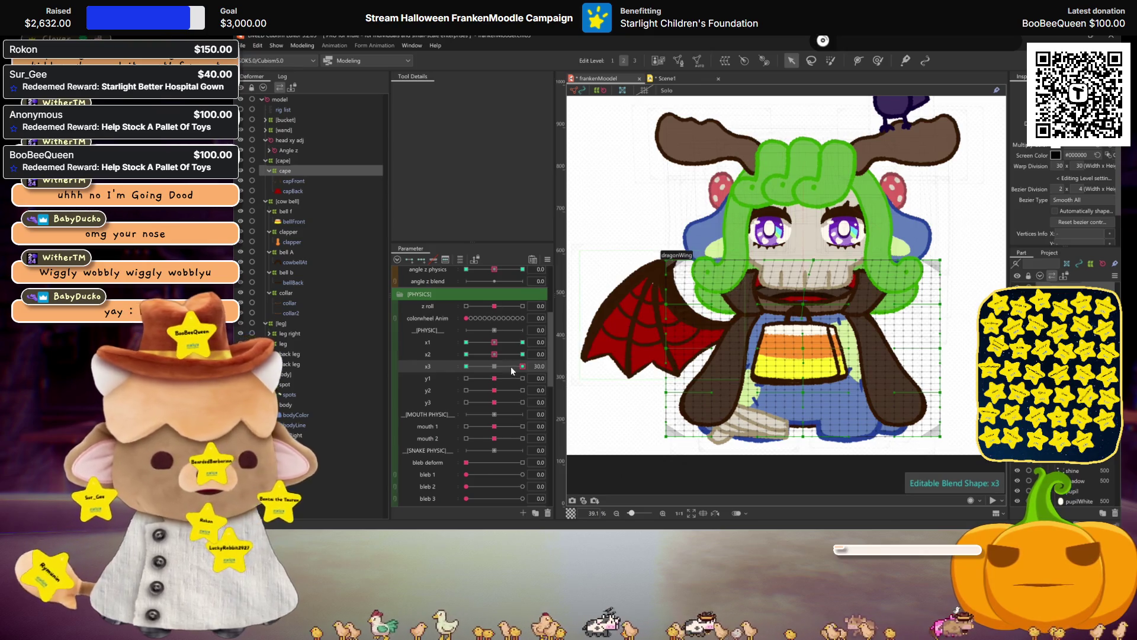
{"action": "left_click_drag", "start_coordinate": [511, 366], "coordinate": [522, 366]}
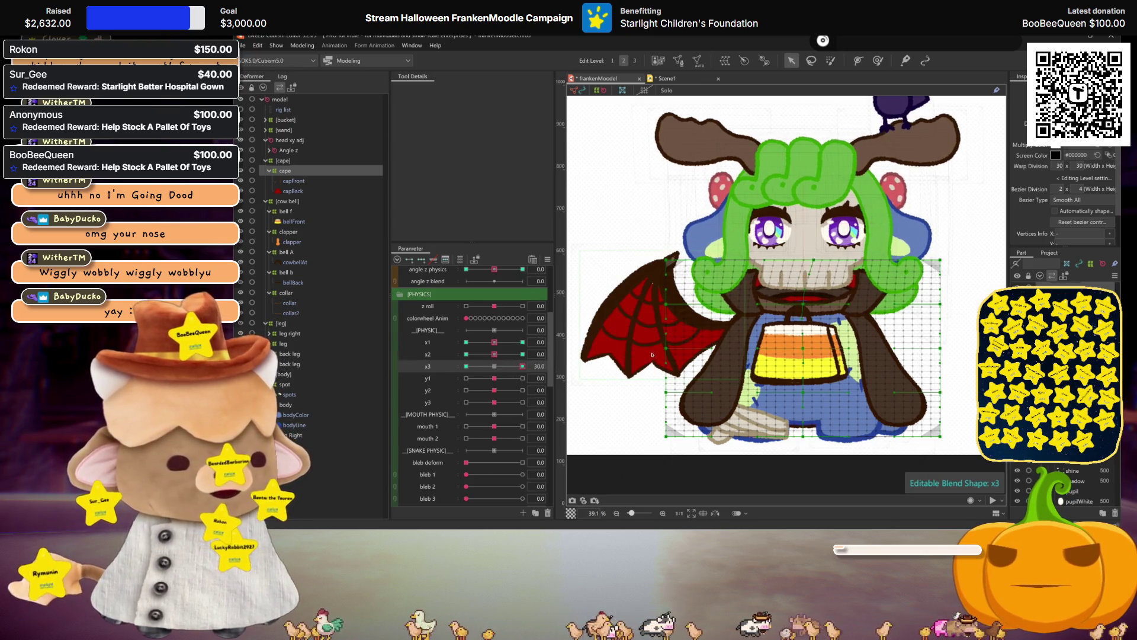
{"action": "left_click", "coordinate": [465, 365]}
{"action": "left_click", "coordinate": [662, 373]}
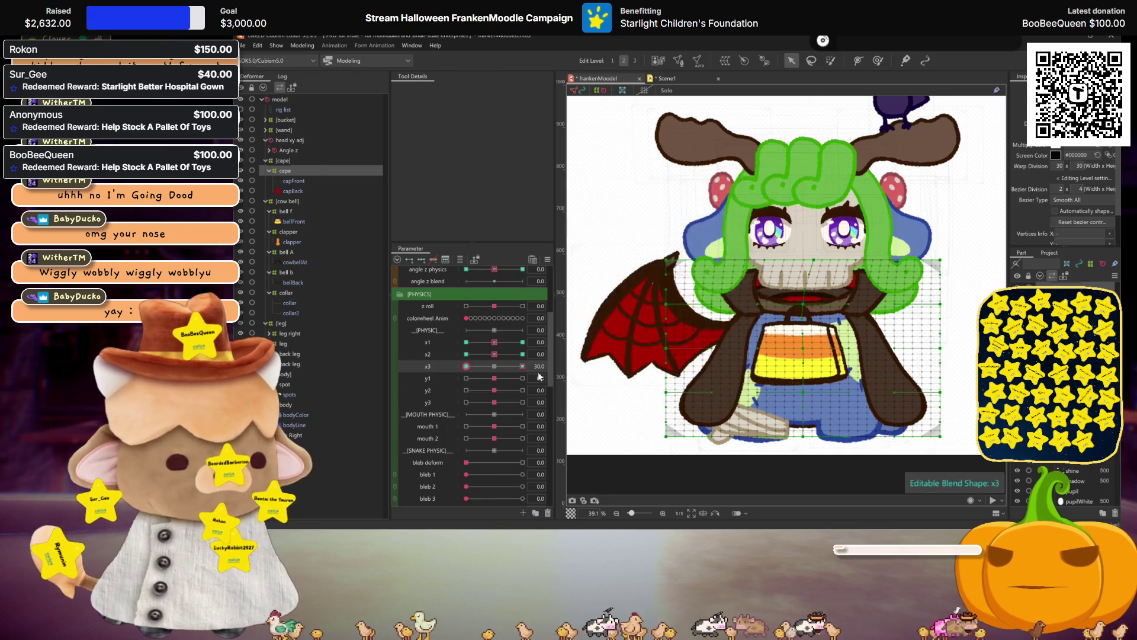
- Preview x3 at its negative end, then push y1 to 30 for shaping
{"action": "left_click_drag", "start_coordinate": [538, 377], "coordinate": [606, 377]}
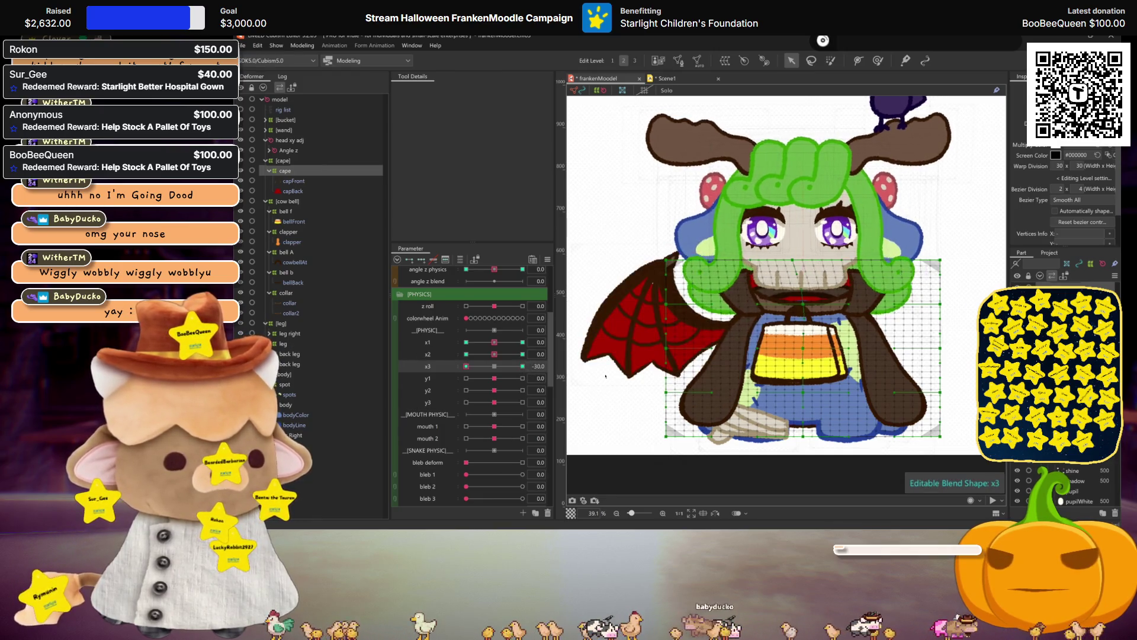
{"action": "scroll", "coordinate": [434, 375], "scroll_direction": "down", "scroll_amount": 1}
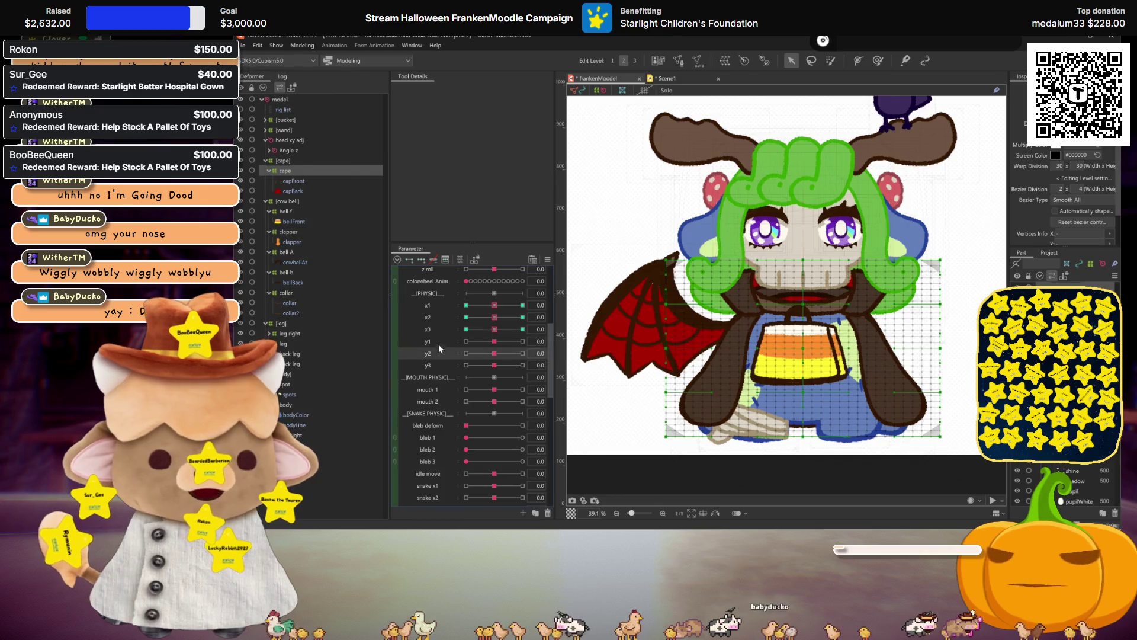
{"action": "left_click", "coordinate": [434, 342]}
{"action": "left_click_drag", "start_coordinate": [504, 345], "coordinate": [524, 341]}
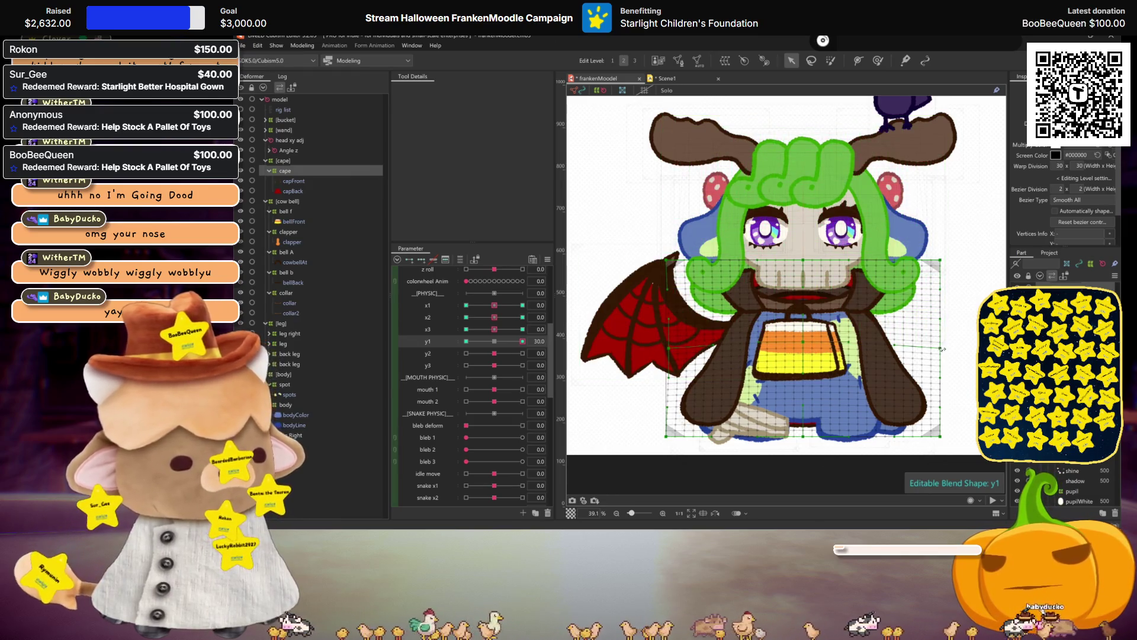
- Set y1 to -30 and bulge the cape's right side for that pose
{"action": "key", "text": "ctrl+h"}
{"action": "left_click_drag", "start_coordinate": [497, 340], "coordinate": [466, 340]}
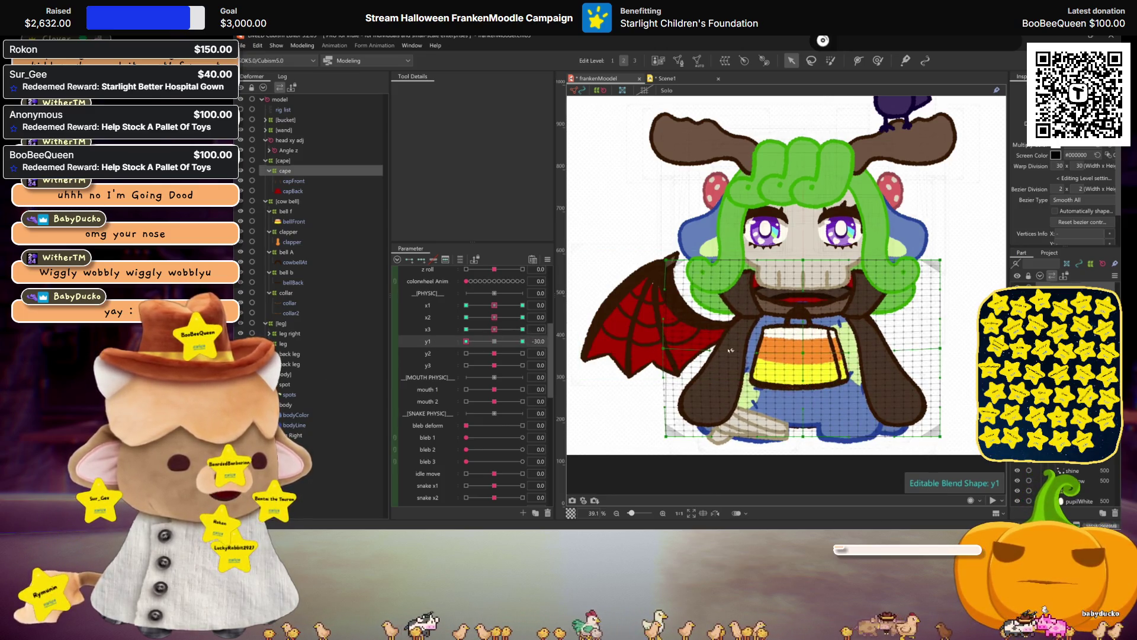
{"action": "left_click_drag", "start_coordinate": [941, 349], "coordinate": [947, 351]}
{"action": "key", "text": "ctrl+h"}
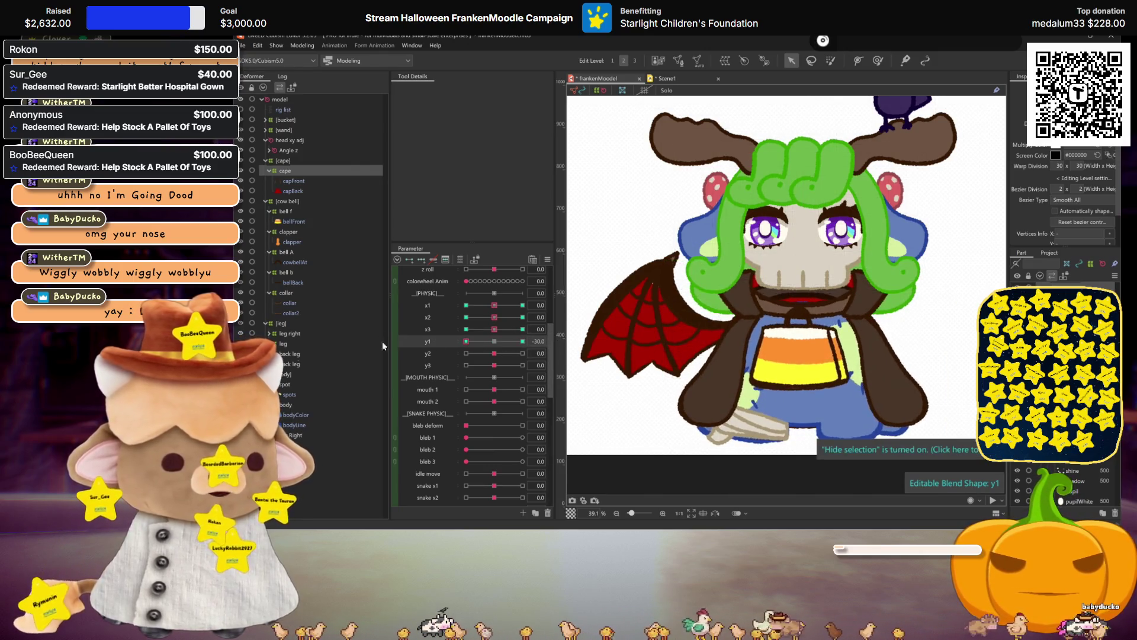
- Set y2 to 30 and push the candy-corn body area slightly upward
{"action": "left_click", "coordinate": [436, 352]}
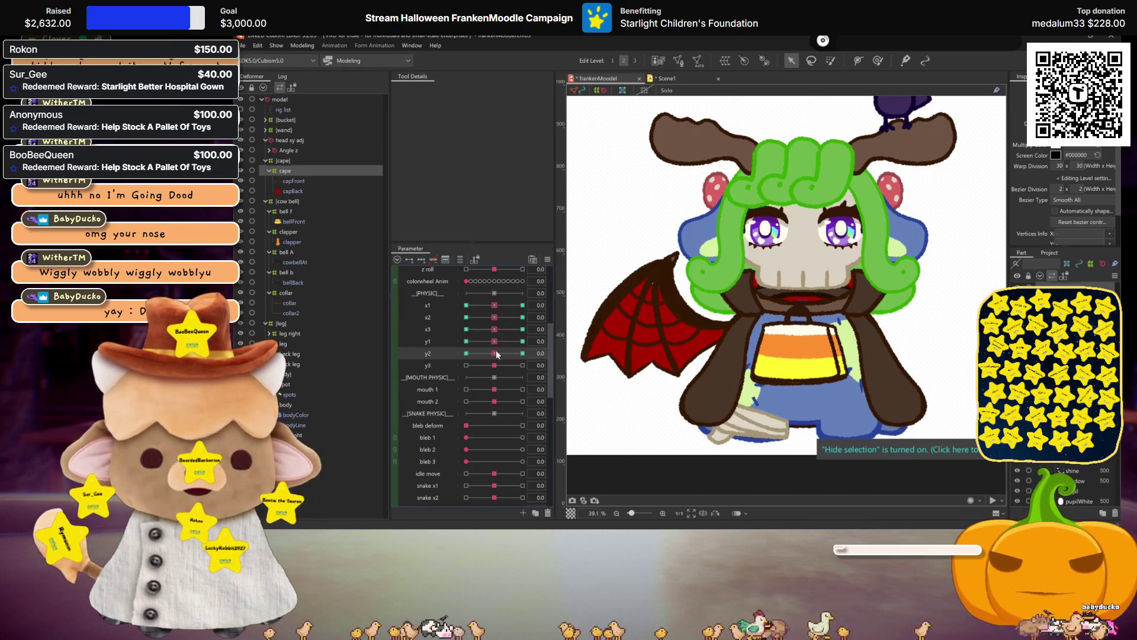
{"action": "left_click_drag", "start_coordinate": [496, 354], "coordinate": [523, 353]}
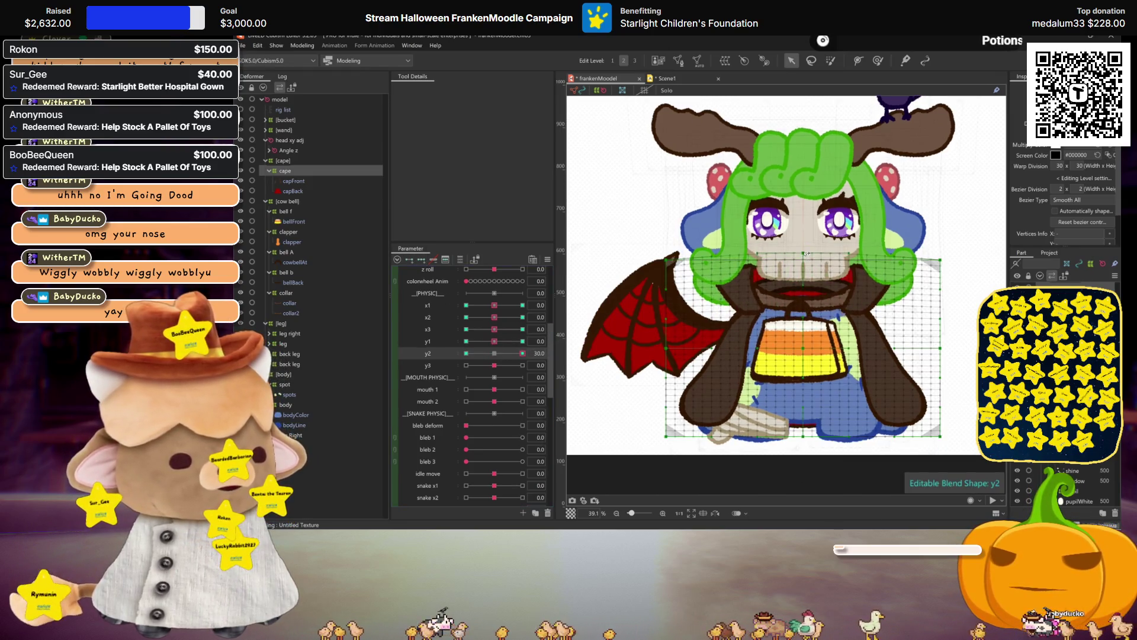
{"action": "left_click_drag", "start_coordinate": [806, 349], "coordinate": [805, 345]}
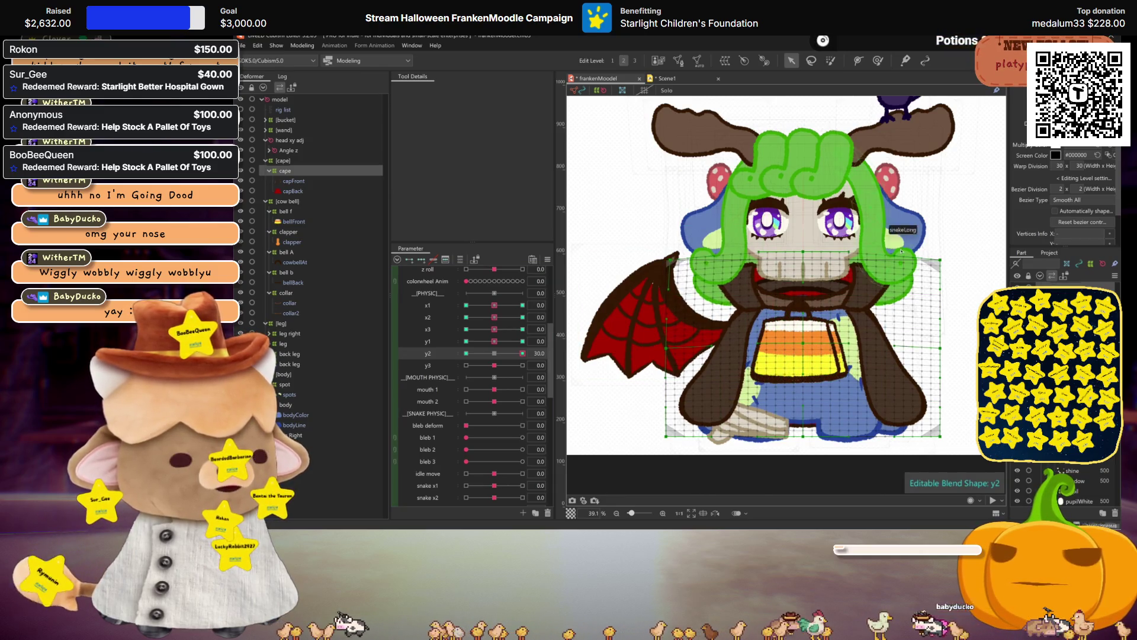
{"action": "key", "text": "ctrl+h"}
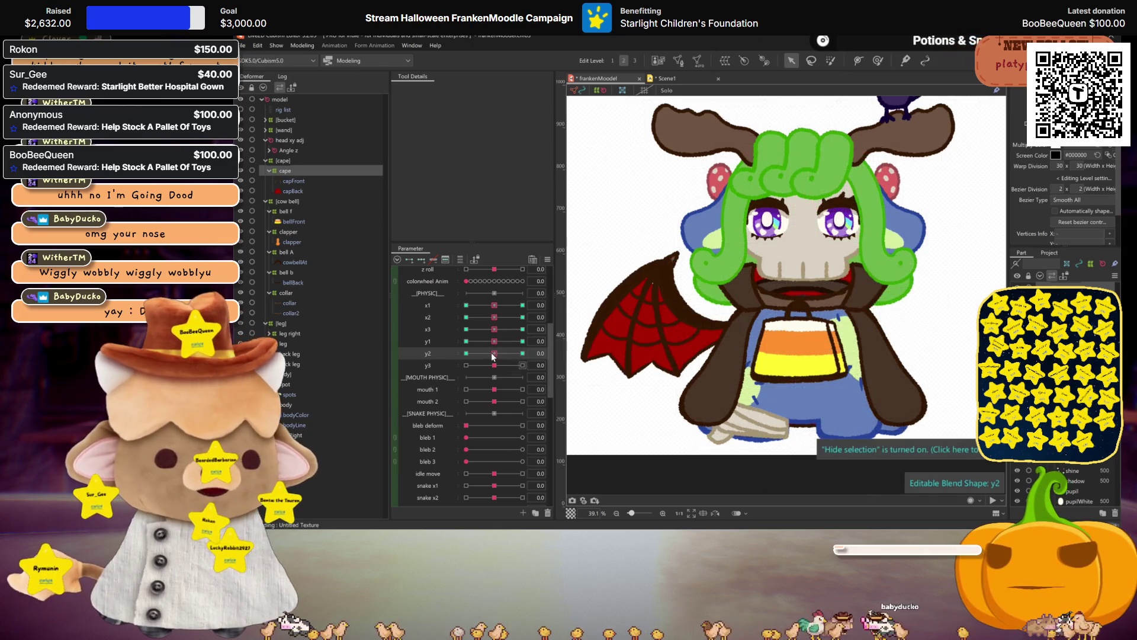
- Apply the mirrored cape shape at y2 = -30, toggling undo/redo to compare, then move to y3
{"action": "left_click_drag", "start_coordinate": [493, 356], "coordinate": [466, 353]}
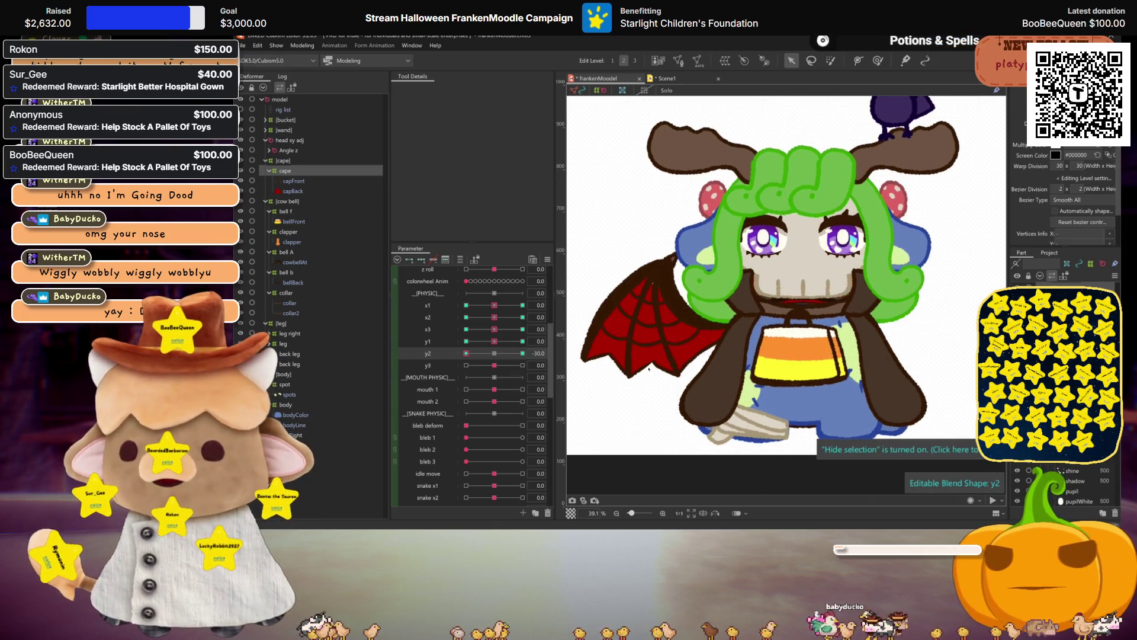
{"action": "left_click", "coordinate": [803, 347]}
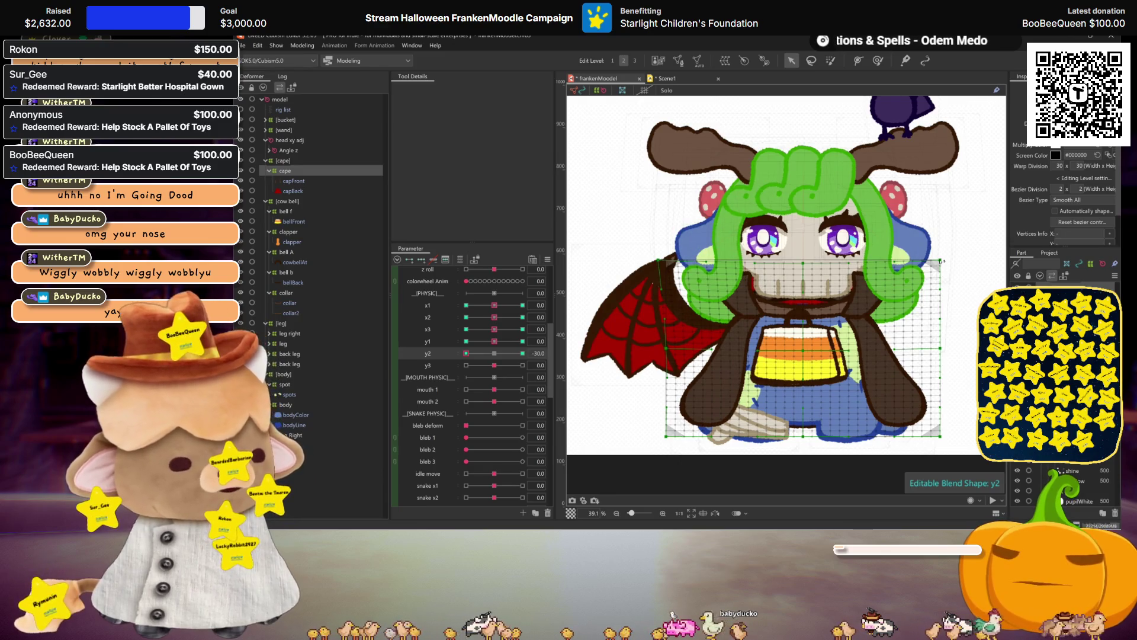
{"action": "key", "text": "ctrl+z"}
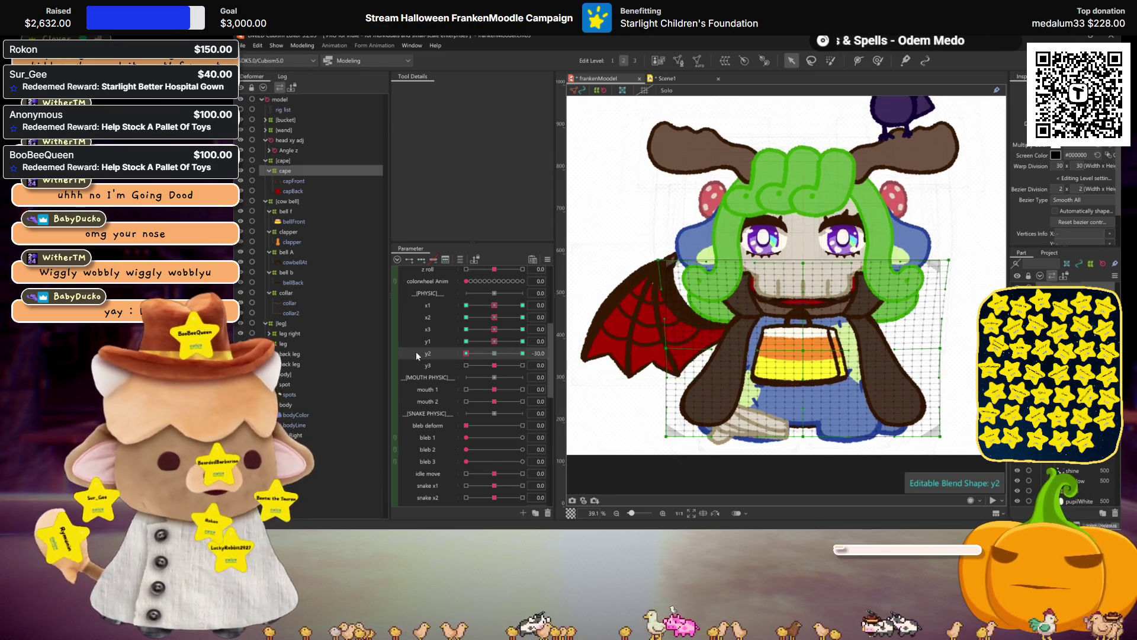
{"action": "key", "text": "ctrl+y"}
{"action": "key", "text": "ctrl+z"}
{"action": "key", "text": "ctrl+y"}
{"action": "key", "text": "ctrl+z"}
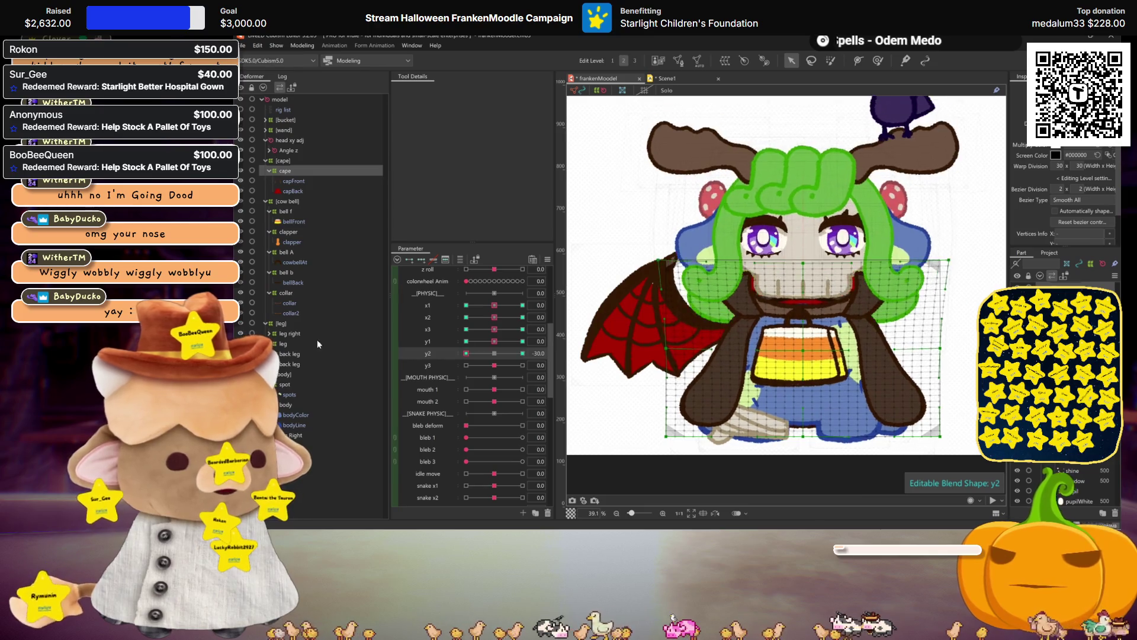
{"action": "key", "text": "ctrl+y"}
{"action": "key", "text": "ctrl+z"}
{"action": "key", "text": "ctrl+y"}
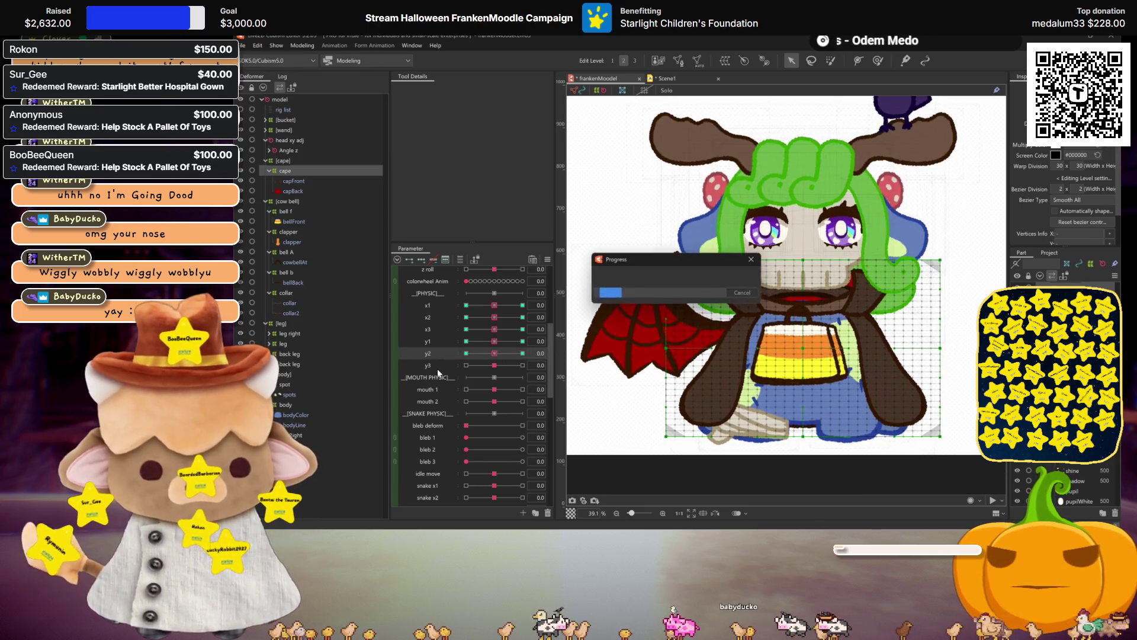
{"action": "left_click", "coordinate": [430, 365]}
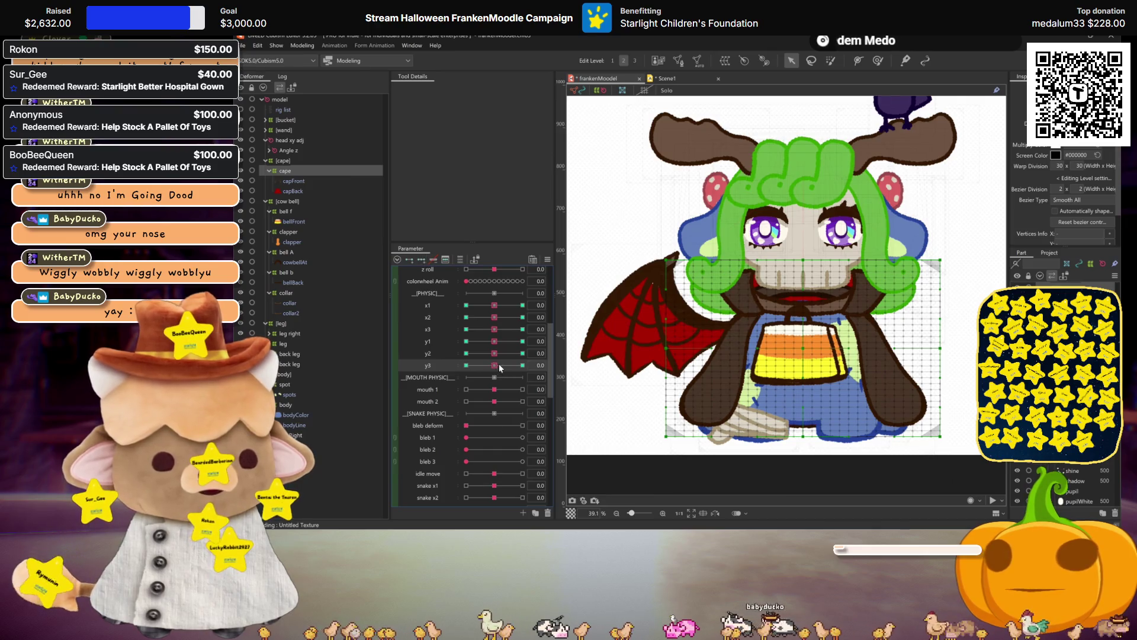
- Push y3 to 30, jump to -30 to check, and return to the positive end
{"action": "left_click_drag", "start_coordinate": [499, 368], "coordinate": [525, 365]}
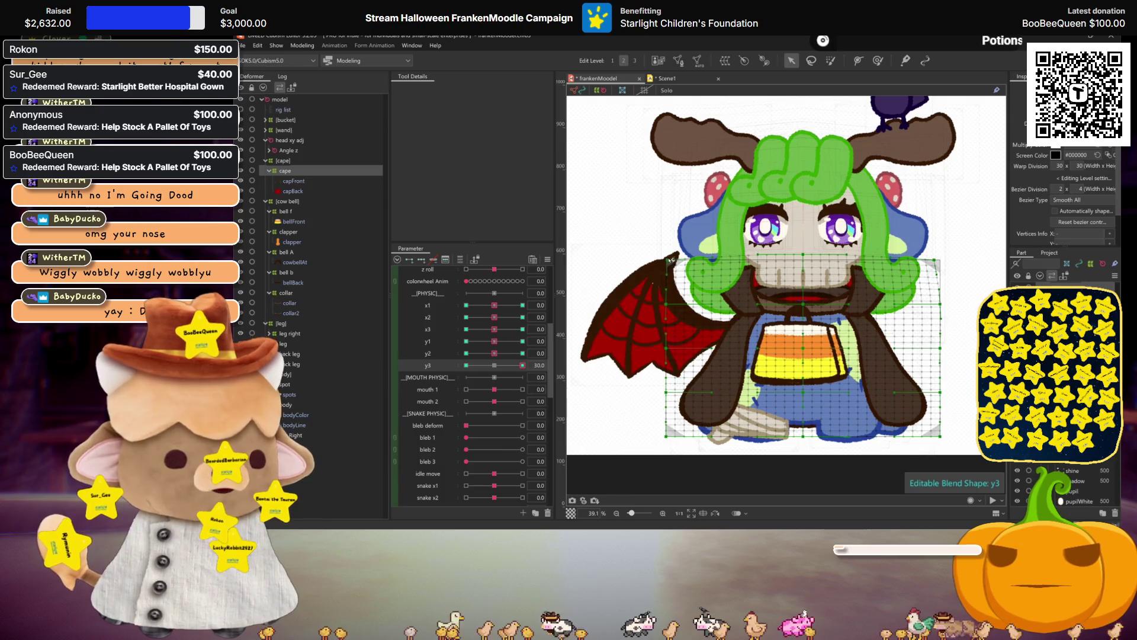
{"action": "left_click", "coordinate": [466, 365]}
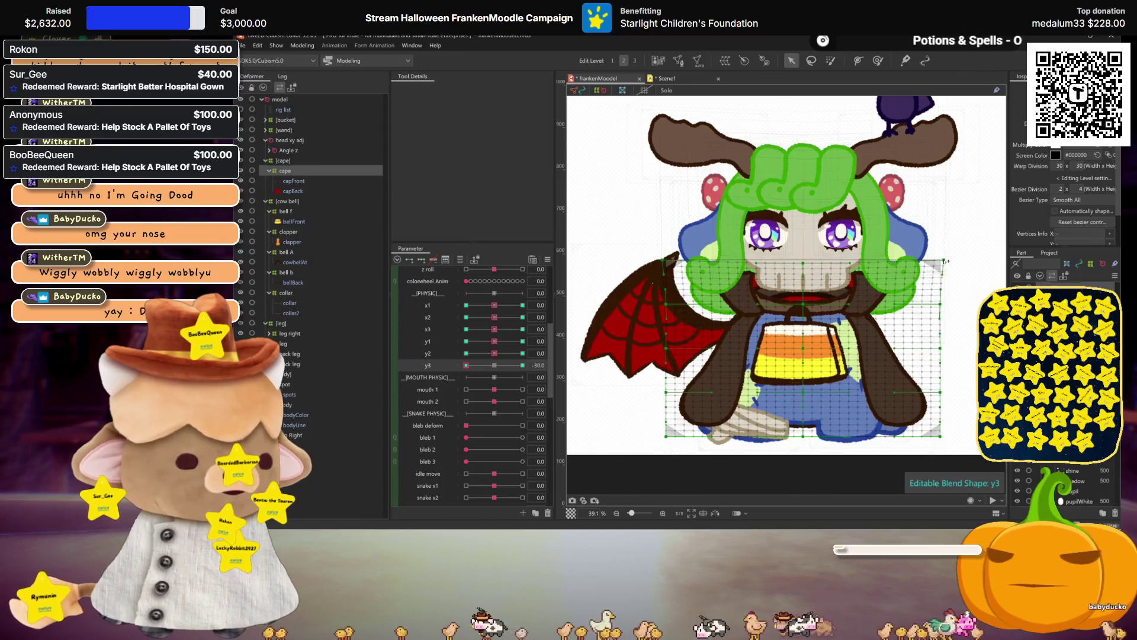
{"action": "left_click", "coordinate": [523, 366]}
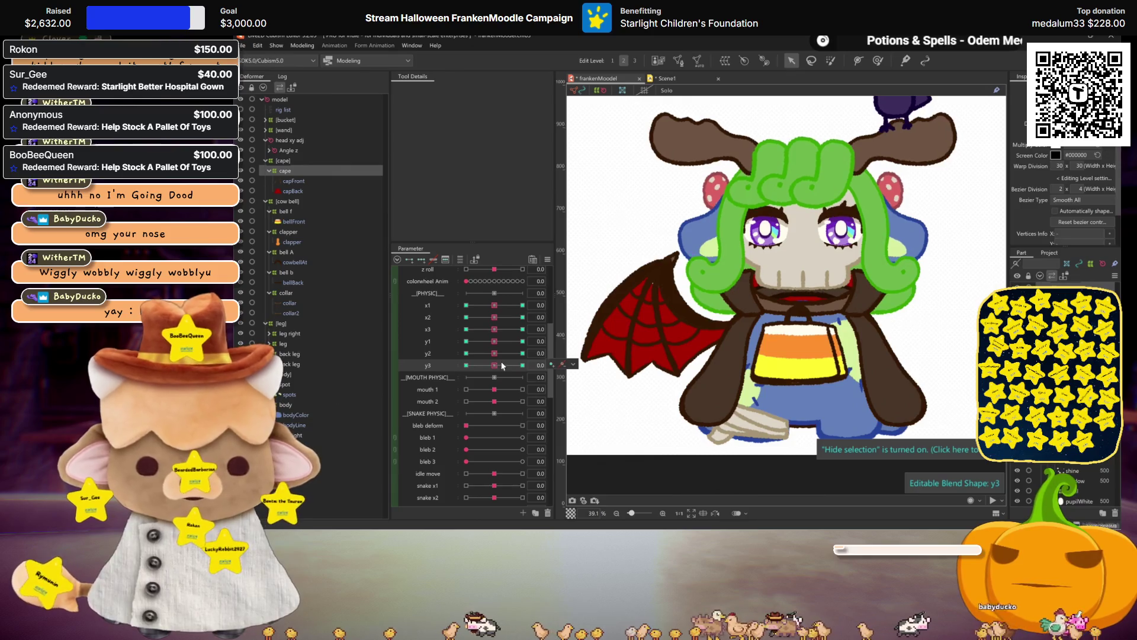
{"action": "scroll", "coordinate": [469, 351], "scroll_direction": "down", "scroll_amount": 1}
{"action": "scroll", "coordinate": [454, 364], "scroll_direction": "down", "scroll_amount": 4}
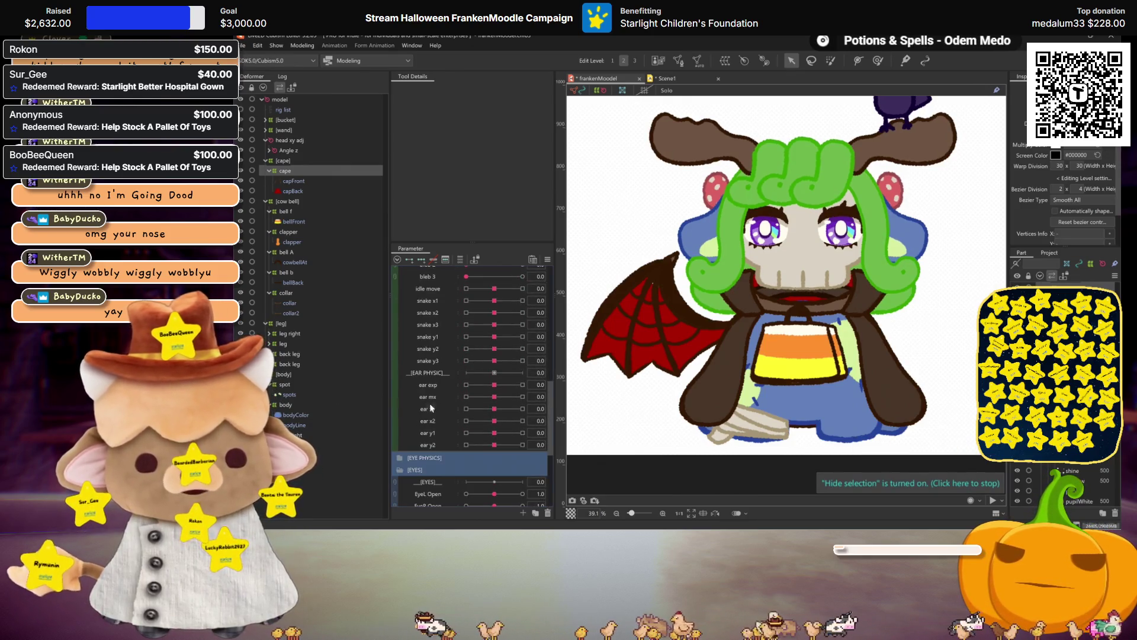
{"action": "scroll", "coordinate": [441, 373], "scroll_direction": "up", "scroll_amount": 2}
{"action": "scroll", "coordinate": [436, 342], "scroll_direction": "up", "scroll_amount": 1}
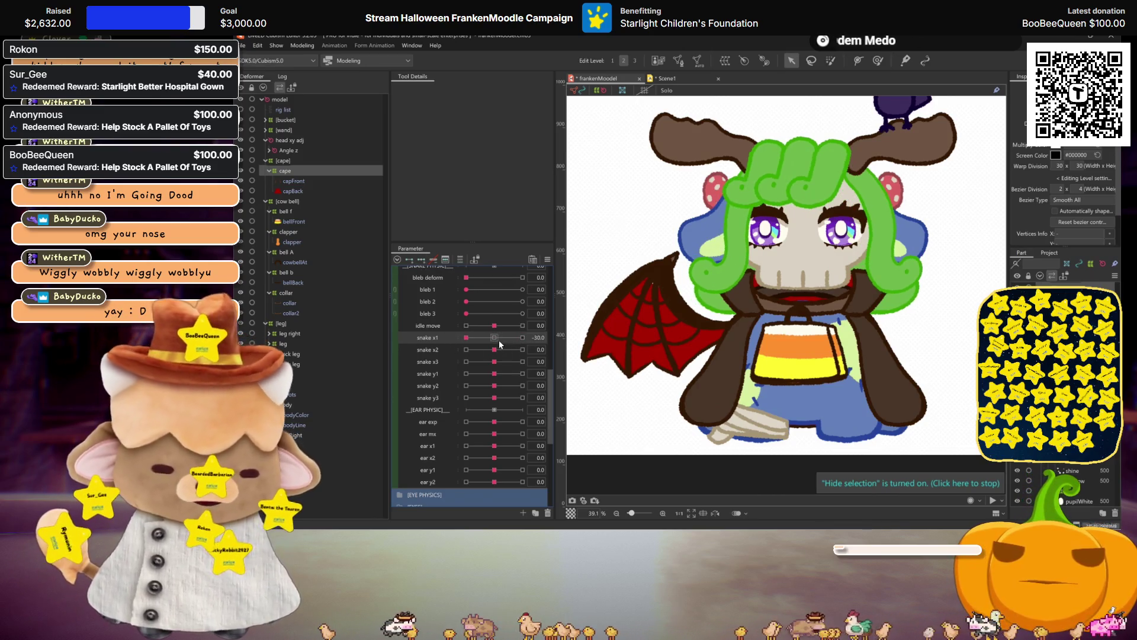
- Add keyforms to snake x1 for the cape and move it to +30
{"action": "left_click", "coordinate": [521, 338]}
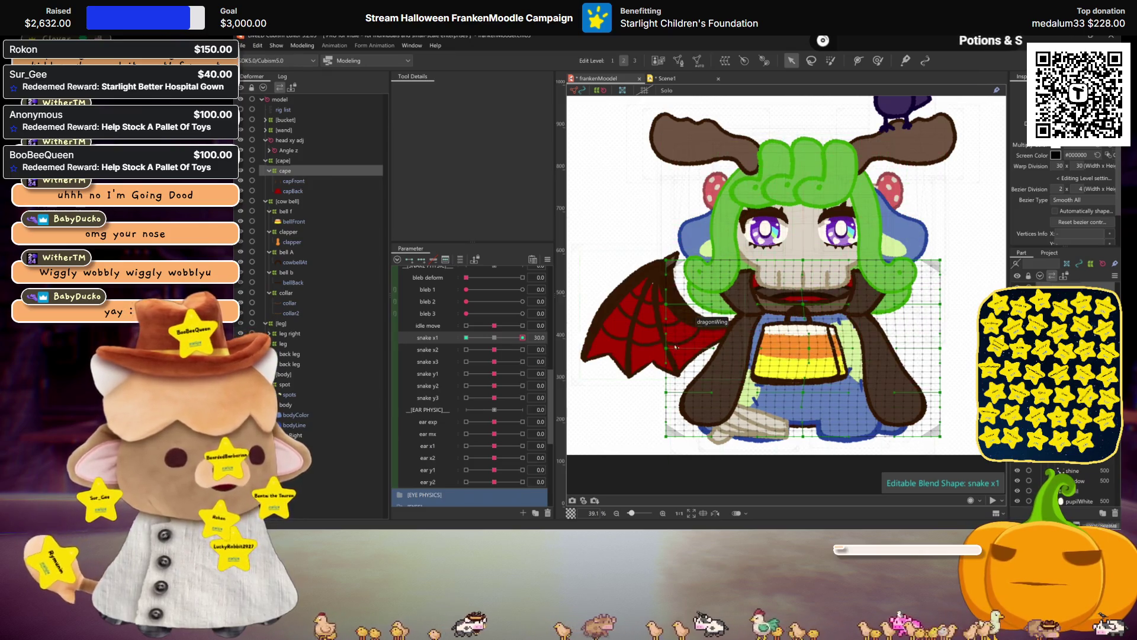
{"action": "left_click", "coordinate": [489, 338]}
{"action": "left_click_drag", "start_coordinate": [489, 338], "coordinate": [521, 337]}
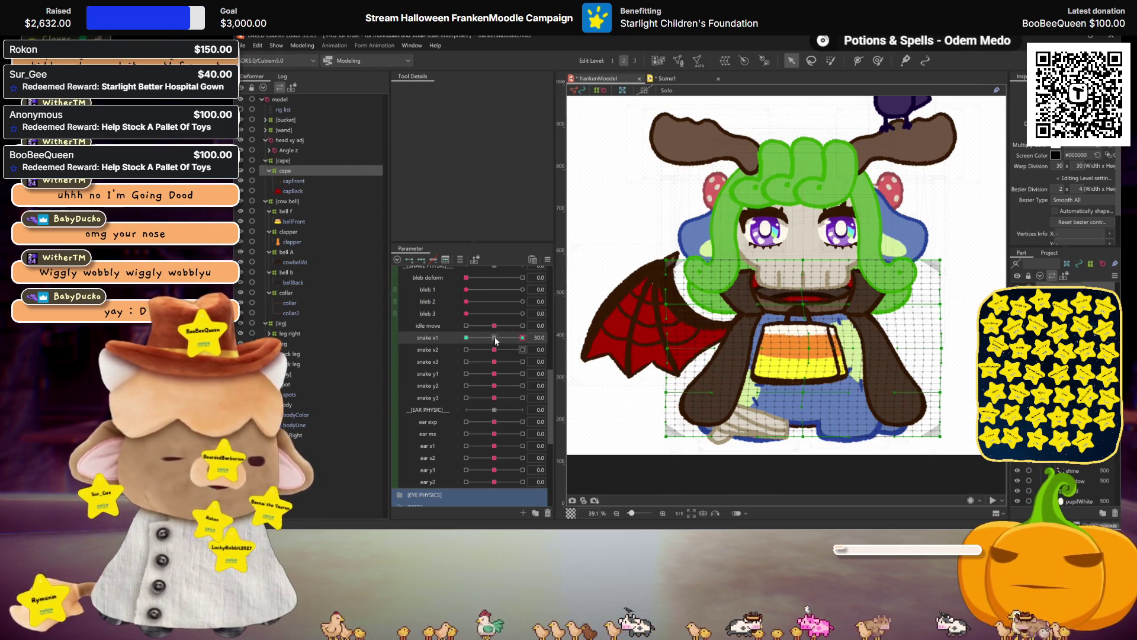
- Mirror the snake x1 cape shape to -30, reset it, and push snake x2 to 30
{"action": "left_click", "coordinate": [643, 374]}
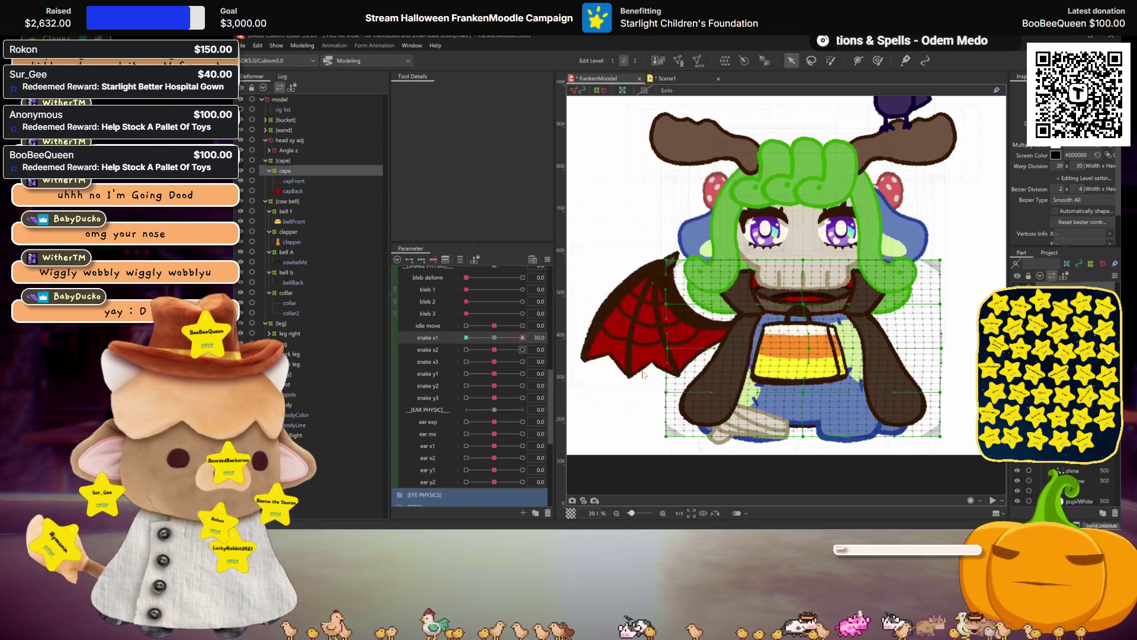
{"action": "left_click_drag", "start_coordinate": [521, 337], "coordinate": [387, 328]}
{"action": "left_click", "coordinate": [494, 337]}
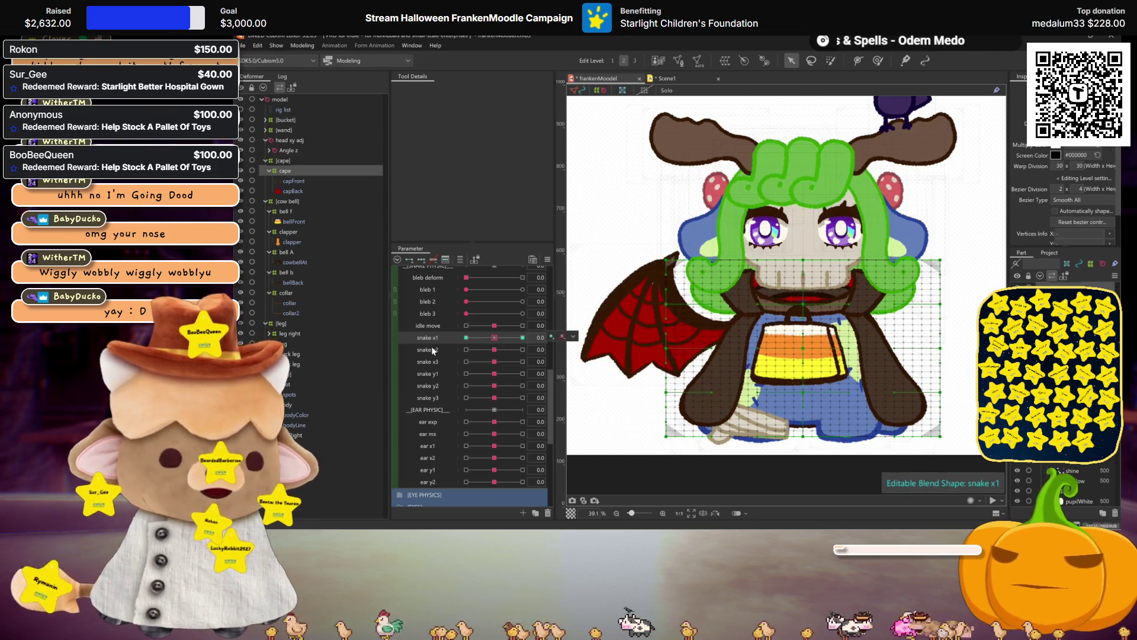
{"action": "left_click", "coordinate": [523, 350]}
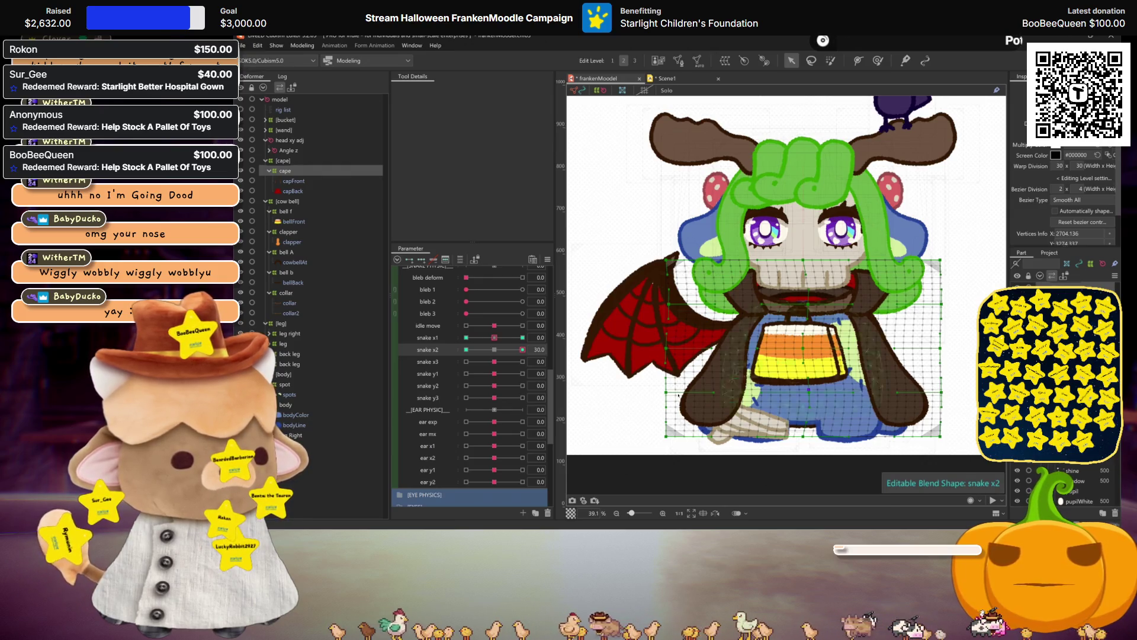
- Mirror the snake x2 cape shape to its negative end and reset snake x2 to neutral
{"action": "key", "text": "ctrl+h"}
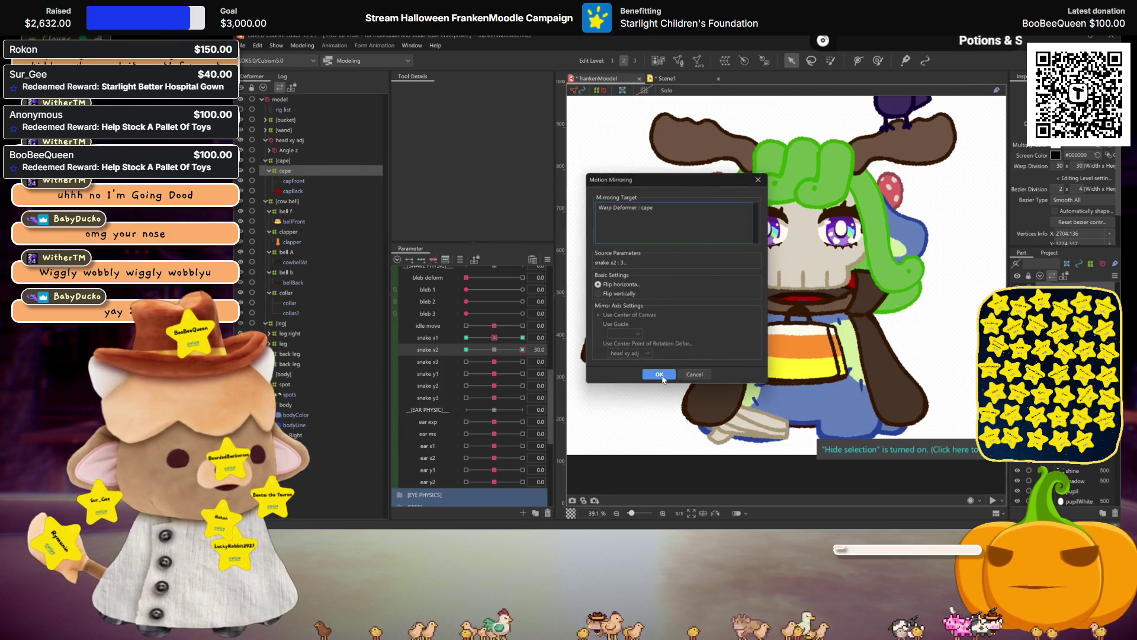
{"action": "left_click", "coordinate": [667, 375]}
{"action": "left_click_drag", "start_coordinate": [523, 349], "coordinate": [464, 346]}
{"action": "double_click", "coordinate": [464, 345]}
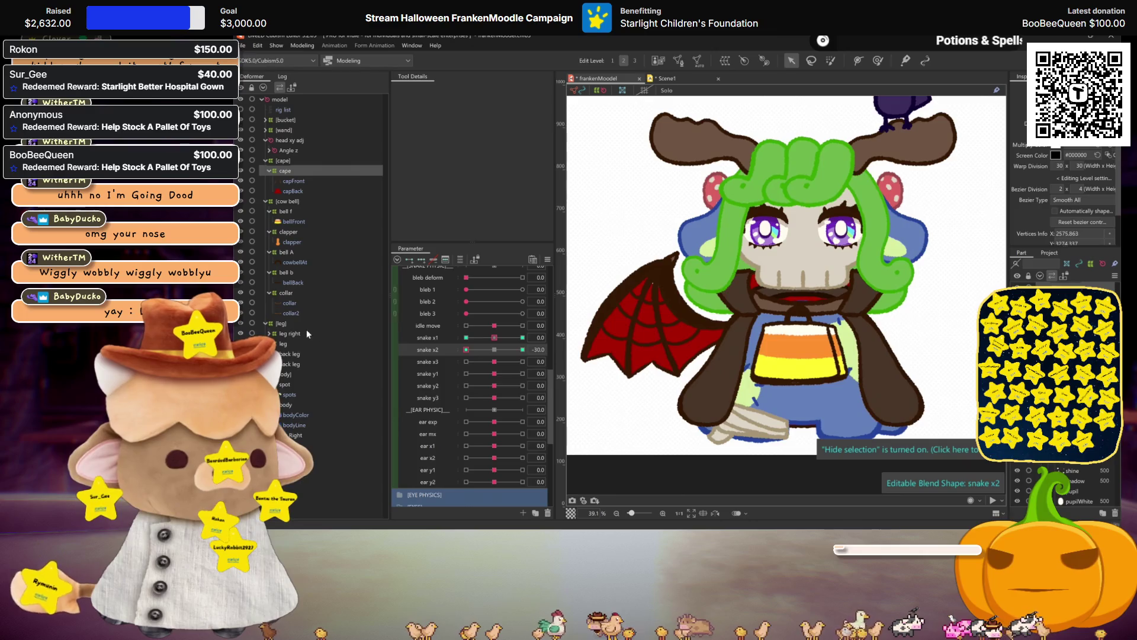
- Shape the cape at snake x3 = 30, mirror it via Motion Mirroring, and reset snake x3
{"action": "left_click", "coordinate": [523, 362]}
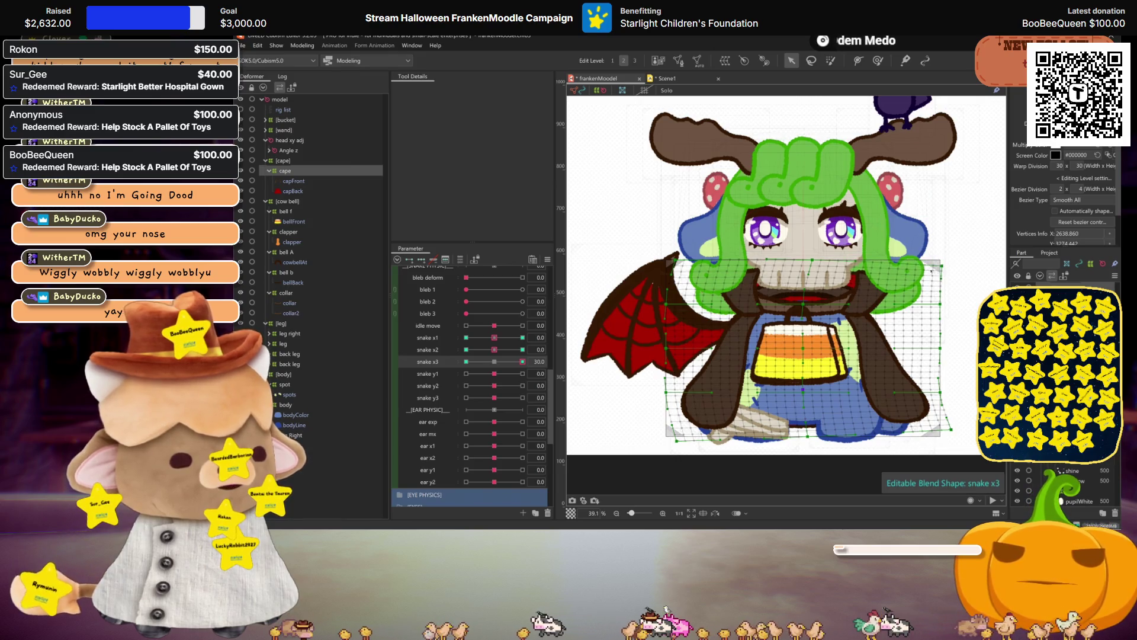
{"action": "key", "text": "ctrl+h"}
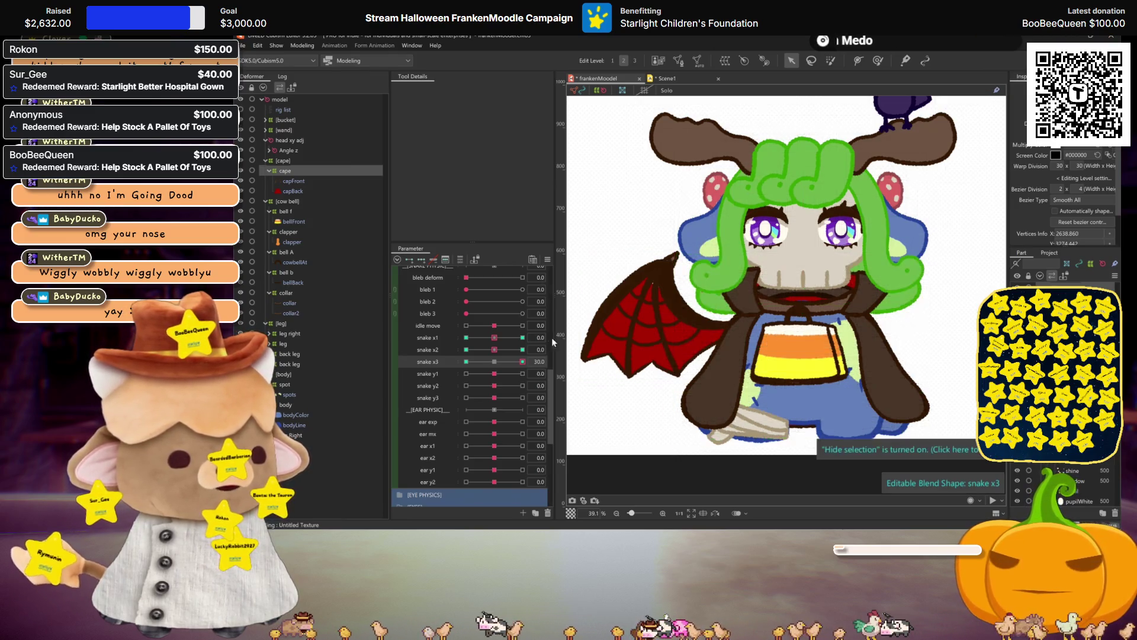
{"action": "right_click", "coordinate": [718, 353]}
{"action": "left_click", "coordinate": [693, 349]}
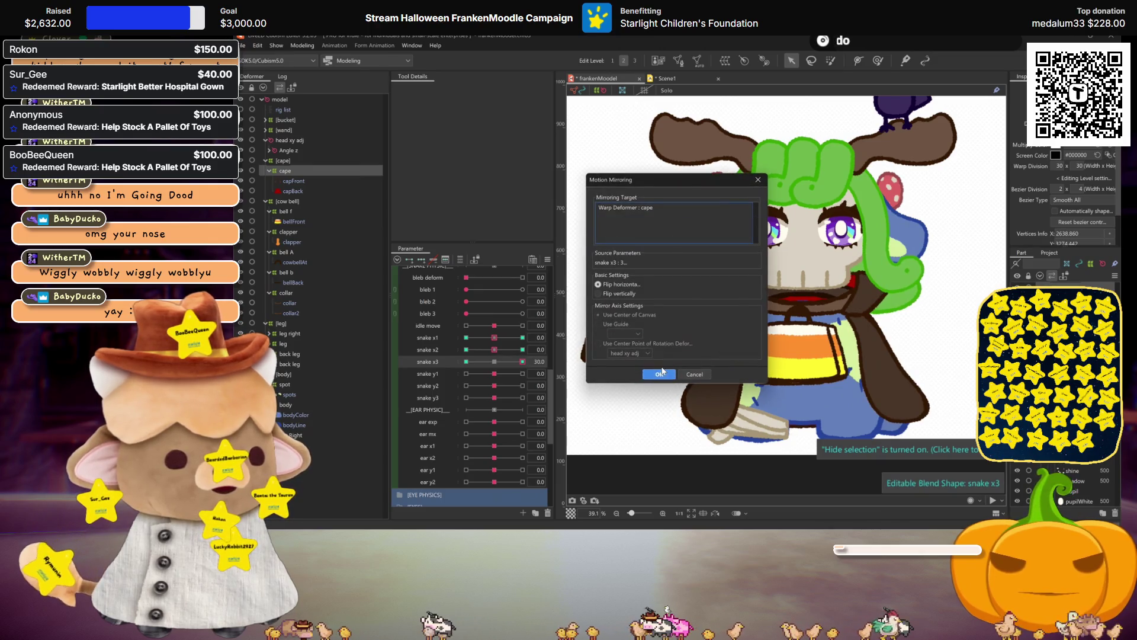
{"action": "left_click", "coordinate": [702, 390]}
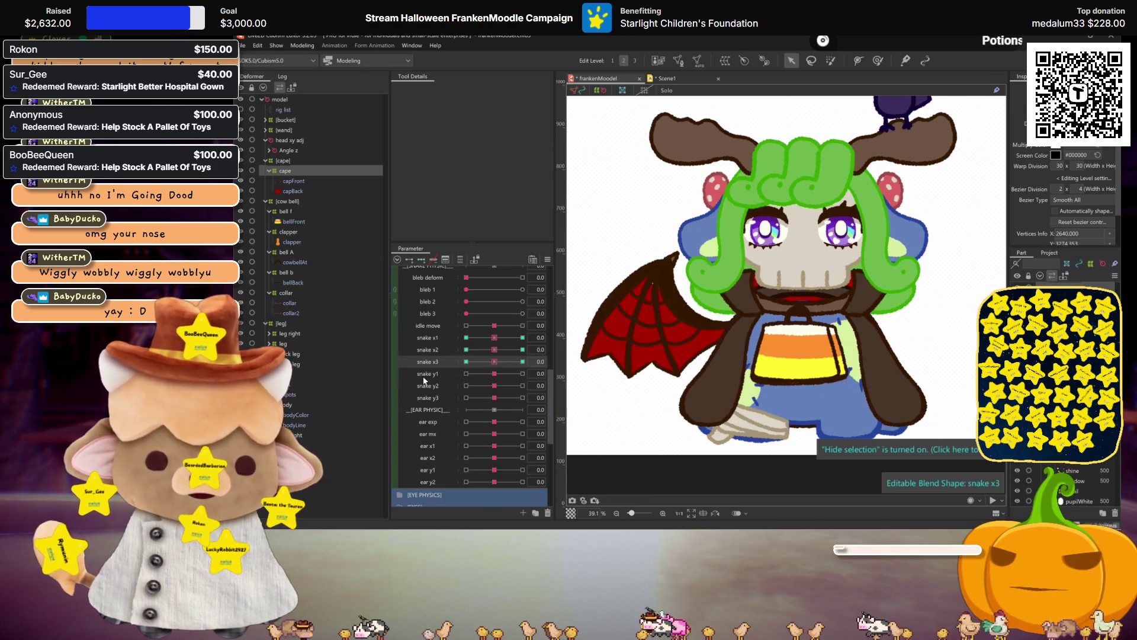
{"action": "left_click", "coordinate": [495, 362]}
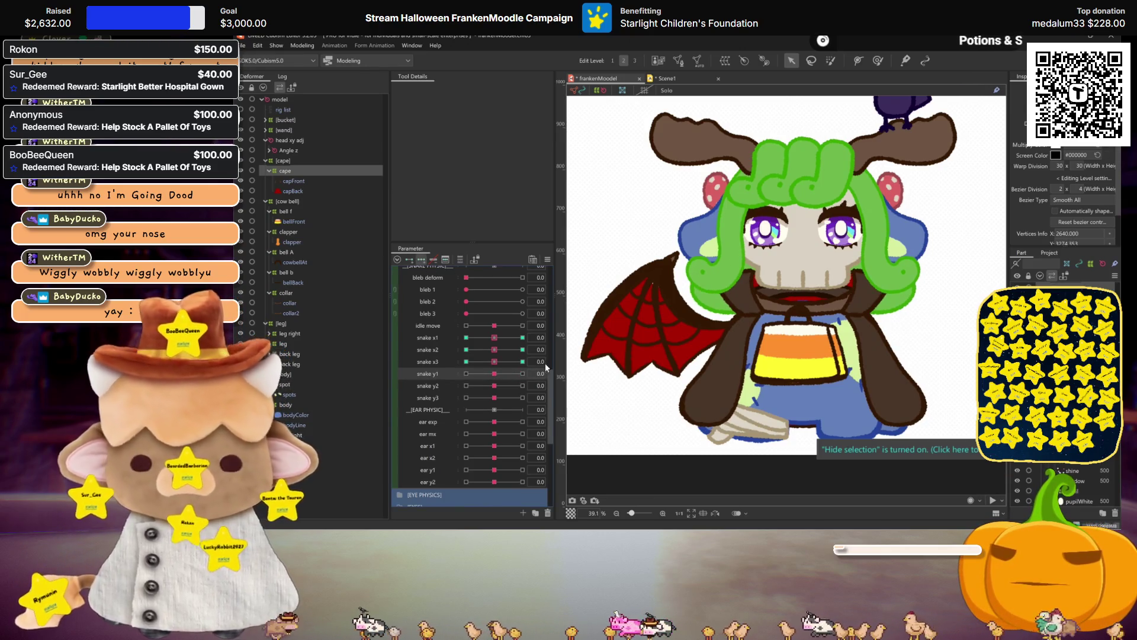
- Check the cape's warp grid at snake y1 +30 and -30
{"action": "left_click_drag", "start_coordinate": [495, 373], "coordinate": [523, 373]}
{"action": "left_click", "coordinate": [804, 344]}
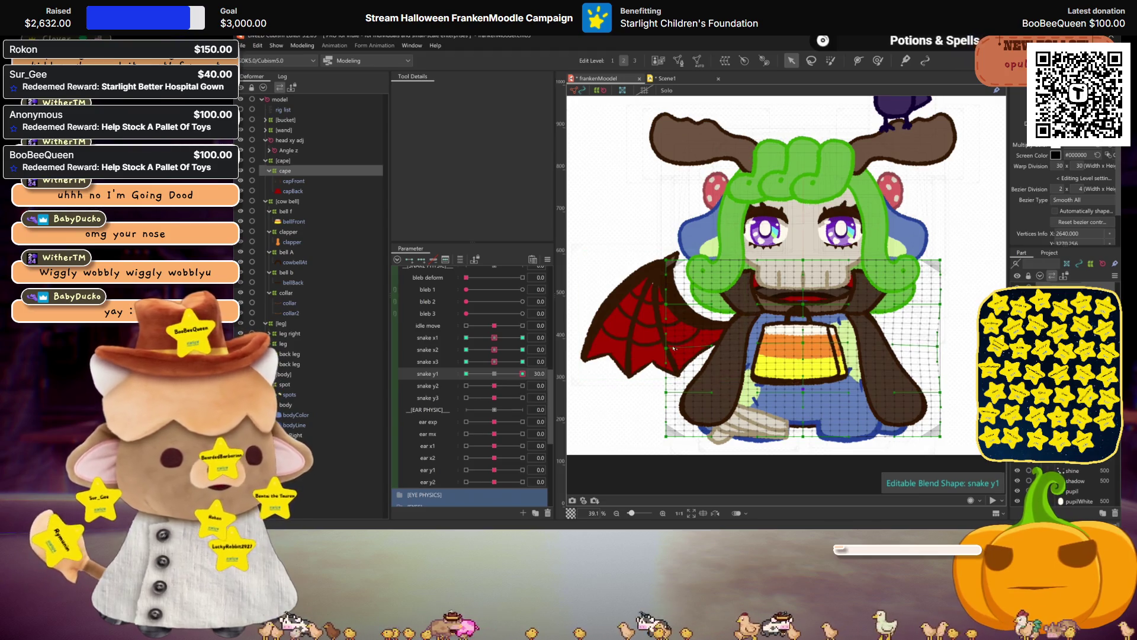
{"action": "left_click", "coordinate": [466, 373]}
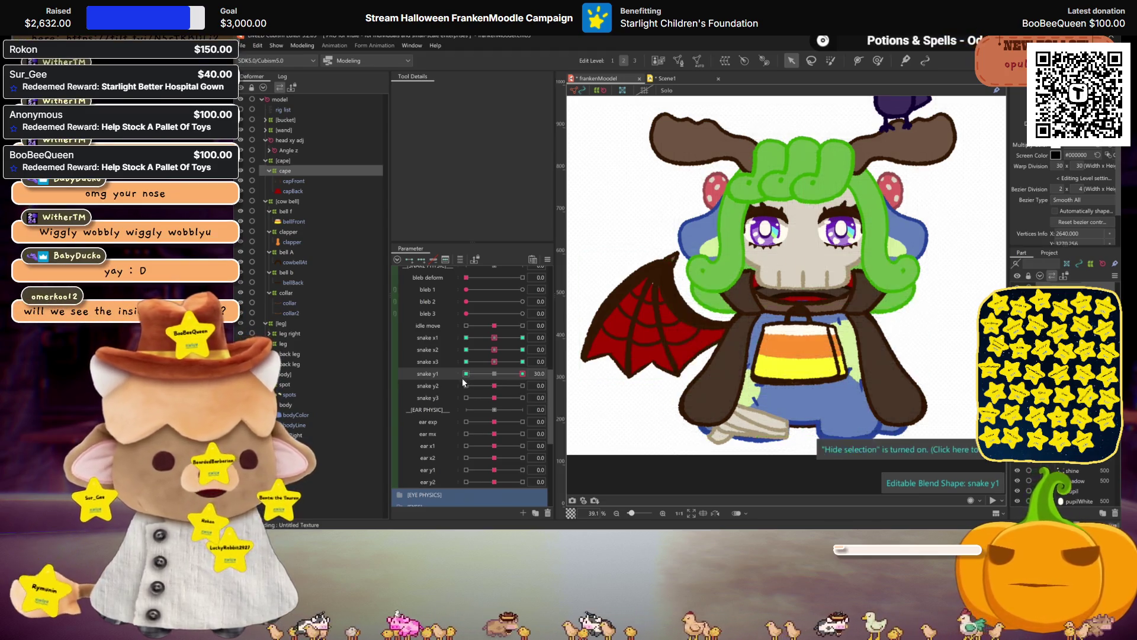
{"action": "left_click", "coordinate": [738, 338]}
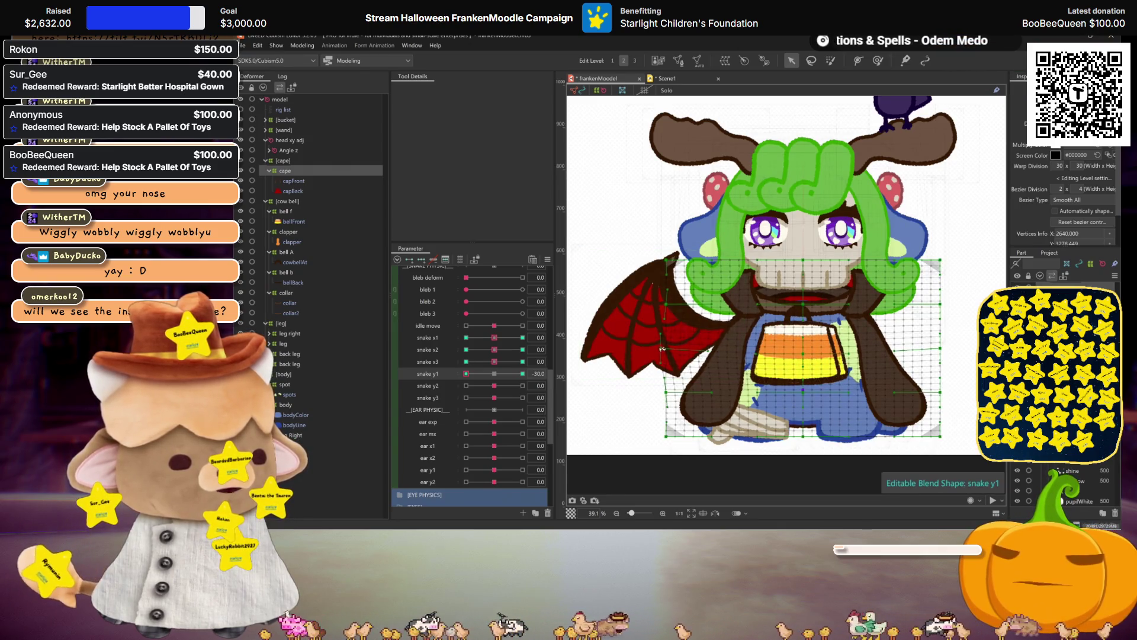
{"action": "left_click", "coordinate": [942, 349]}
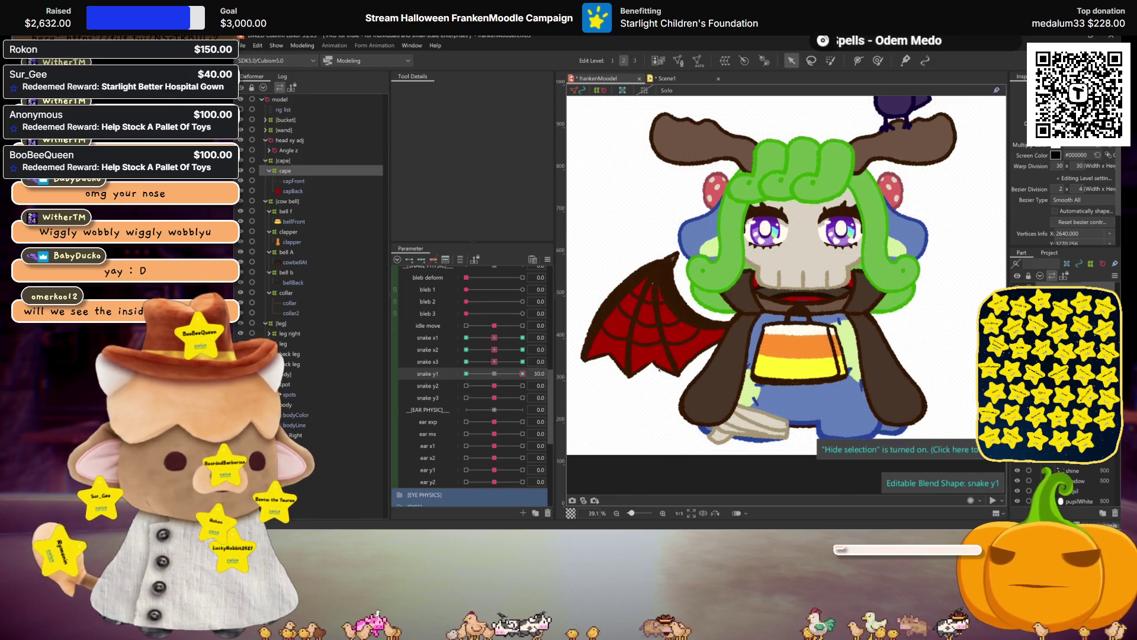
- Move snake y2 to 30 with the cape grid shown, resetting snake y1 to neutral
{"action": "key", "text": "Down"}
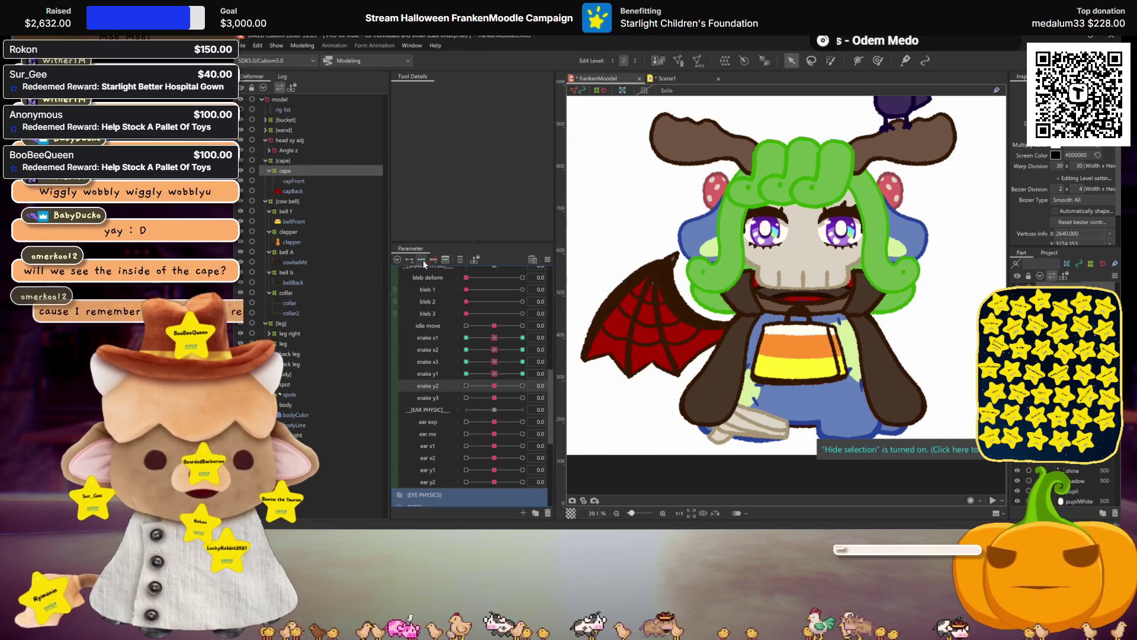
{"action": "left_click_drag", "start_coordinate": [494, 386], "coordinate": [522, 387]}
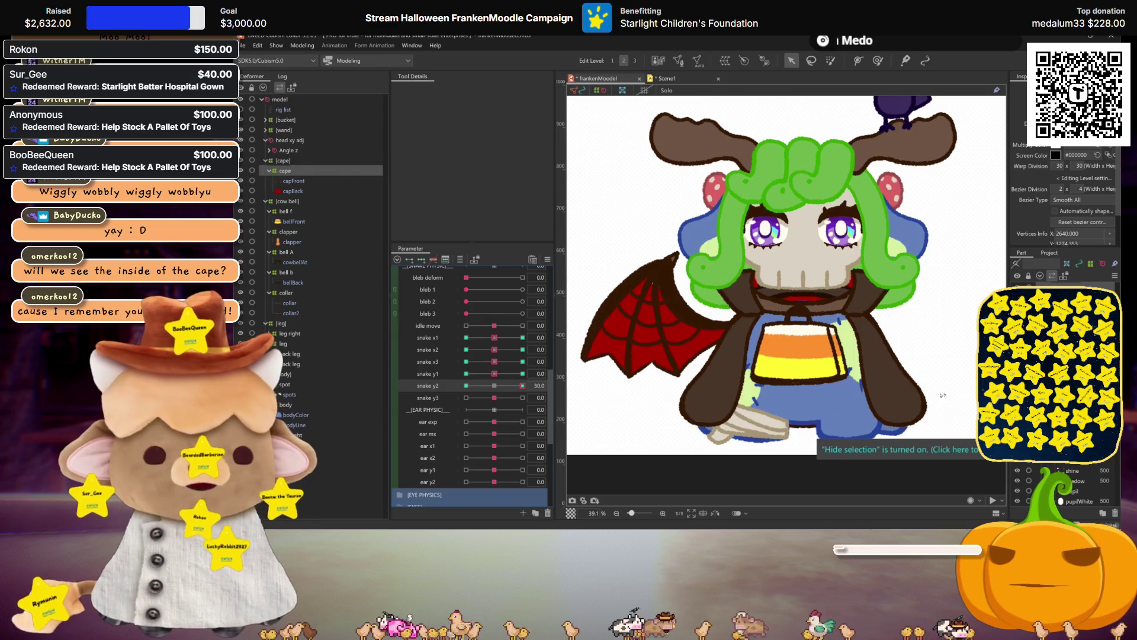
{"action": "left_click", "coordinate": [812, 303]}
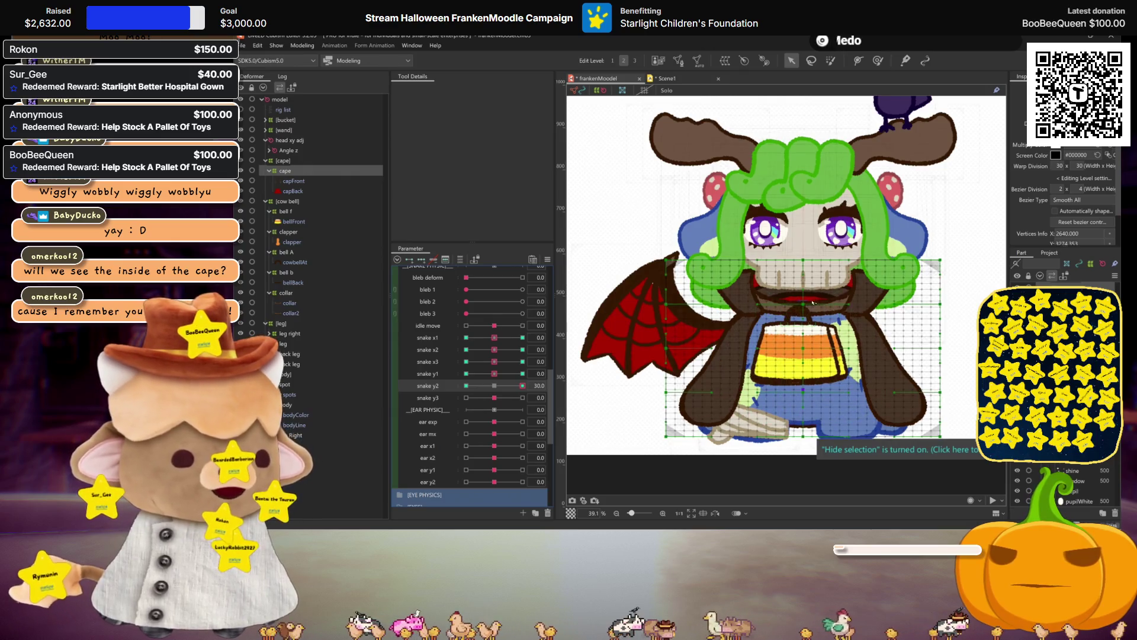
{"action": "mouse_move", "coordinate": [494, 373]}
{"action": "left_mouse_down"}
{"action": "mouse_move", "coordinate": [523, 373]}
{"action": "mouse_move", "coordinate": [522, 386]}
{"action": "left_mouse_up"}
{"action": "left_click", "coordinate": [495, 373]}
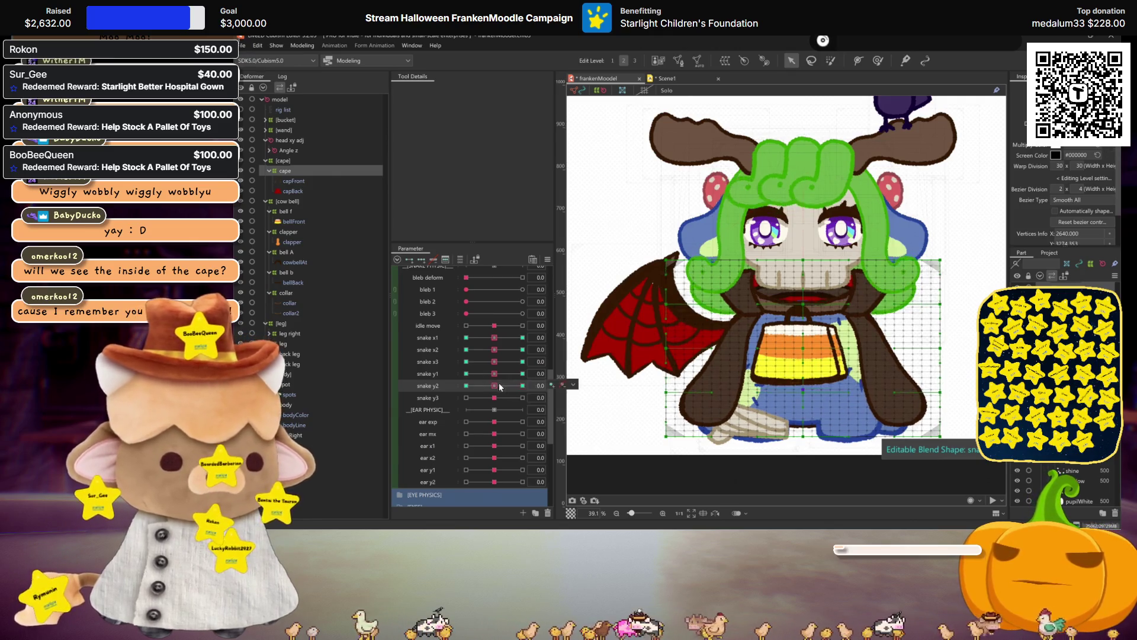
- At snake y2 = -30, bulge the cape mesh's right side outward and preview it
{"action": "left_click", "coordinate": [466, 386]}
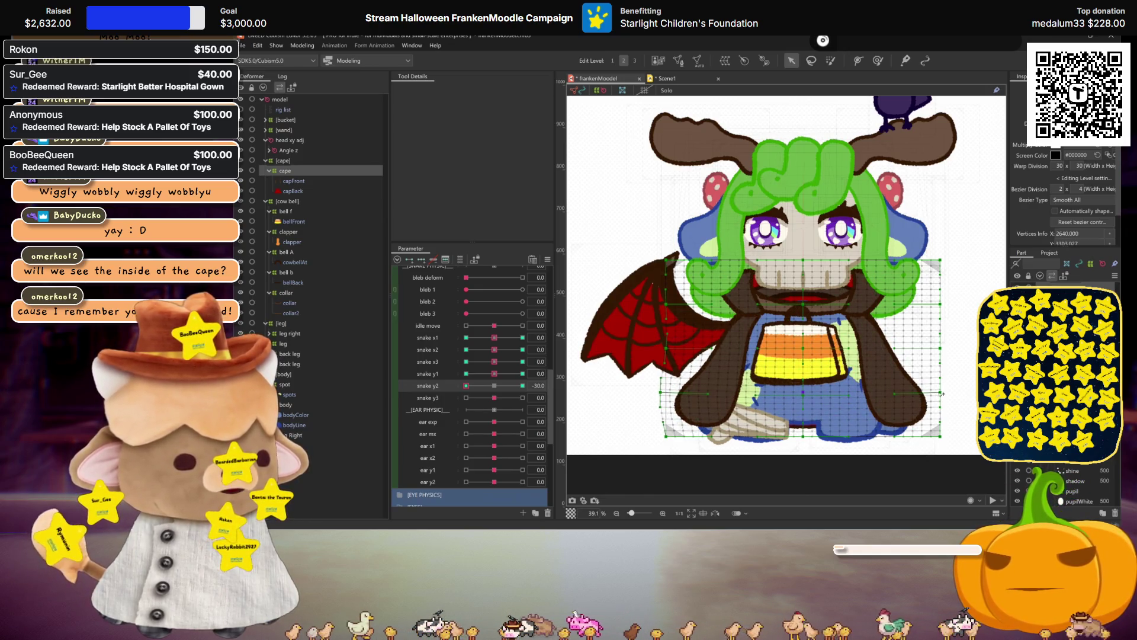
{"action": "left_click_drag", "start_coordinate": [940, 393], "coordinate": [947, 392]}
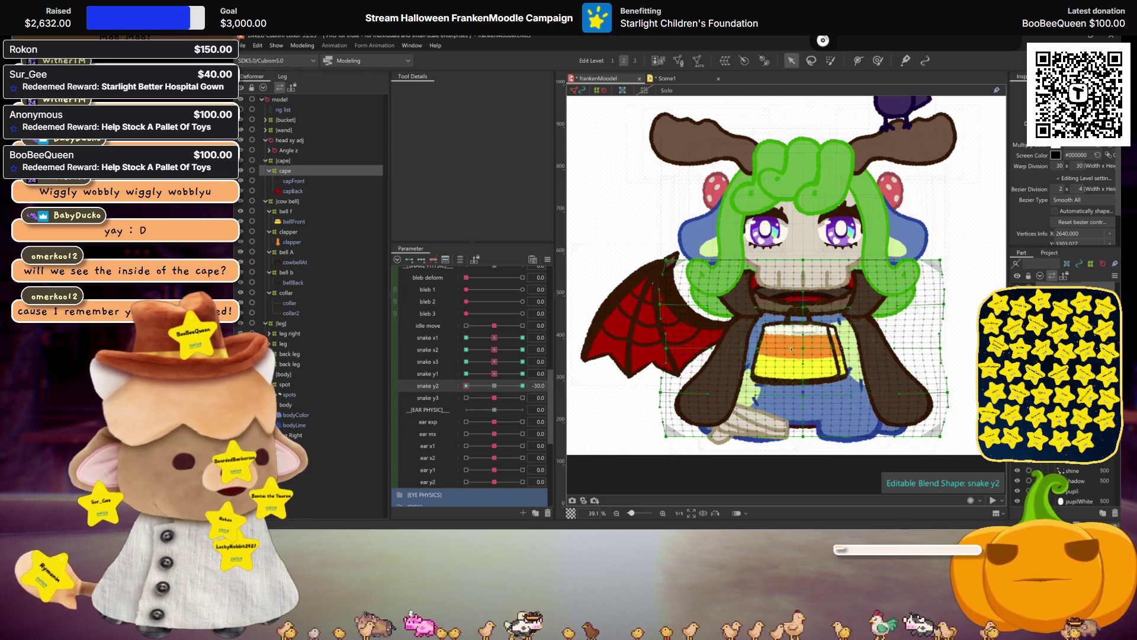
{"action": "key", "text": "ctrl+h"}
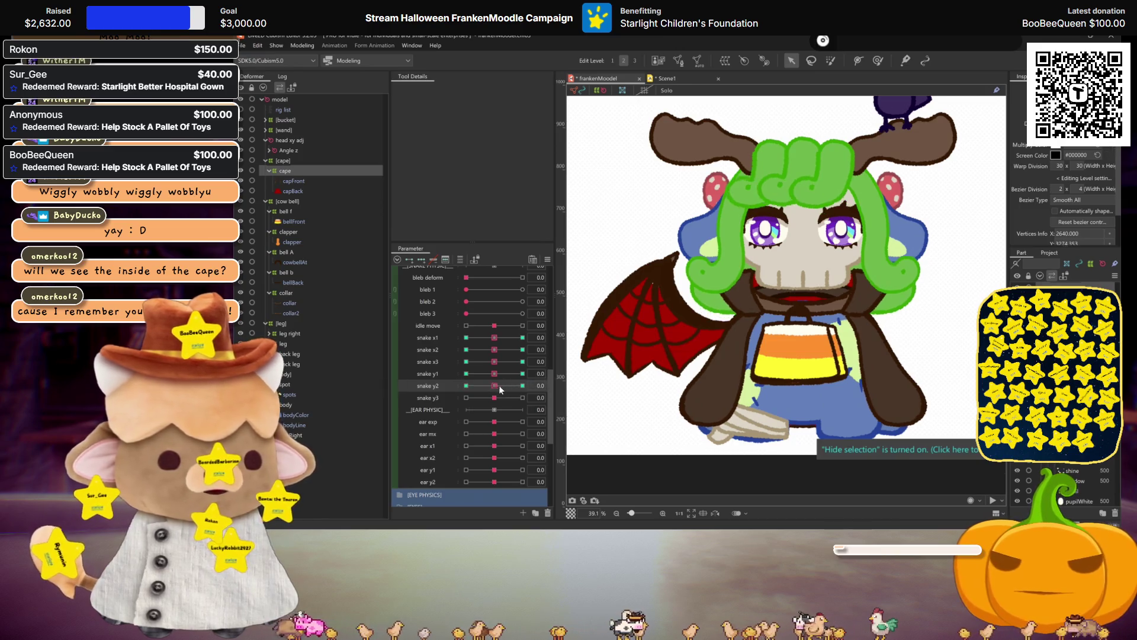
{"action": "key", "text": "ctrl+h"}
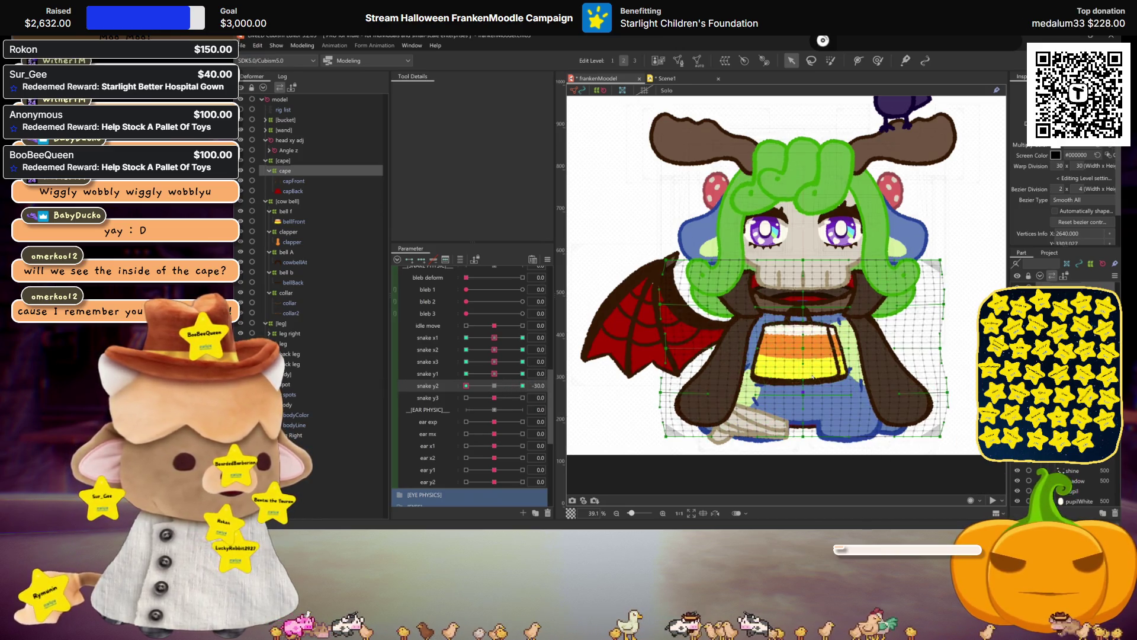
{"action": "scroll", "coordinate": [786, 275], "scroll_direction": "down", "scroll_amount": 1}
{"action": "left_click", "coordinate": [491, 388]}
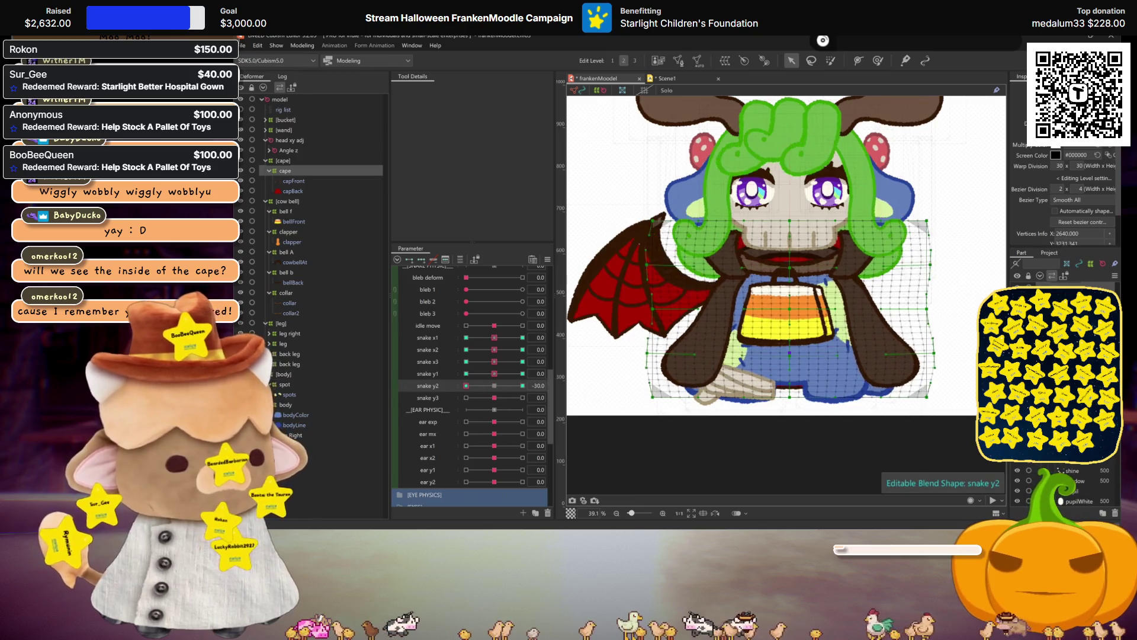
- Reset snake y2, set snake y3 to 30, and pull the cape mesh's bottom corners outward
{"action": "left_click", "coordinate": [494, 397]}
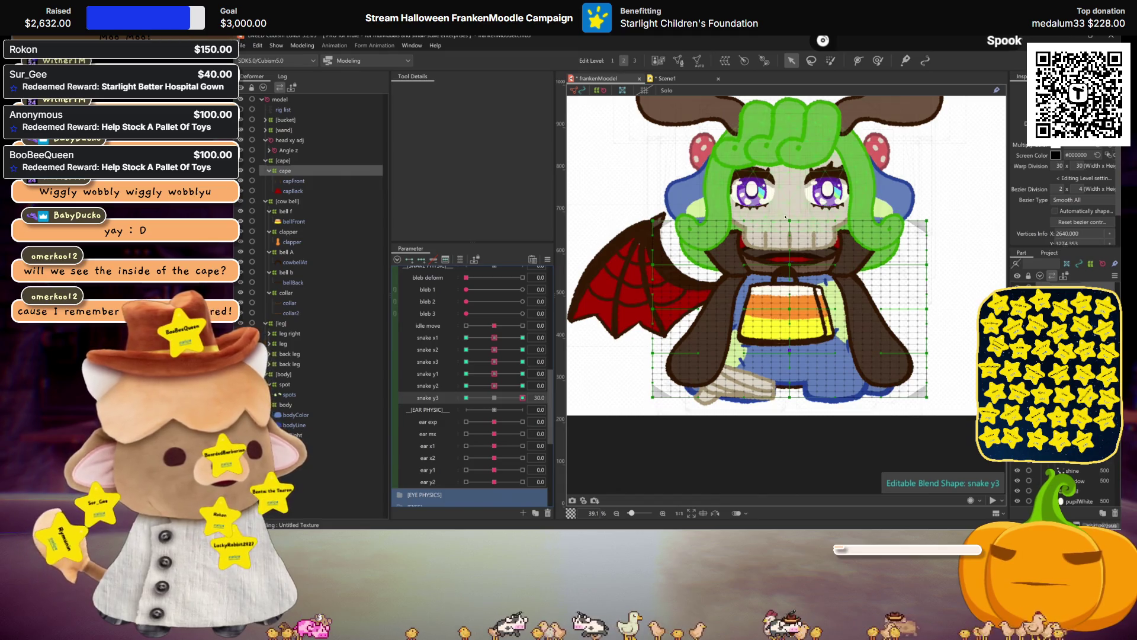
{"action": "left_click_drag", "start_coordinate": [494, 401], "coordinate": [522, 398]}
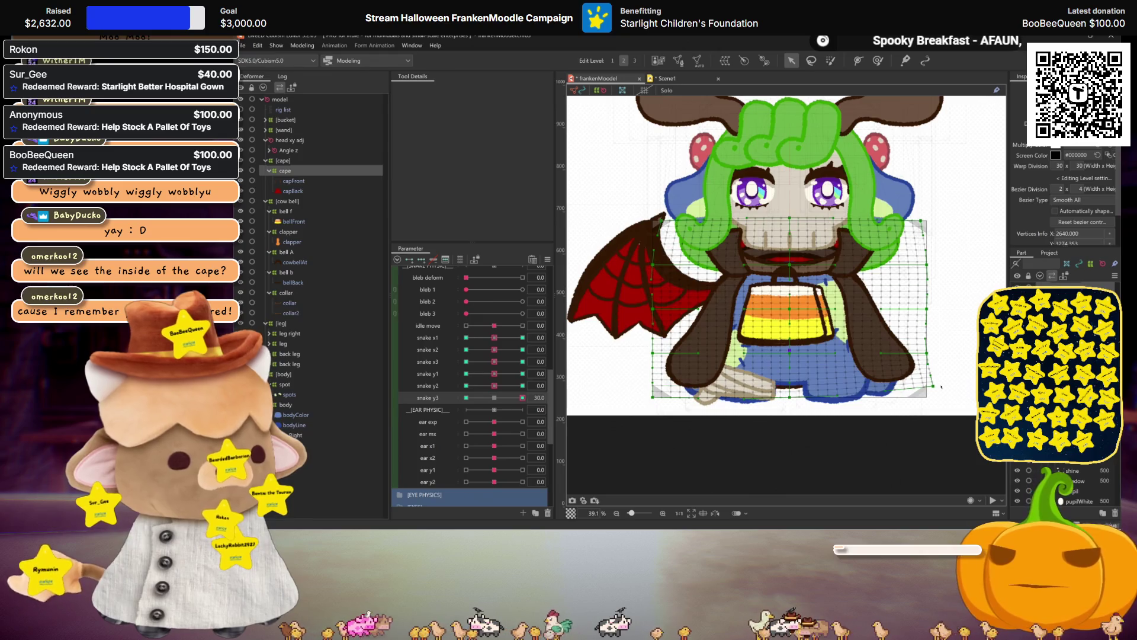
{"action": "left_click", "coordinate": [928, 384]}
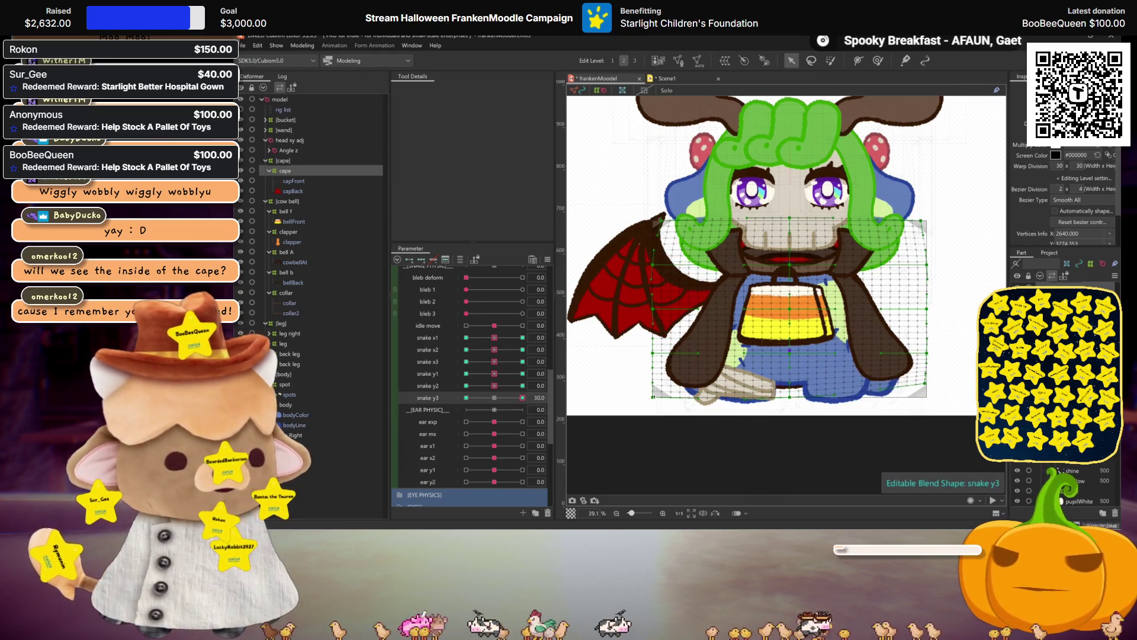
{"action": "left_click_drag", "start_coordinate": [654, 396], "coordinate": [657, 388]}
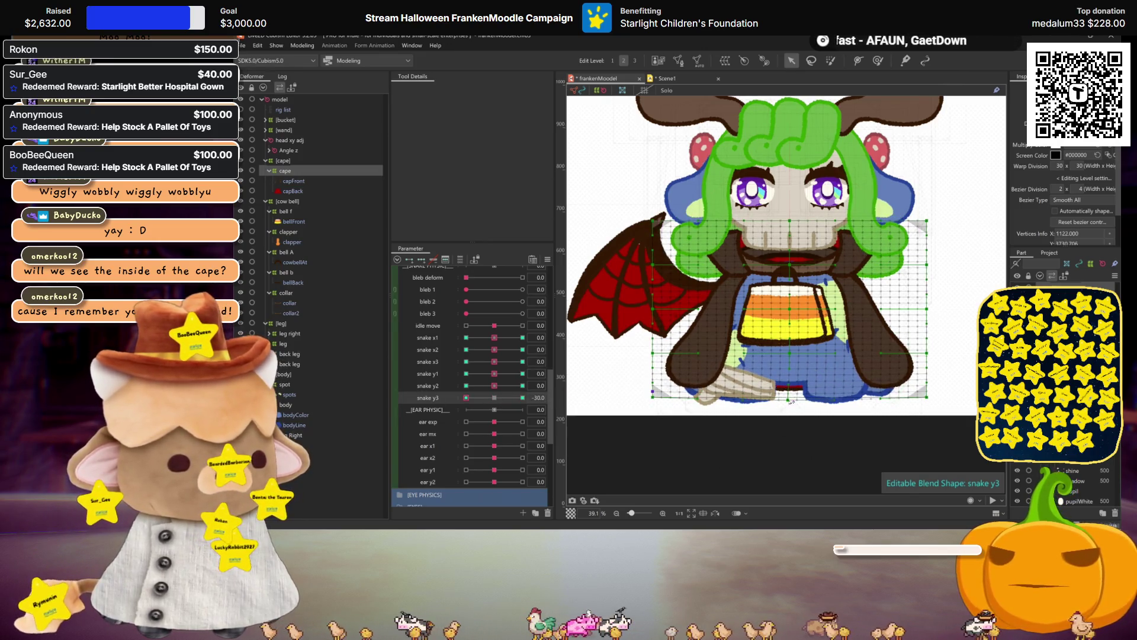
{"action": "left_click_drag", "start_coordinate": [788, 402], "coordinate": [792, 403]}
{"action": "left_click_drag", "start_coordinate": [655, 395], "coordinate": [637, 398]}
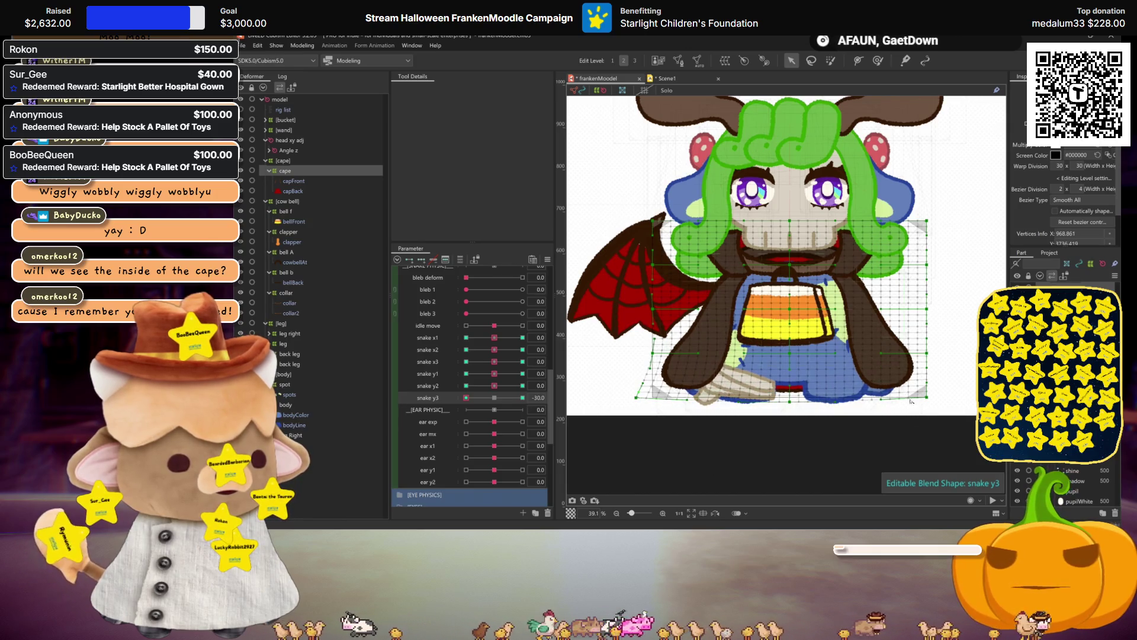
{"action": "left_click_drag", "start_coordinate": [927, 399], "coordinate": [948, 398]}
{"action": "key", "text": "ctrl+h"}
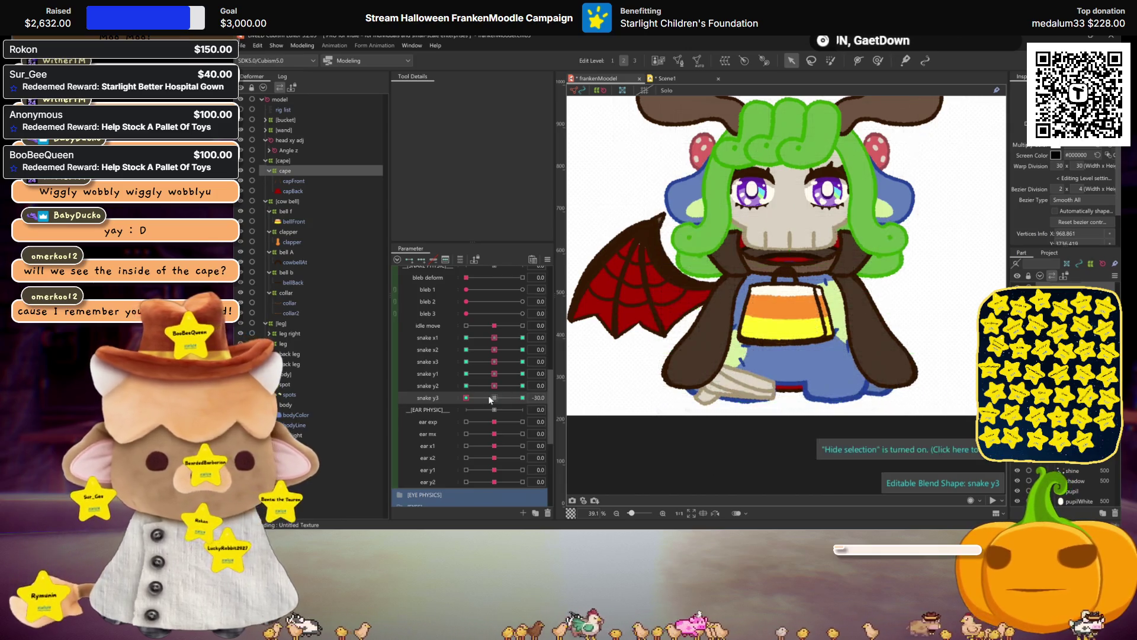
- Create a new warp deformer above capFront and key it at snake y1 +30 and -30
{"action": "left_click", "coordinate": [294, 181]}
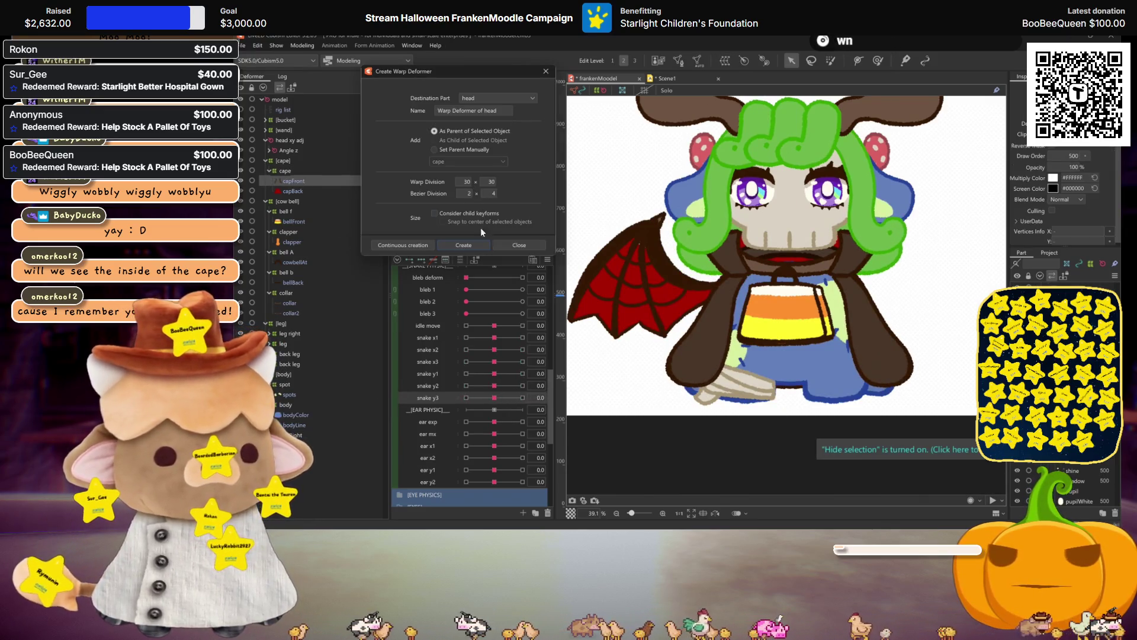
{"action": "left_click", "coordinate": [463, 245]}
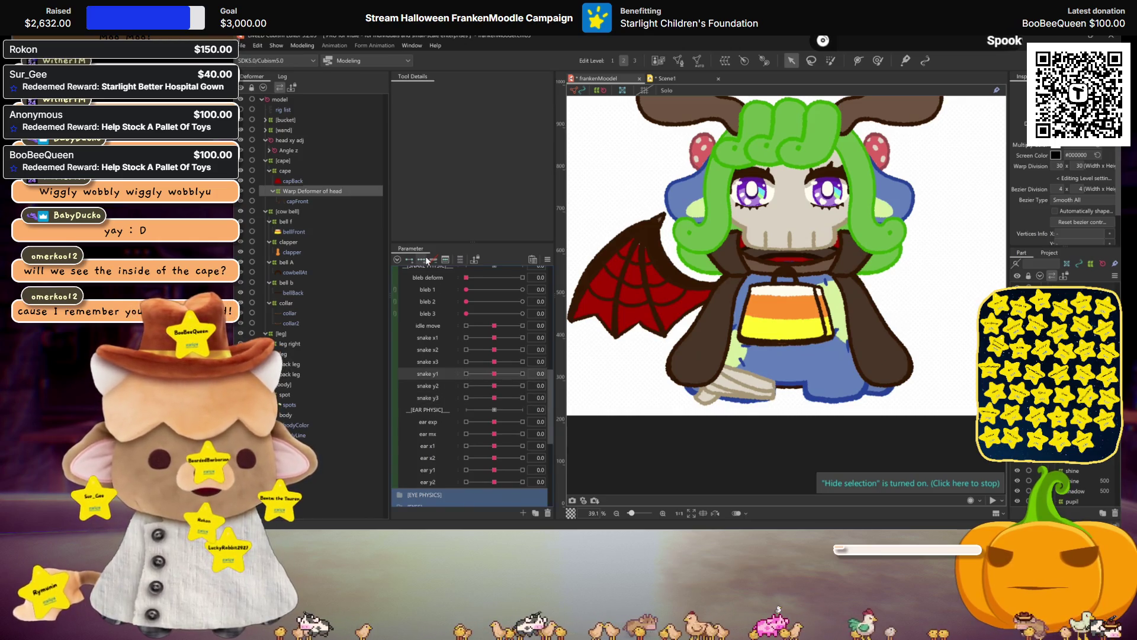
{"action": "left_click", "coordinate": [522, 374]}
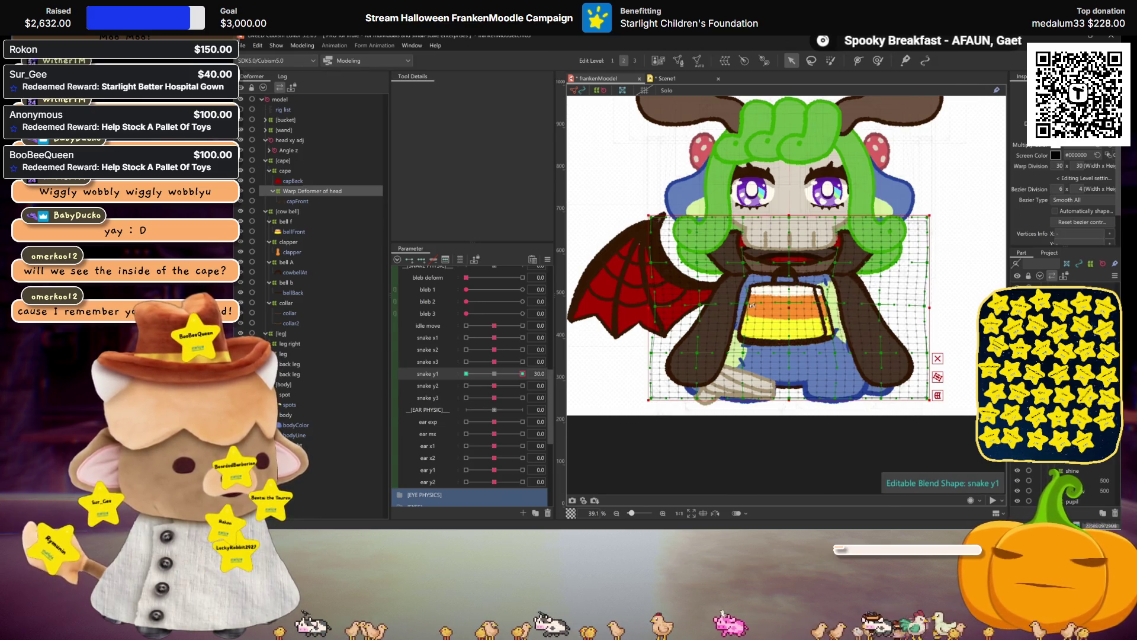
{"action": "left_click", "coordinate": [484, 374]}
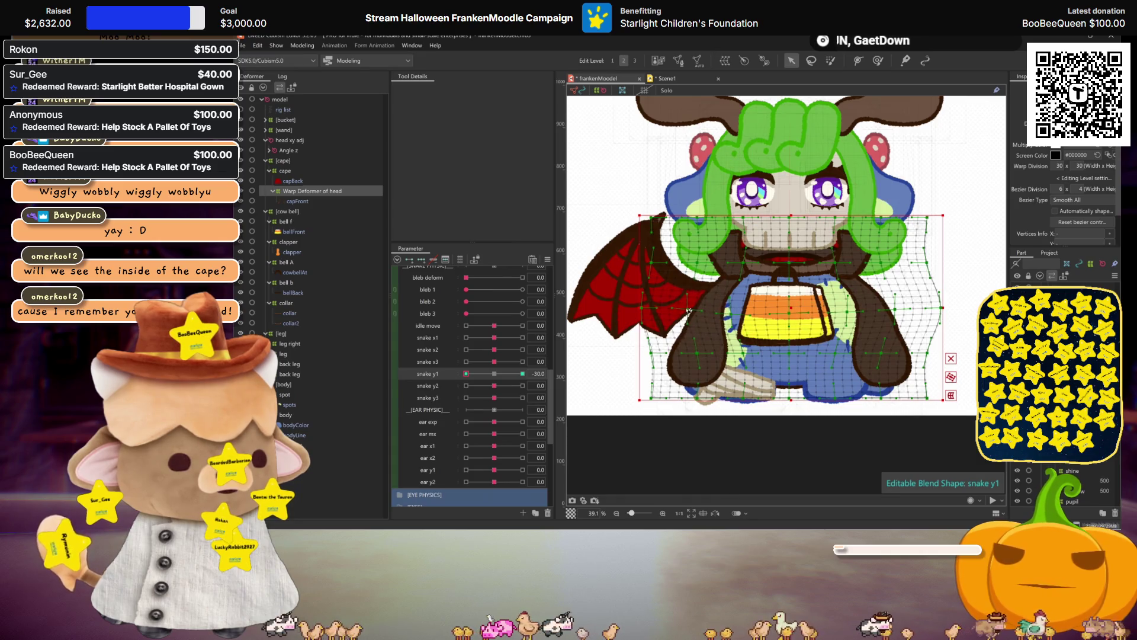
- Preview the new deformer's snake y1 motion across both extremes with the grid hidden
{"action": "key", "text": "ctrl+h"}
{"action": "mouse_move", "coordinate": [496, 377]}
{"action": "left_mouse_down"}
{"action": "mouse_move", "coordinate": [447, 371]}
{"action": "mouse_move", "coordinate": [617, 367]}
{"action": "left_mouse_up"}
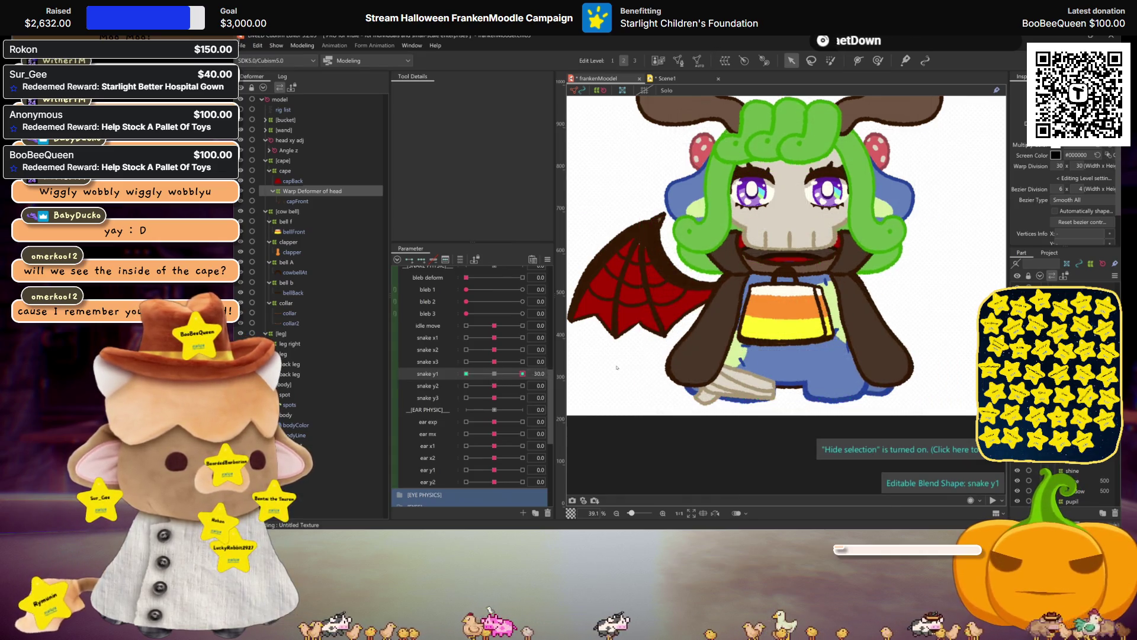
{"action": "left_click_drag", "start_coordinate": [524, 364], "coordinate": [463, 378]}
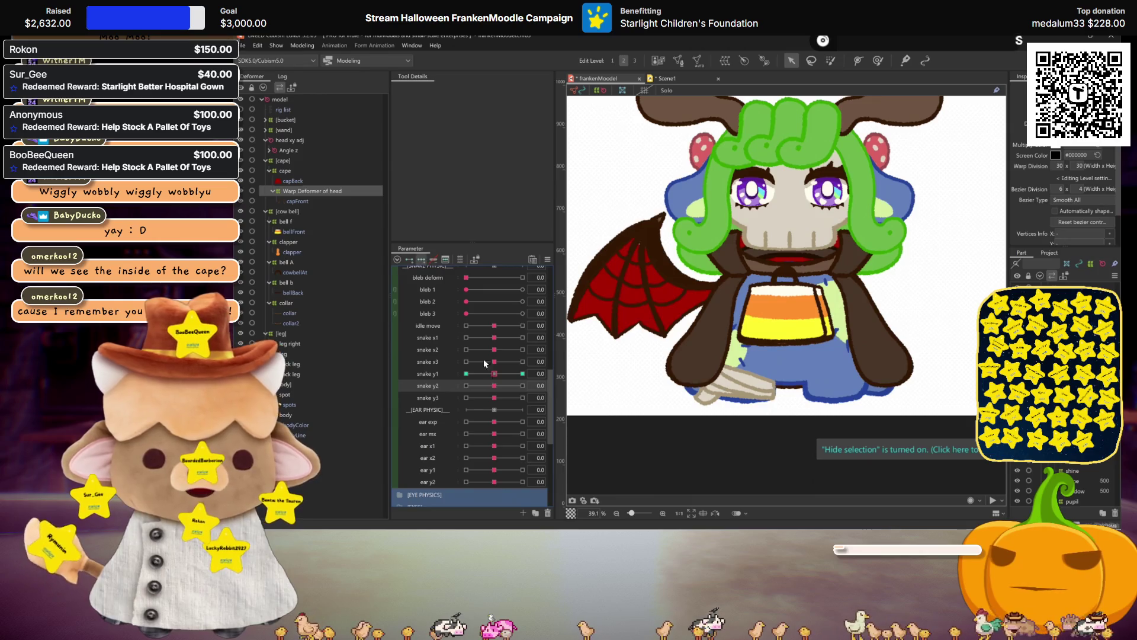
- Shape the new body warp deformer at snake y2 -30, nudging its left side slightly left
{"action": "left_click_drag", "start_coordinate": [495, 386], "coordinate": [622, 394]}
{"action": "left_click", "coordinate": [778, 367]}
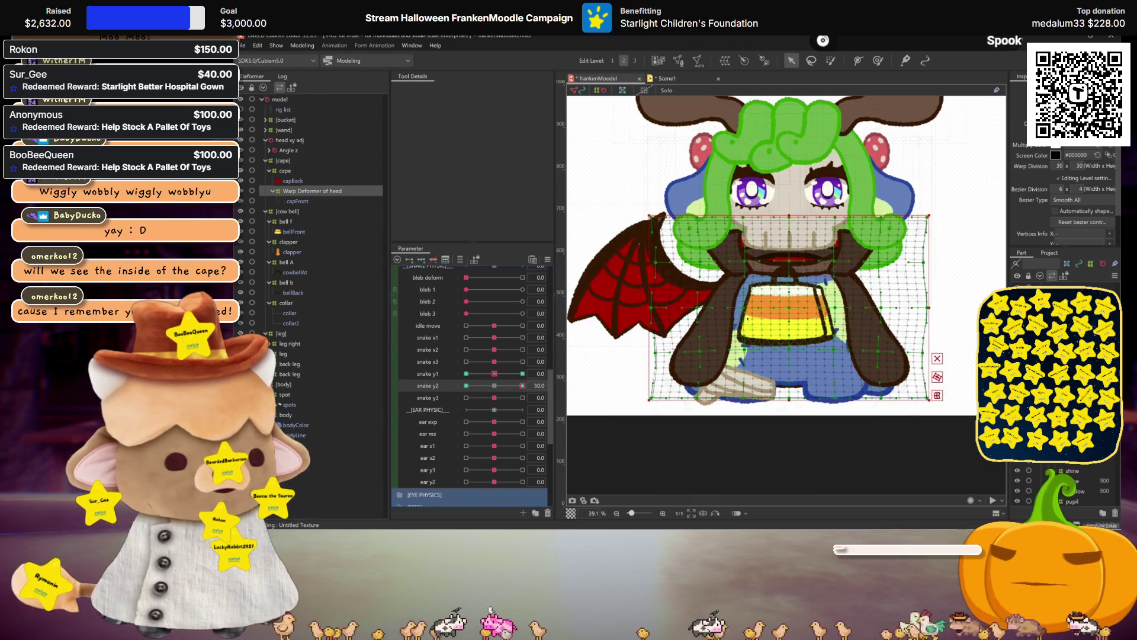
{"action": "left_click", "coordinate": [749, 352]}
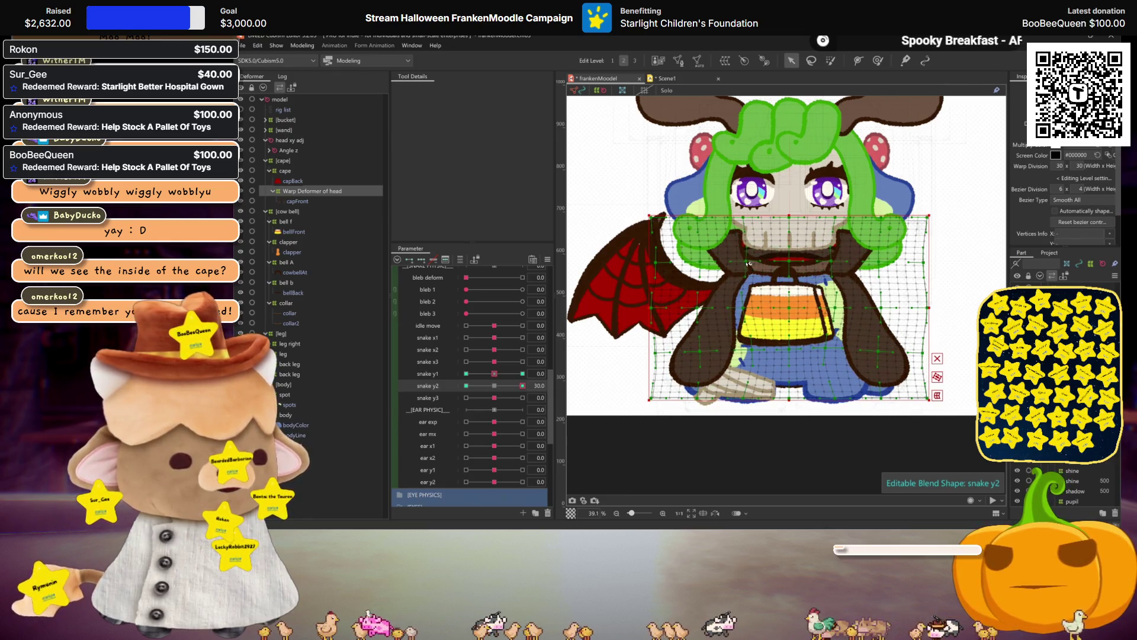
{"action": "key", "text": "ctrl+h"}
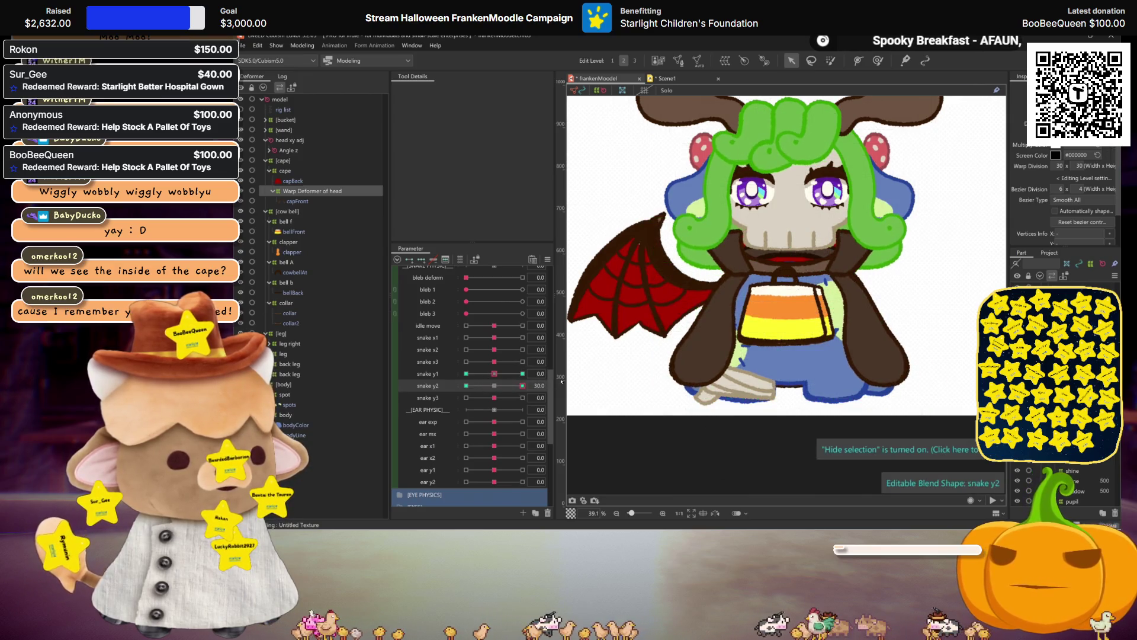
{"action": "left_click_drag", "start_coordinate": [559, 380], "coordinate": [369, 378]}
{"action": "key", "text": "ctrl+h"}
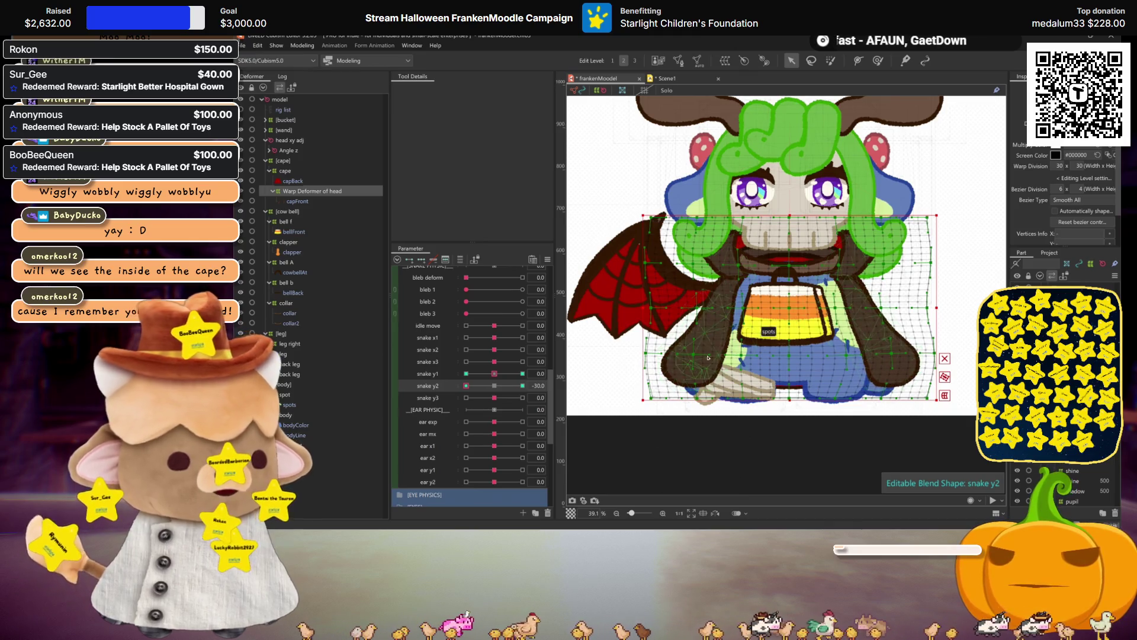
{"action": "left_click_drag", "start_coordinate": [695, 354], "coordinate": [687, 353]}
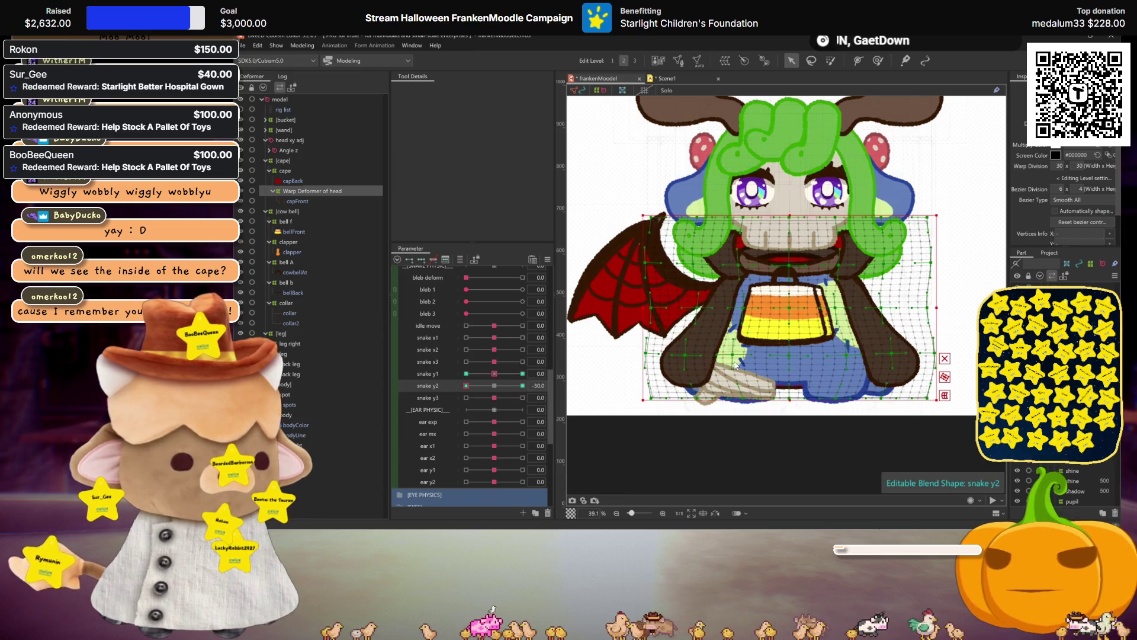
{"action": "key", "text": "ctrl+h"}
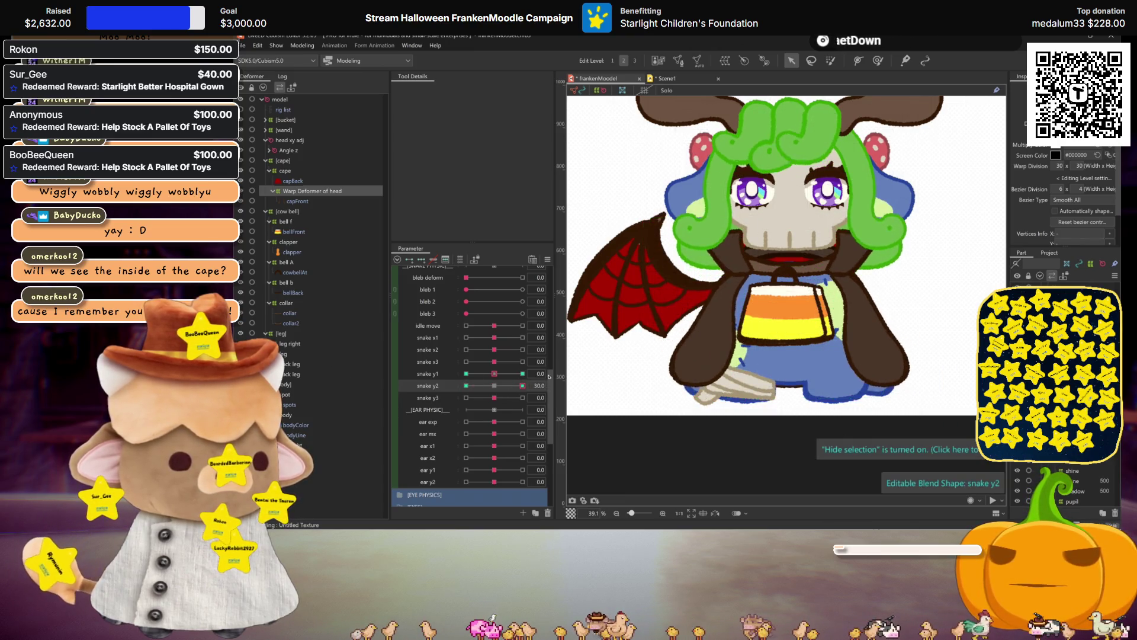
- Reset snake y2, set snake y3 to 30 and select the legC mesh for posing
{"action": "left_click_drag", "start_coordinate": [523, 386], "coordinate": [494, 386]}
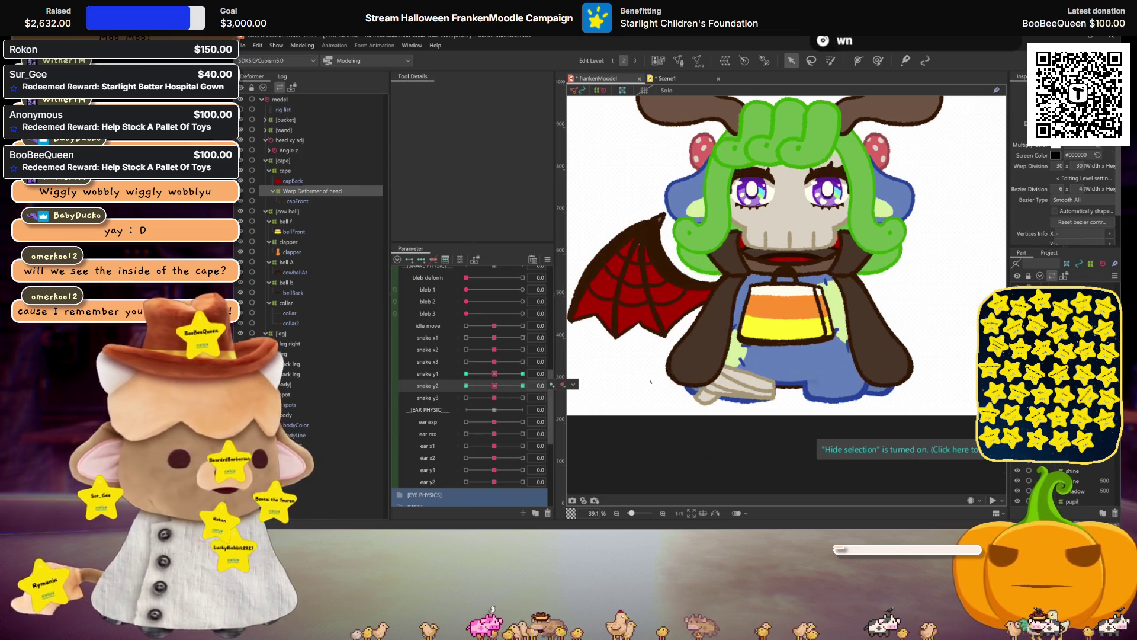
{"action": "left_click", "coordinate": [438, 397]}
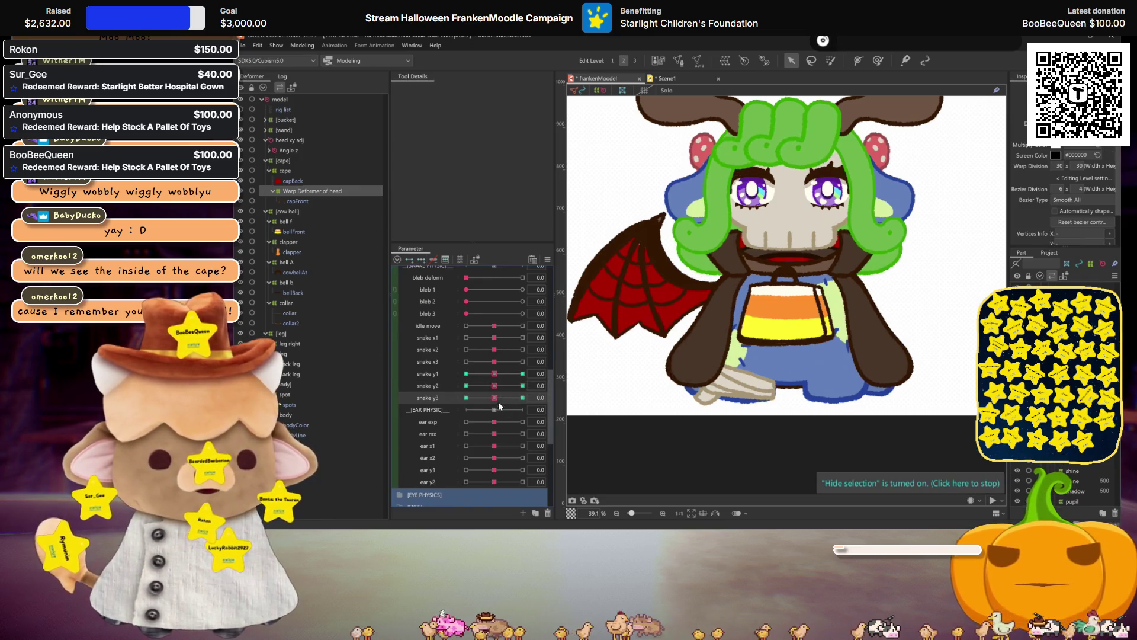
{"action": "left_click_drag", "start_coordinate": [499, 401], "coordinate": [522, 397]}
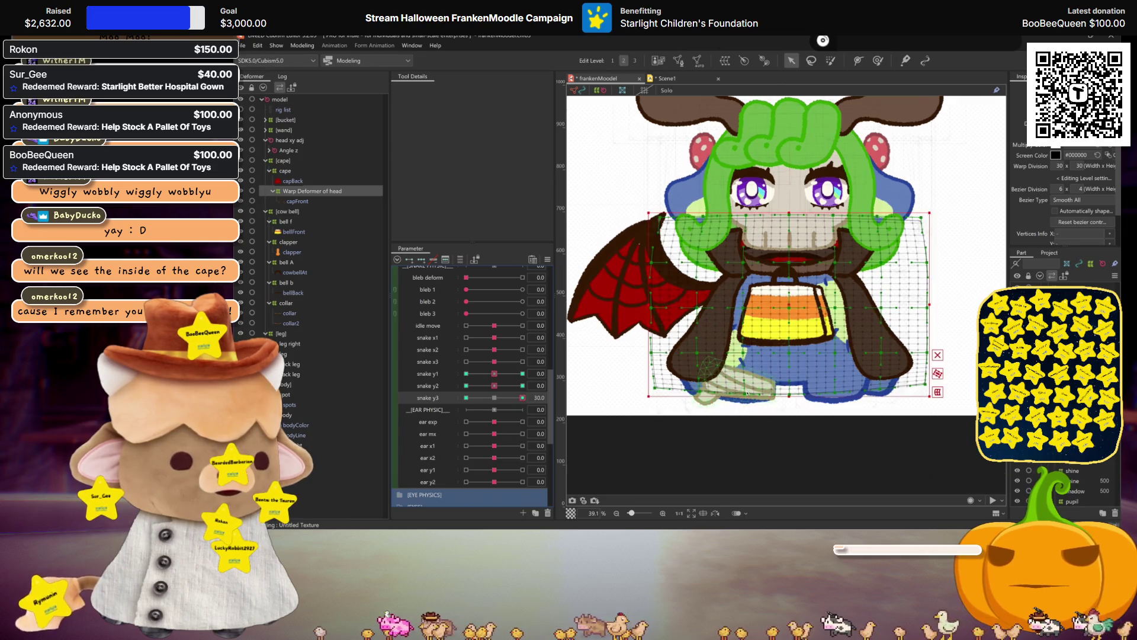
{"action": "left_click", "coordinate": [690, 386]}
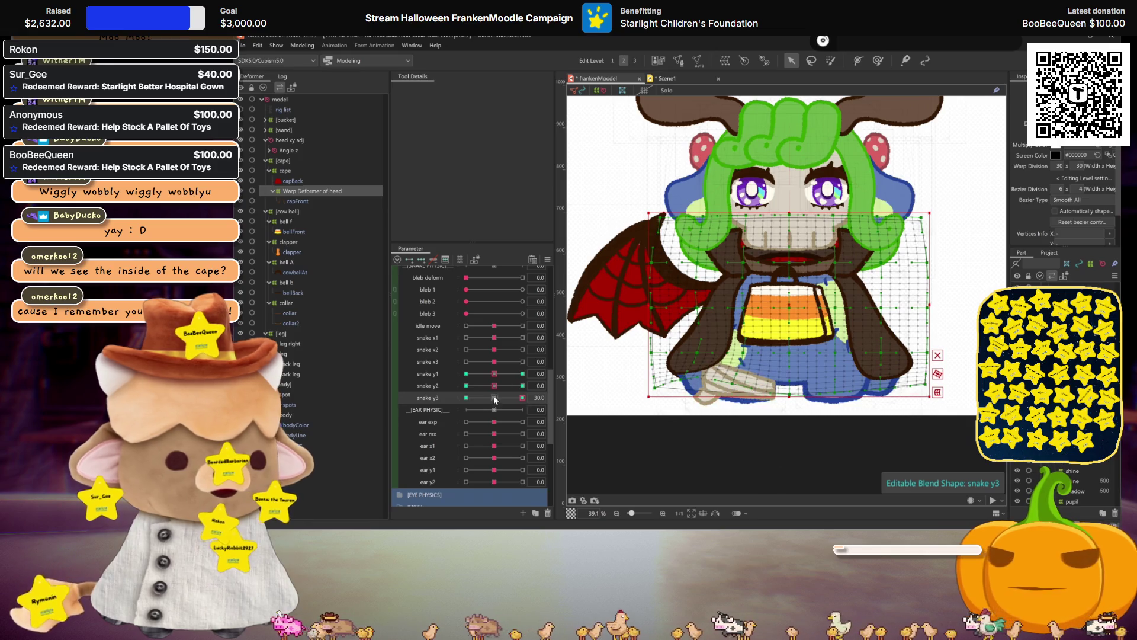
{"action": "left_click", "coordinate": [891, 384]}
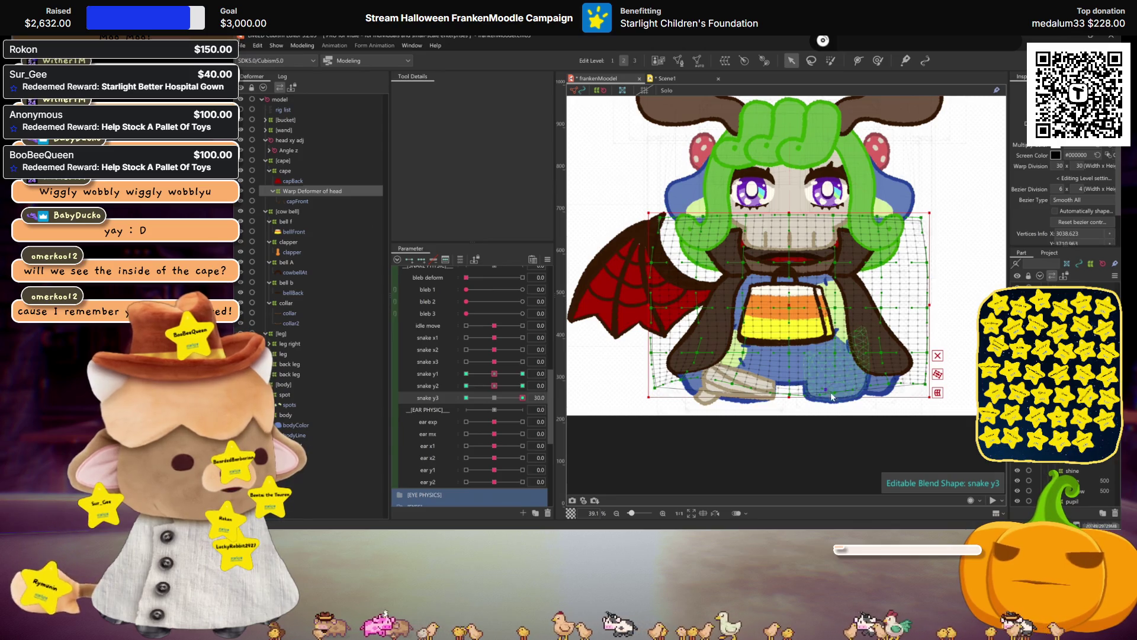
{"action": "key", "text": "h"}
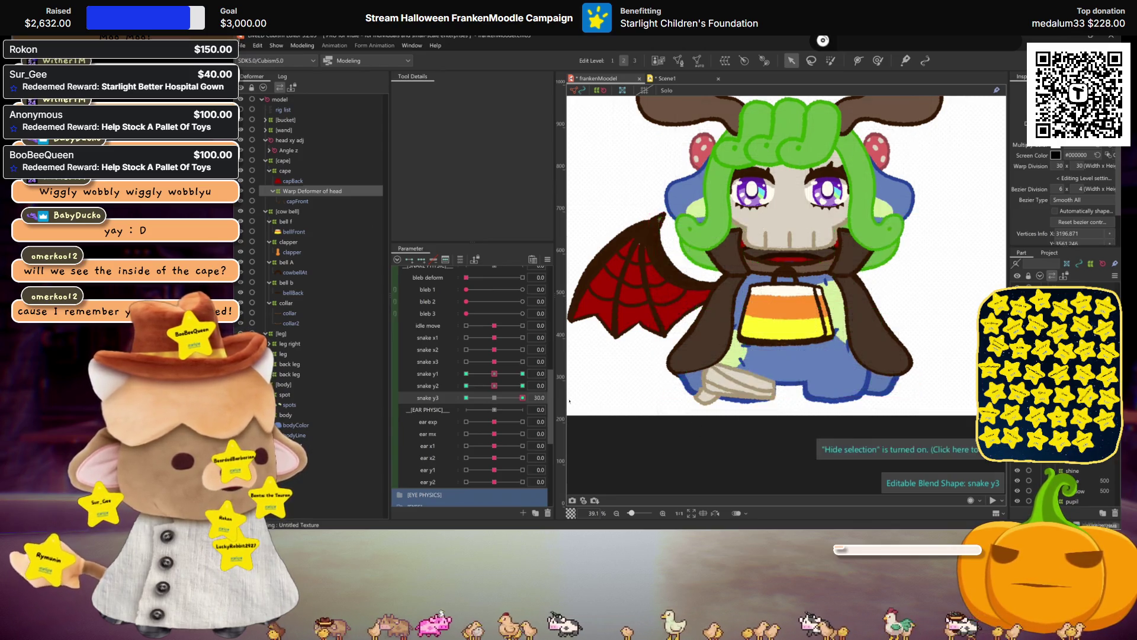
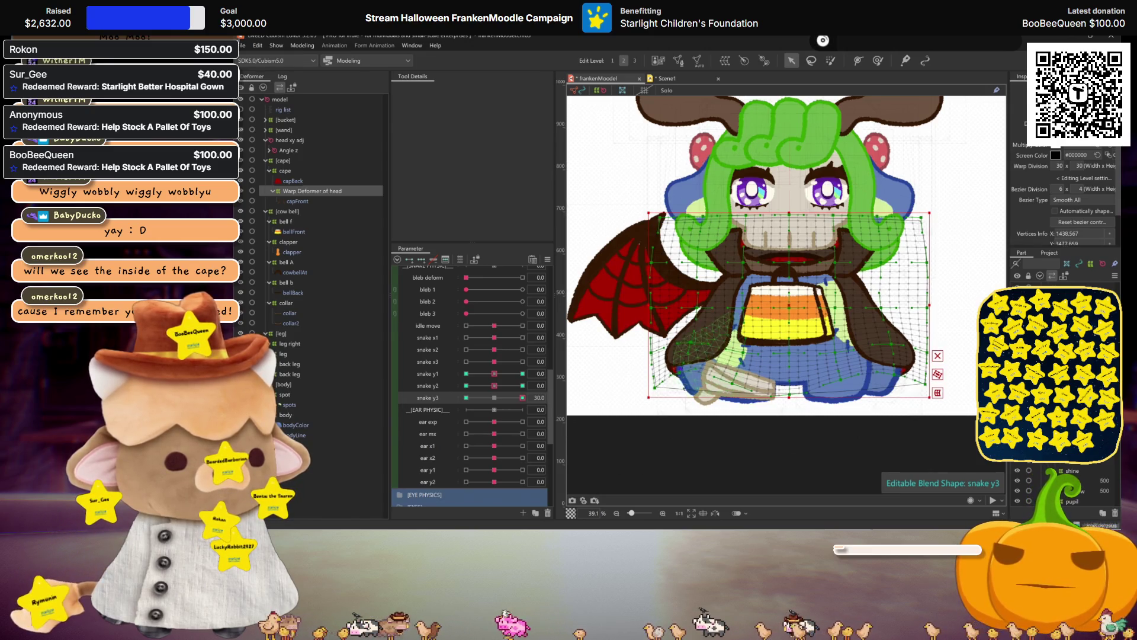
- With the mesh hidden, pose the cape deformer's snake y3 at −30 and check the +30 pose
{"action": "left_click", "coordinate": [895, 361]}
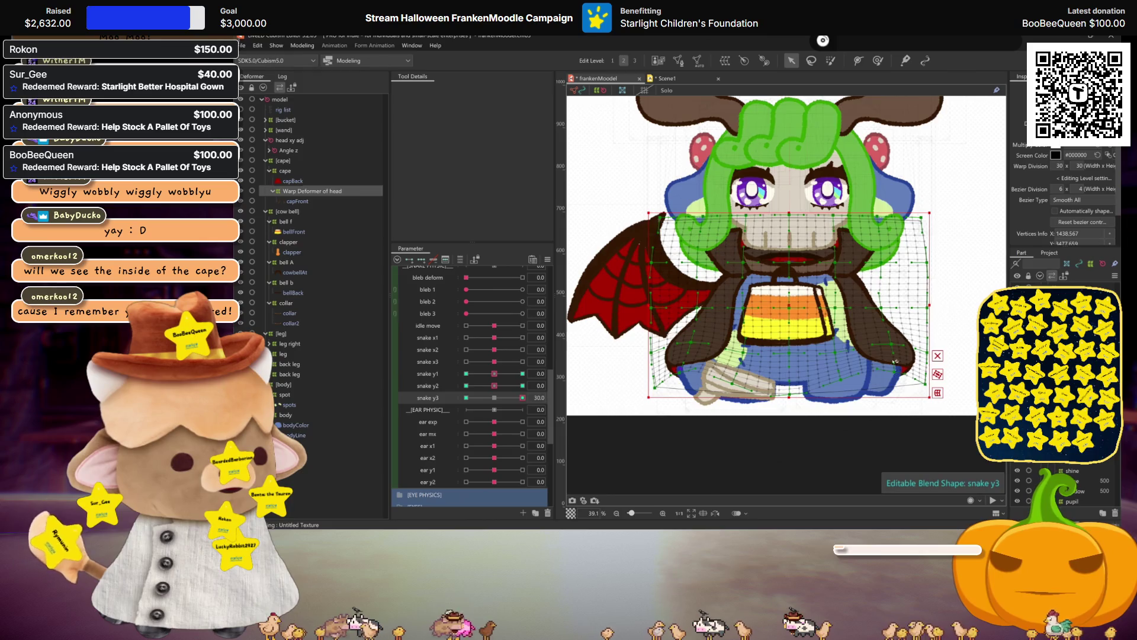
{"action": "key", "text": "ctrl+h"}
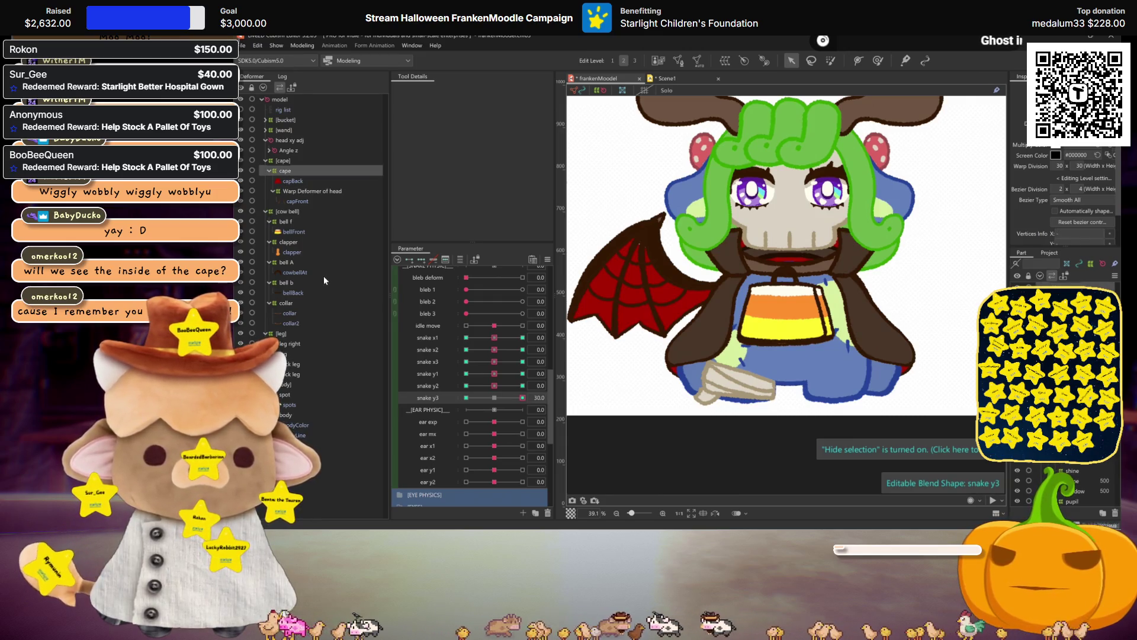
{"action": "left_click", "coordinate": [284, 170]}
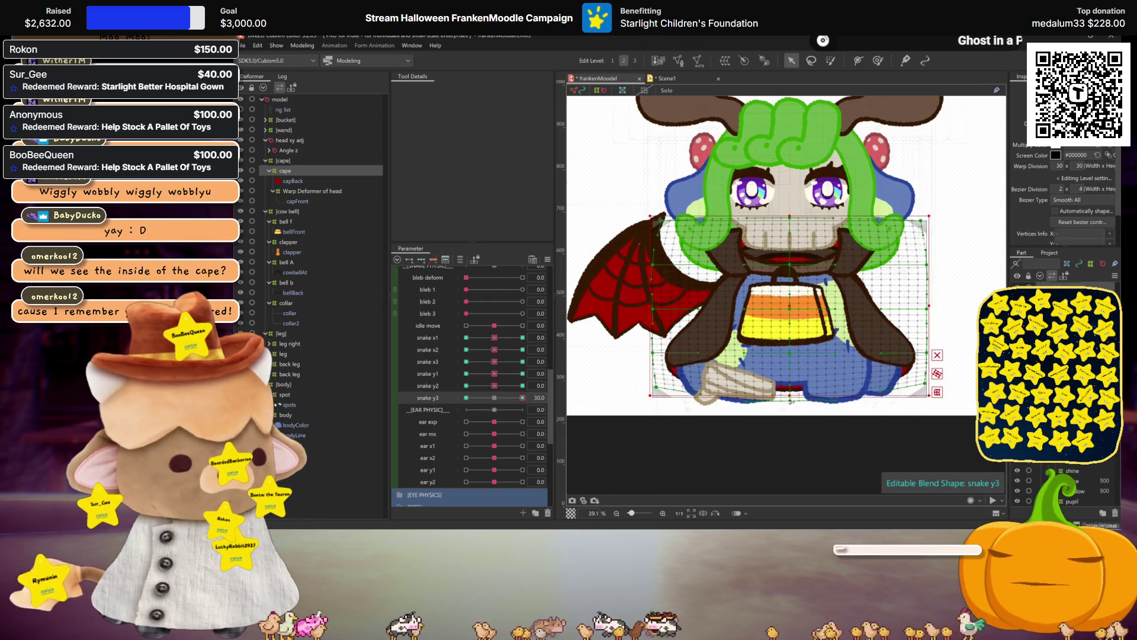
{"action": "left_click_drag", "start_coordinate": [523, 397], "coordinate": [370, 386]}
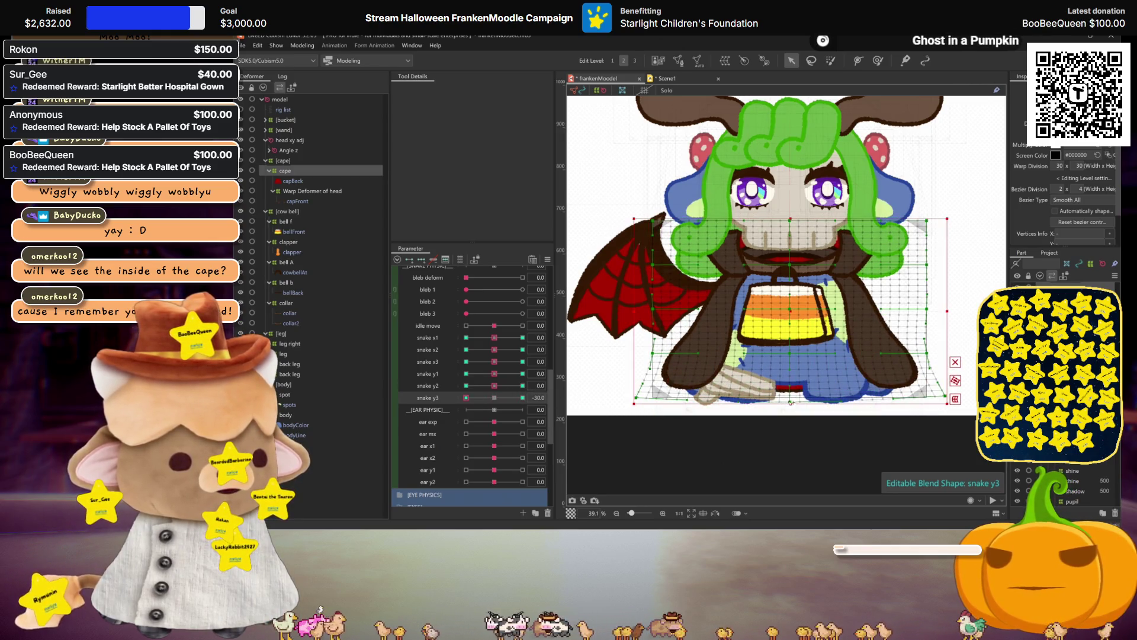
{"action": "left_click", "coordinate": [586, 397]}
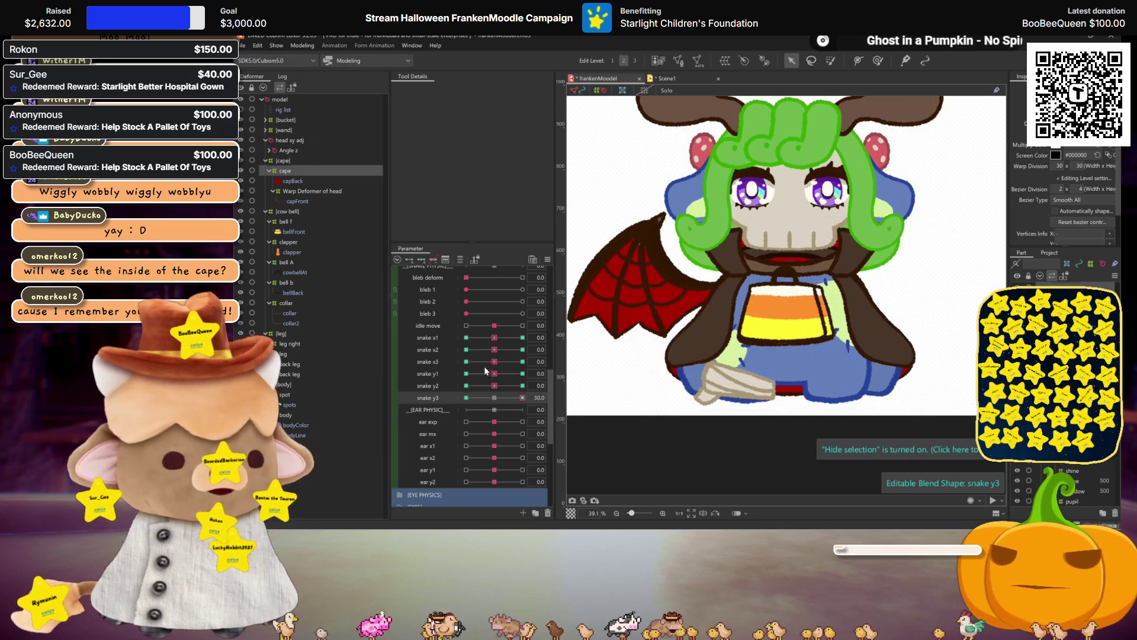
- Compare snake y2 and snake y3 at −30, neutral and +30, then reset both to neutral
{"action": "left_click", "coordinate": [523, 386]}
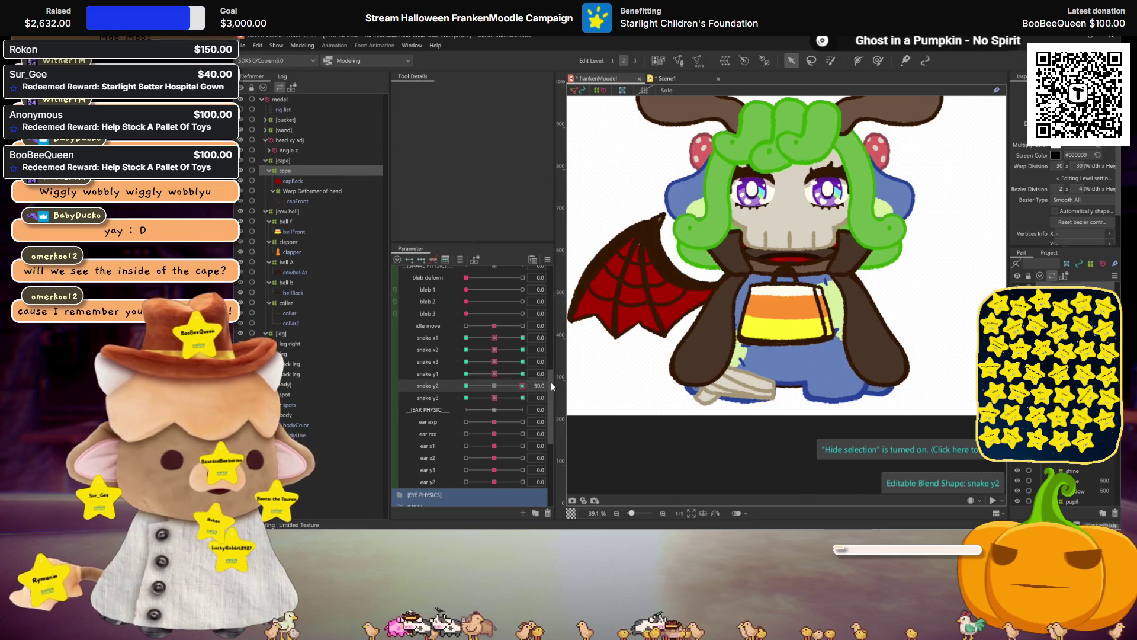
{"action": "left_click", "coordinate": [796, 399]}
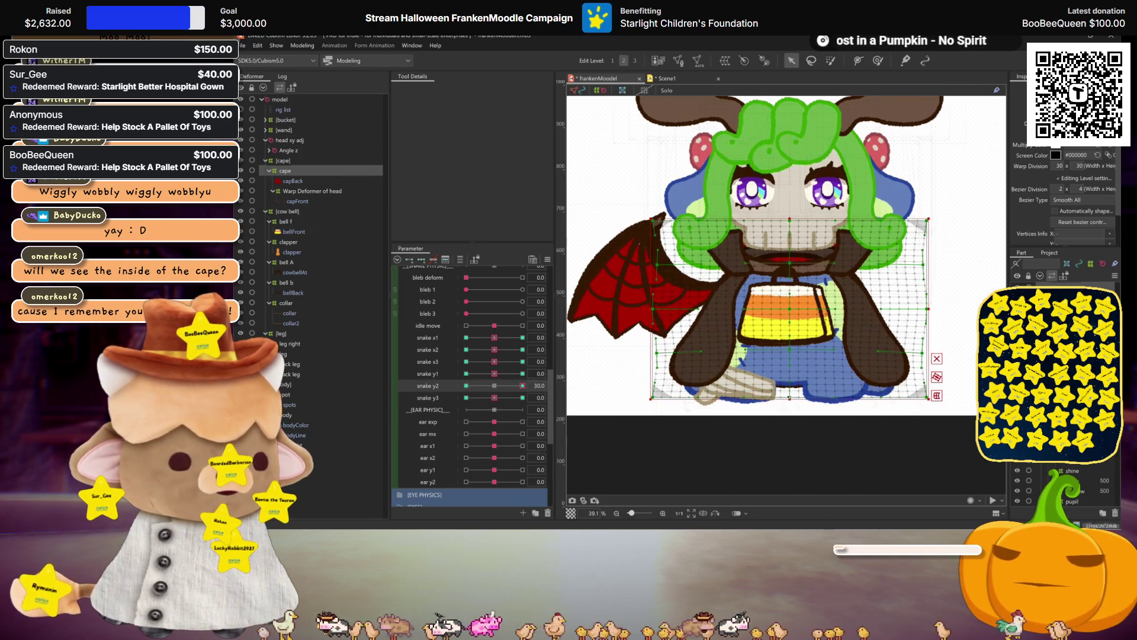
{"action": "left_click", "coordinate": [523, 397]}
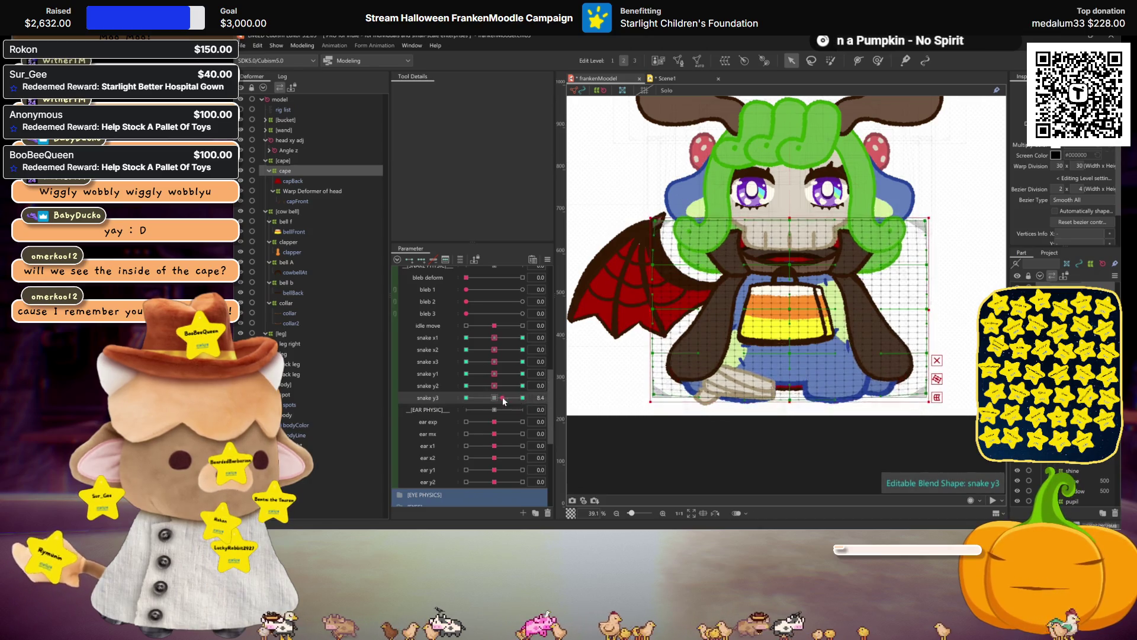
{"action": "left_click", "coordinate": [522, 386]}
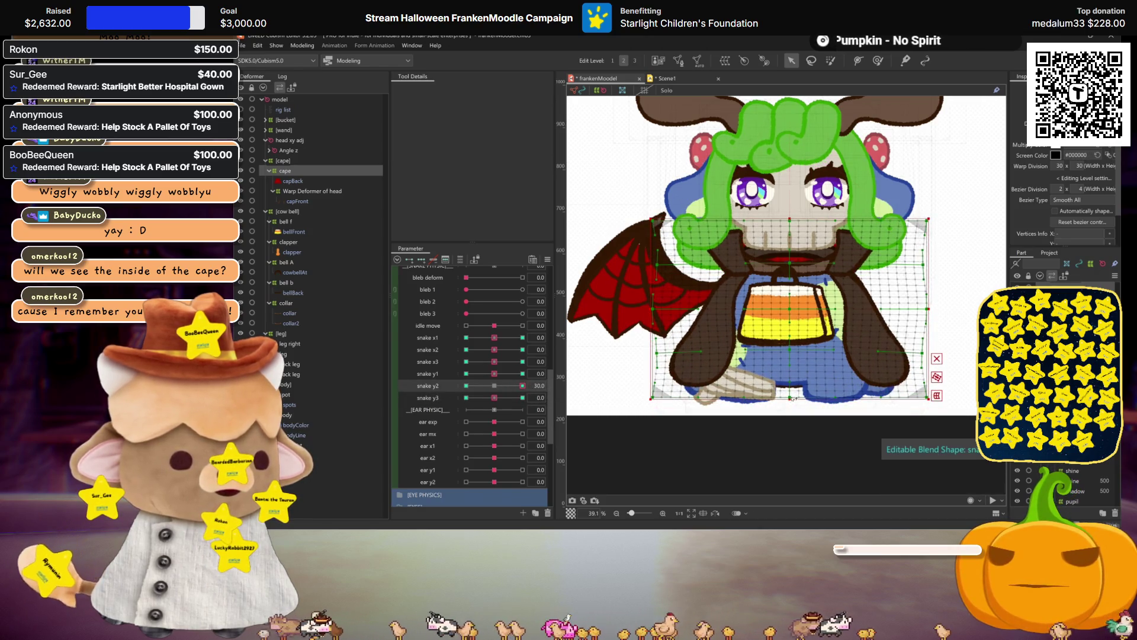
{"action": "left_click", "coordinate": [494, 386]}
{"action": "left_click", "coordinate": [465, 386]}
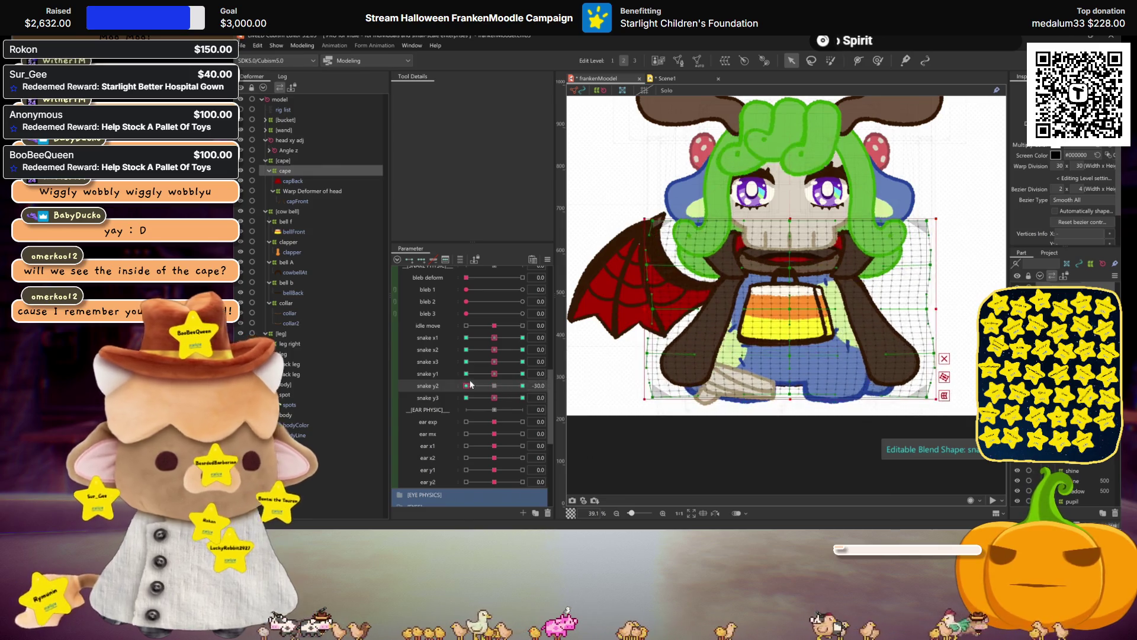
{"action": "left_click", "coordinate": [522, 386]}
{"action": "left_click", "coordinate": [523, 397]}
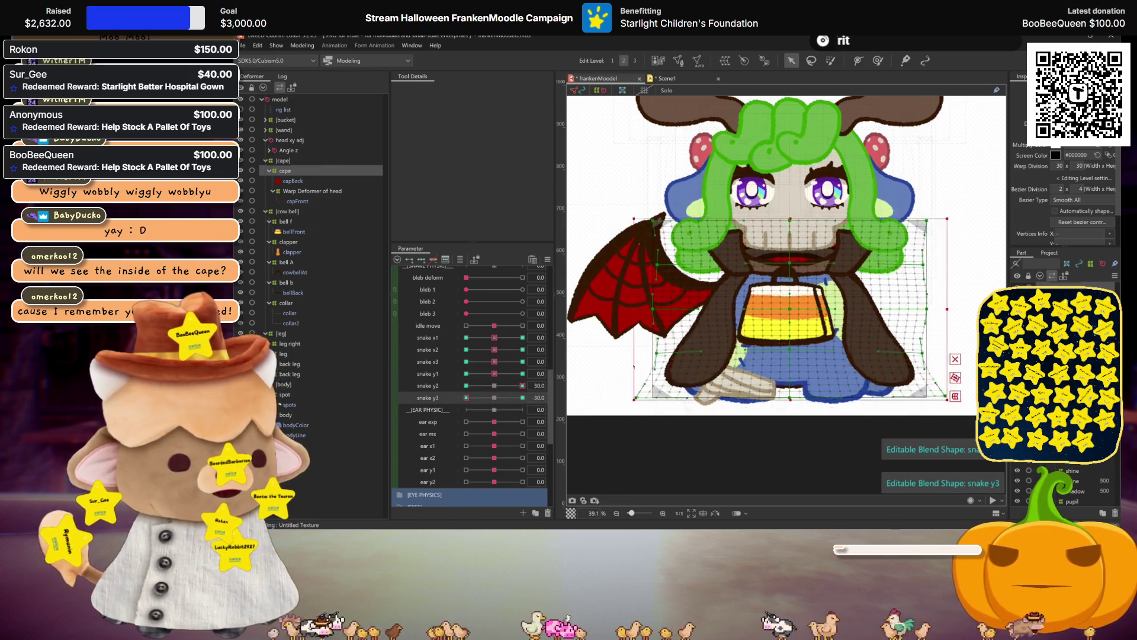
{"action": "left_click", "coordinate": [493, 387]}
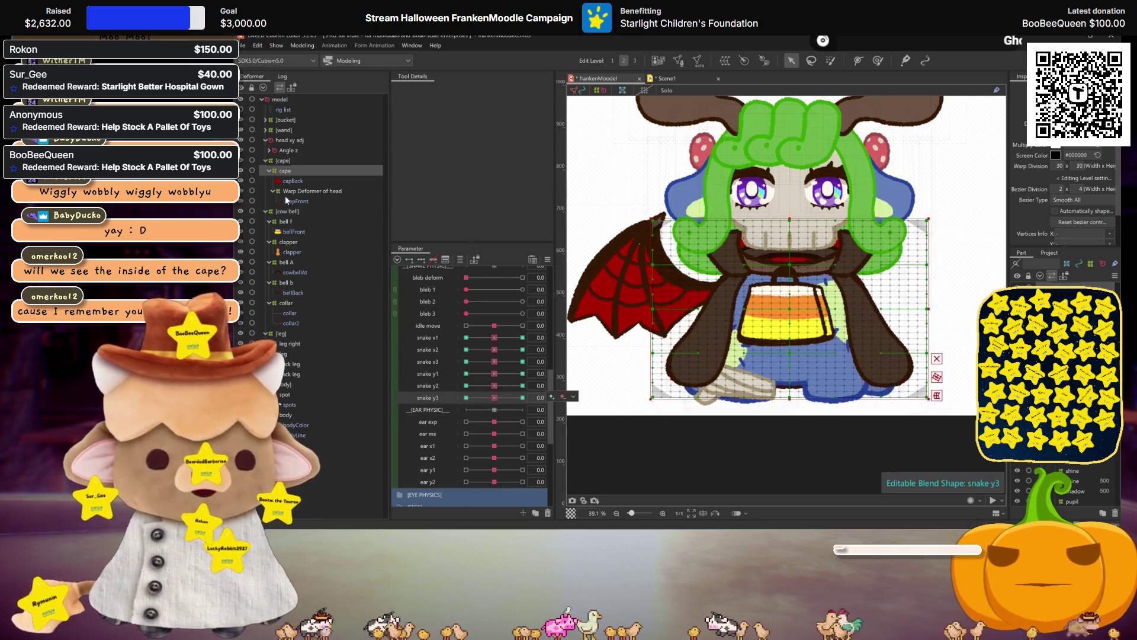
{"action": "left_click", "coordinate": [302, 190]}
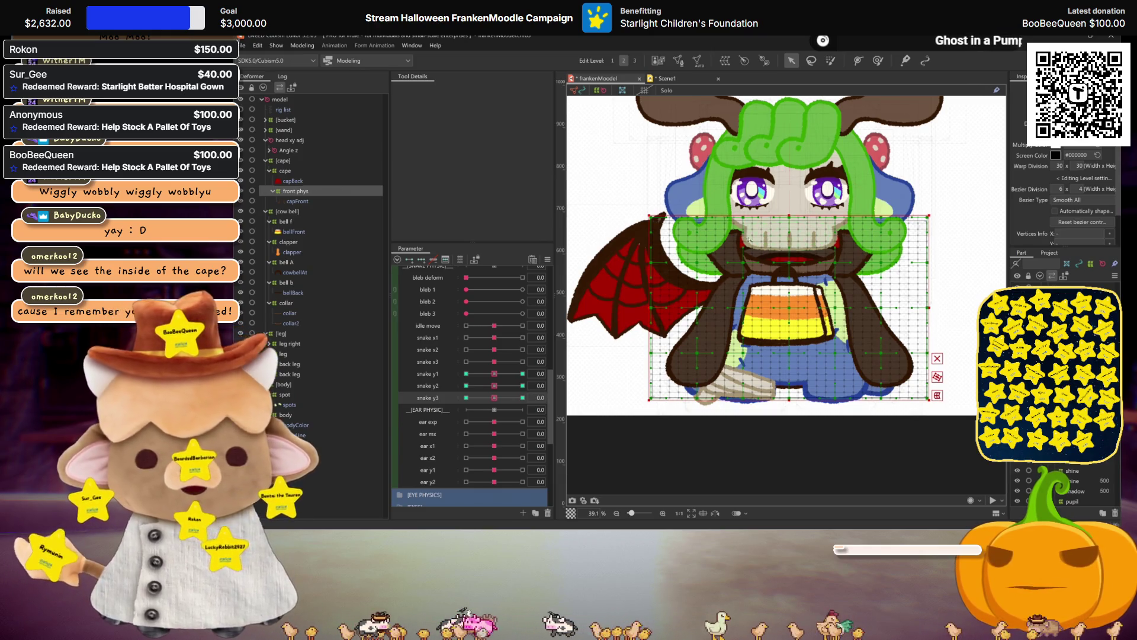
- Flick snake y3 between +30 and −30 with the mesh hidden, then return it to neutral
{"action": "left_click", "coordinate": [521, 397]}
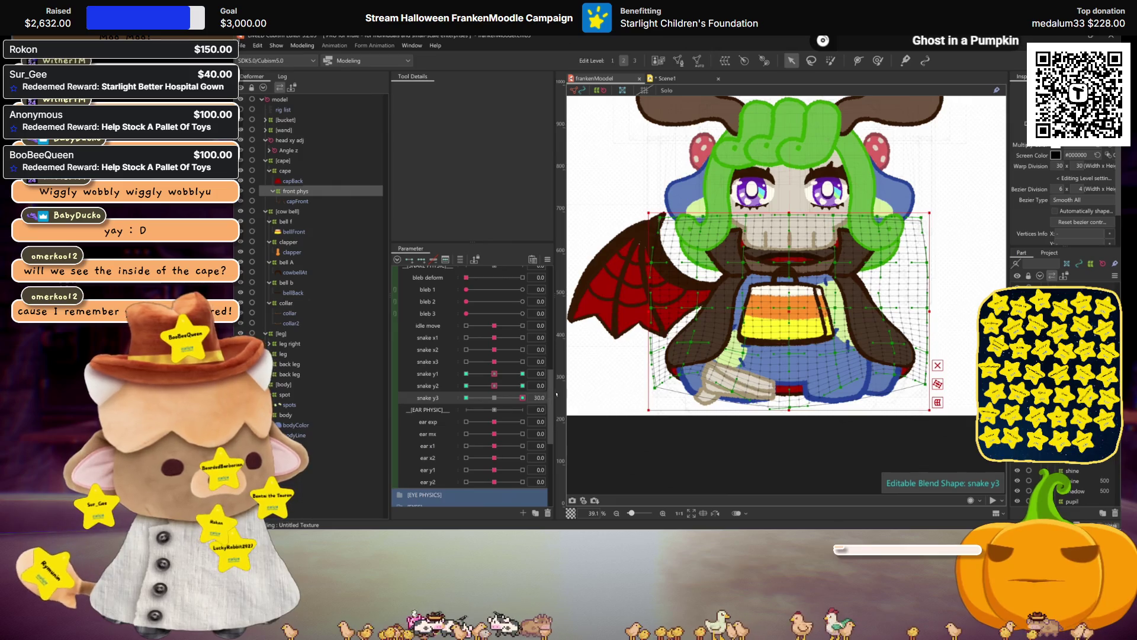
{"action": "left_click", "coordinate": [466, 397]}
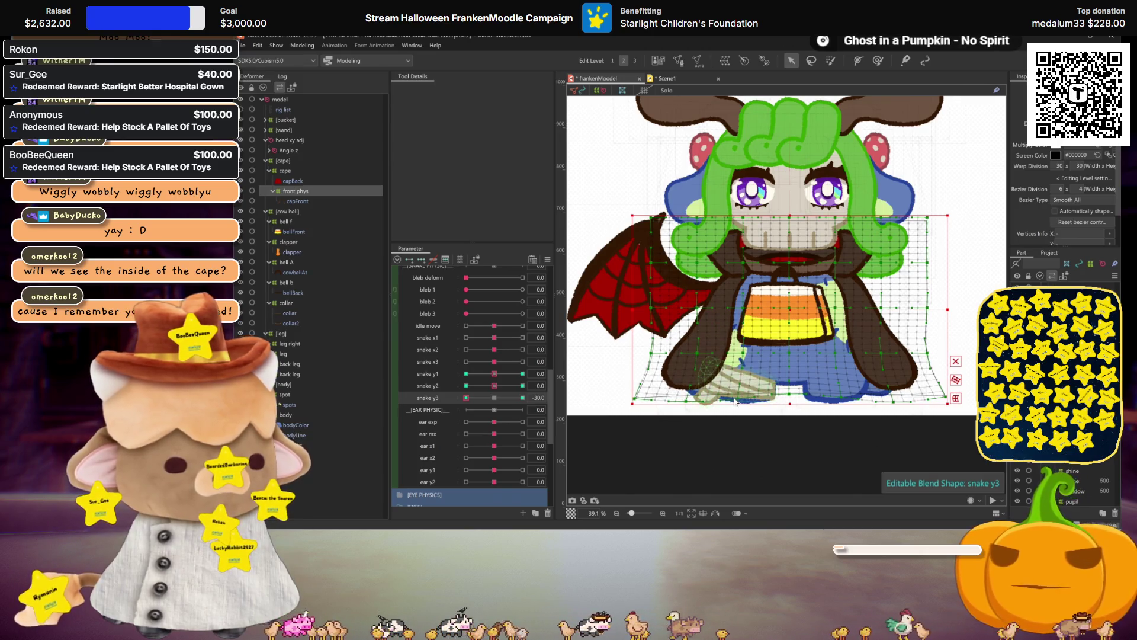
{"action": "key", "text": "ctrl+h"}
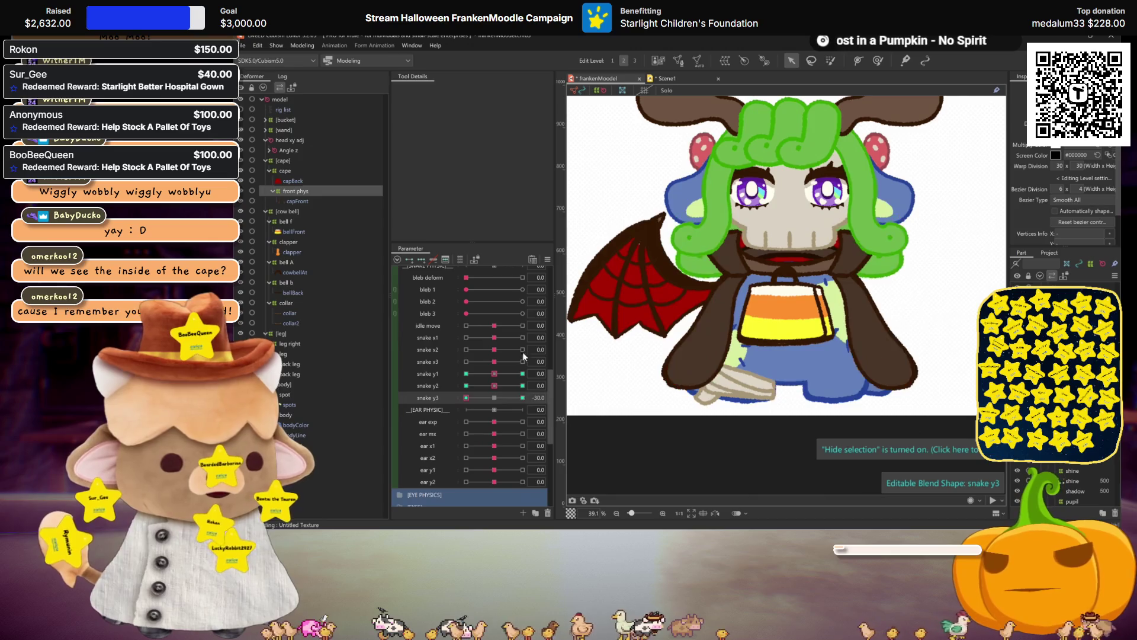
{"action": "left_click", "coordinate": [498, 392]}
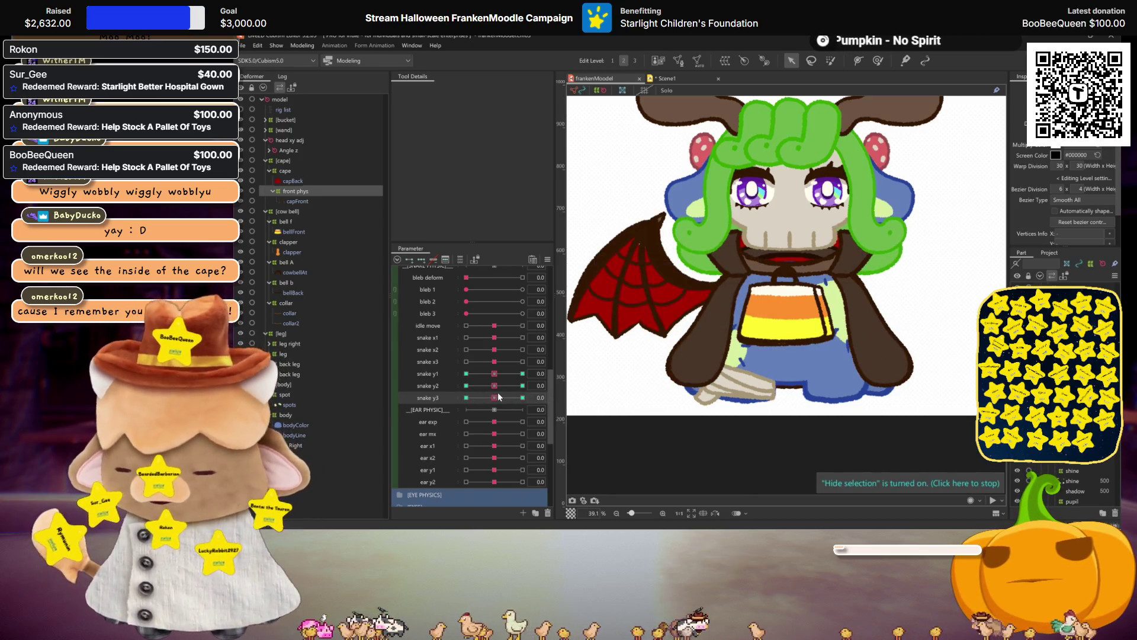
{"action": "left_click", "coordinate": [300, 45]}
{"action": "left_click", "coordinate": [341, 249]}
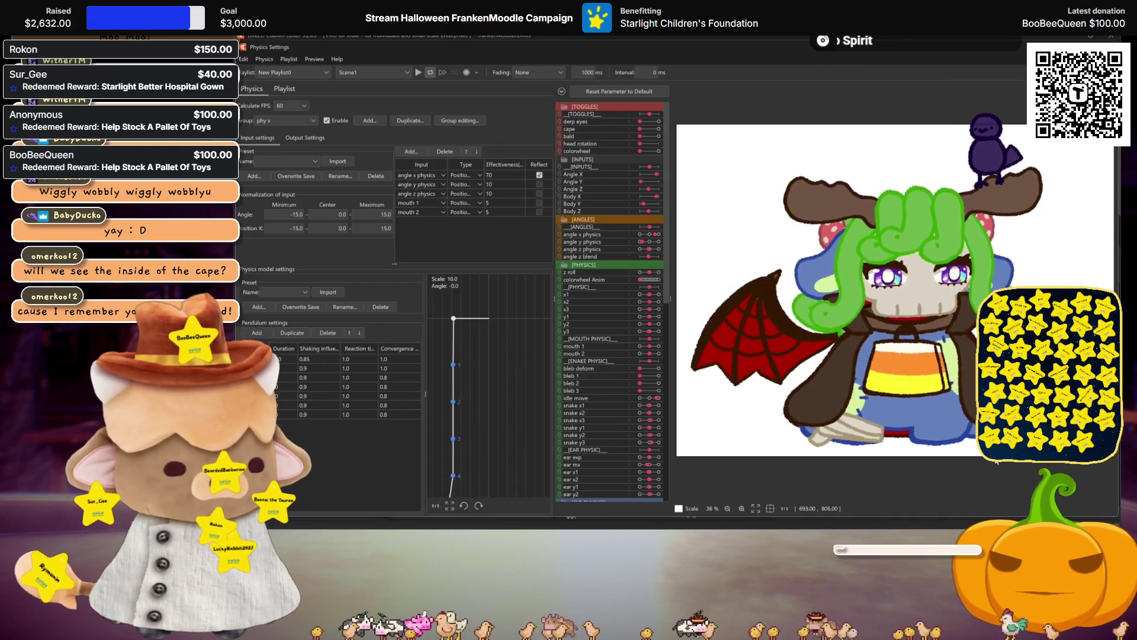
{"action": "mouse_move", "coordinate": [946, 429]}
{"action": "left_mouse_down"}
{"action": "mouse_move", "coordinate": [842, 374]}
{"action": "mouse_move", "coordinate": [876, 306]}
{"action": "left_mouse_up"}
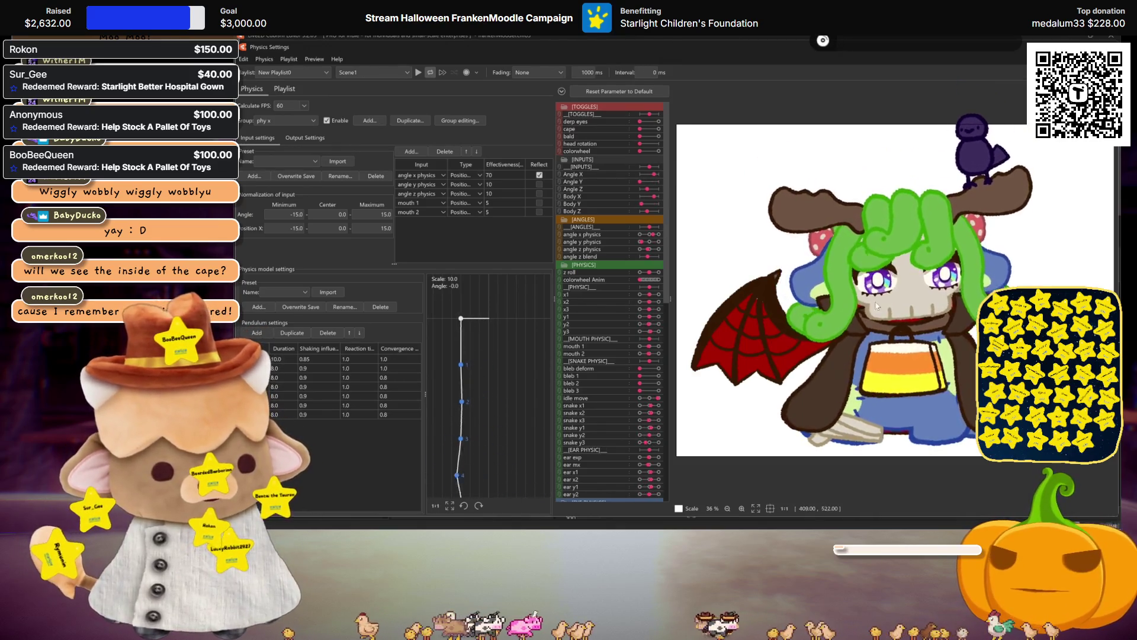
- Back in modeling, widen the cape deformer's right edge at snake y3 +30 and preview the sway
{"action": "key", "text": "Escape"}
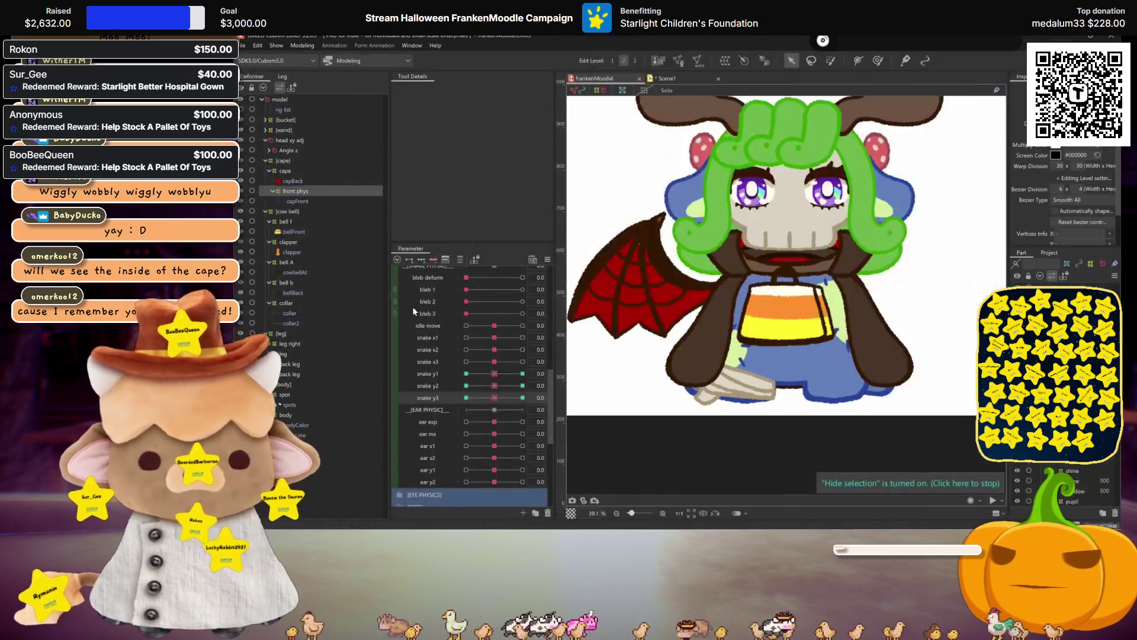
{"action": "left_click_drag", "start_coordinate": [501, 398], "coordinate": [632, 395]}
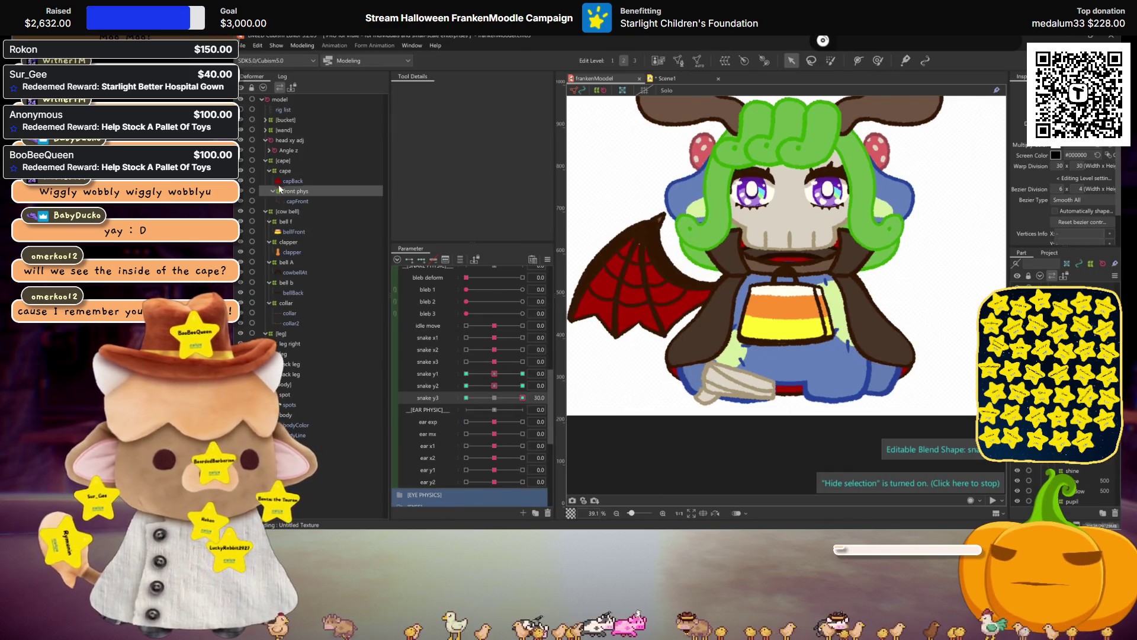
{"action": "left_click", "coordinate": [718, 321]}
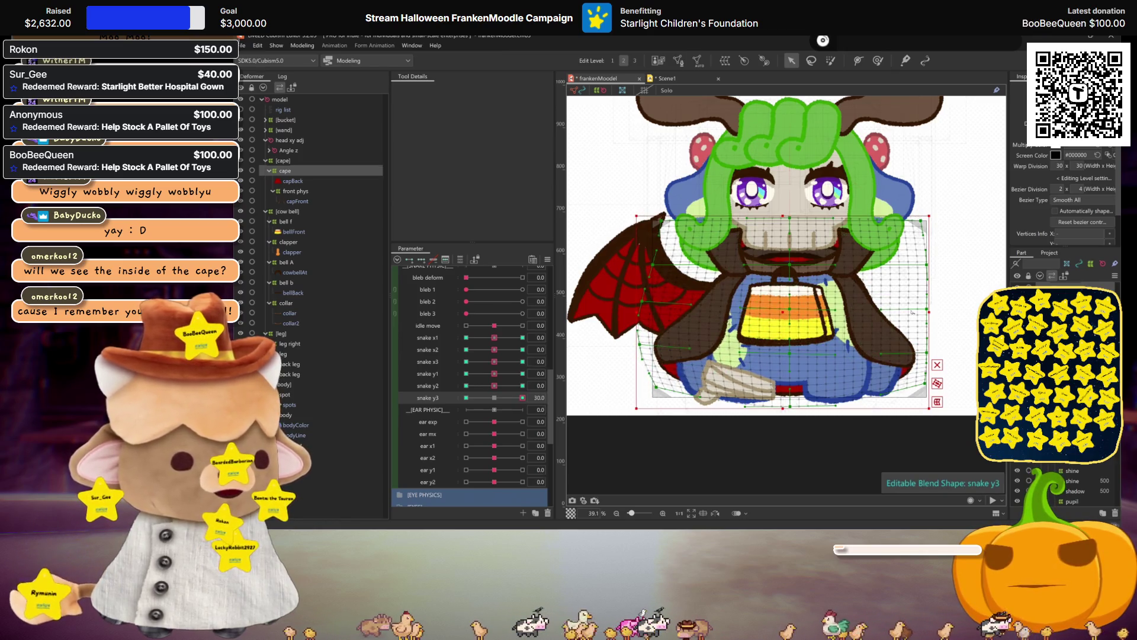
{"action": "left_click_drag", "start_coordinate": [928, 311], "coordinate": [937, 312]}
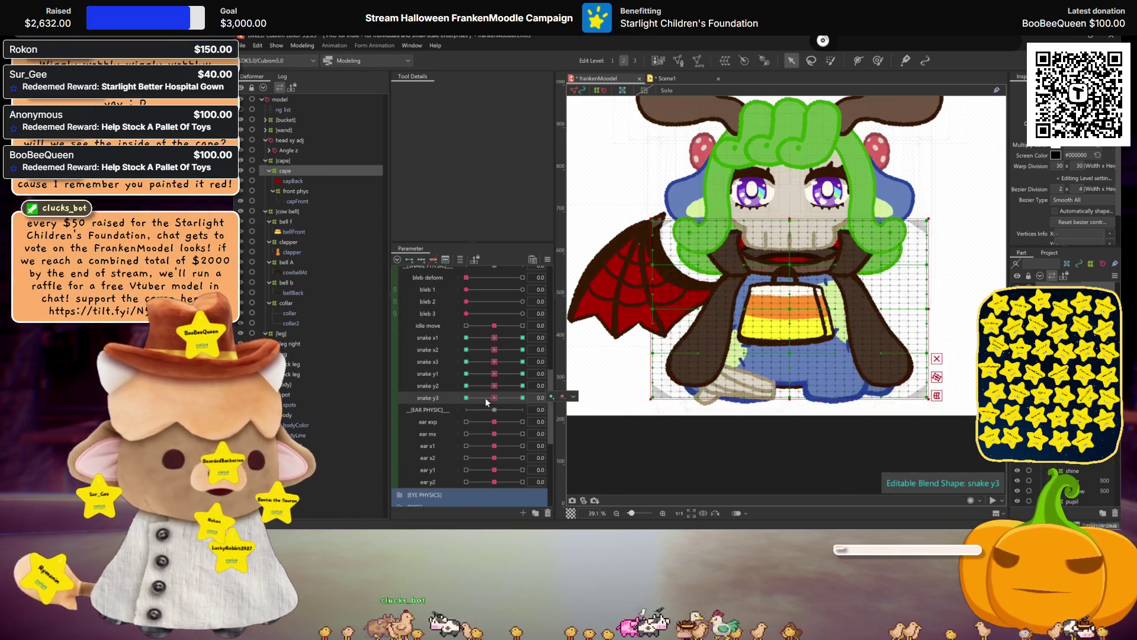
{"action": "mouse_move", "coordinate": [486, 397]}
{"action": "left_mouse_down"}
{"action": "mouse_move", "coordinate": [513, 397]}
{"action": "mouse_move", "coordinate": [406, 382]}
{"action": "left_mouse_up"}
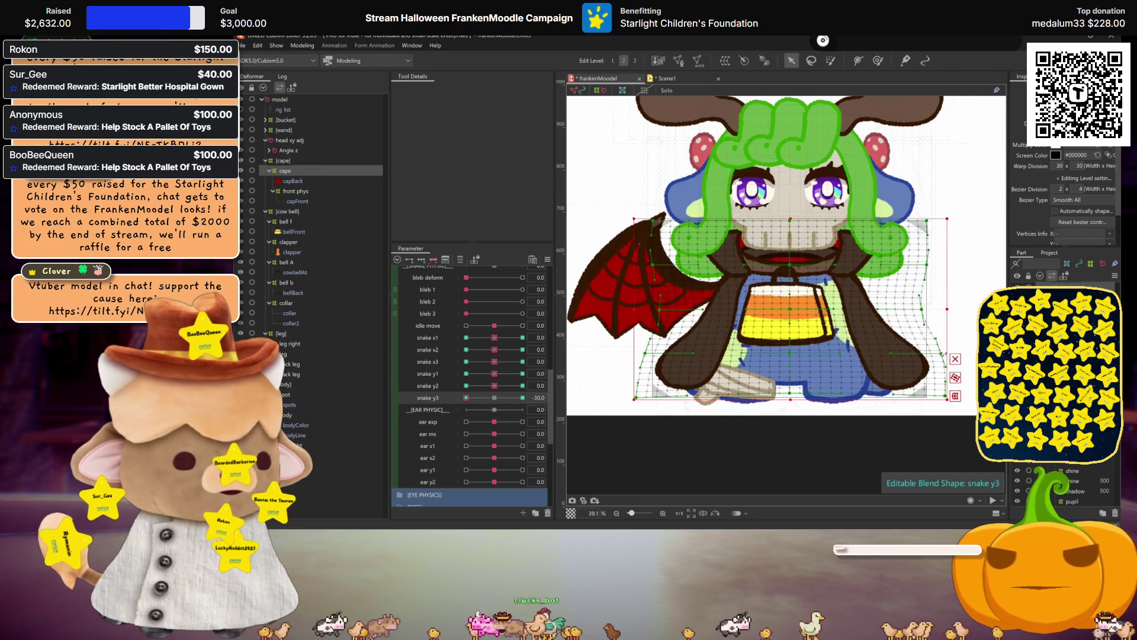
- Scrub snake y3 from −30 to +30 with the mesh hidden, then return it to neutral
{"action": "key", "text": "ctrl+h"}
{"action": "left_click_drag", "start_coordinate": [495, 397], "coordinate": [588, 390]}
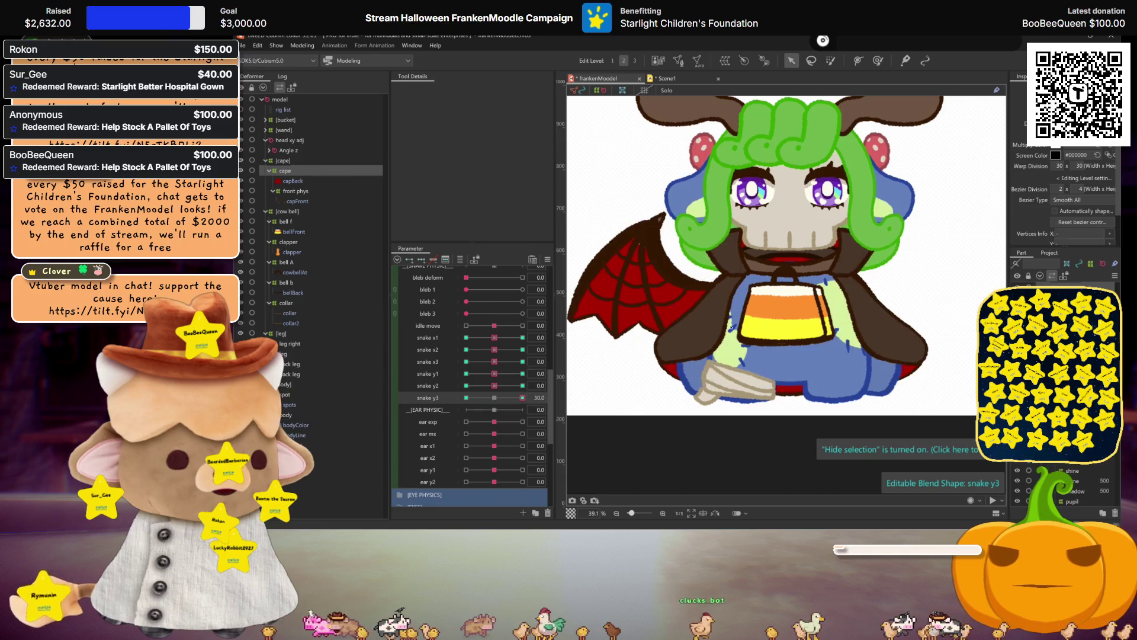
{"action": "left_click", "coordinate": [716, 296]}
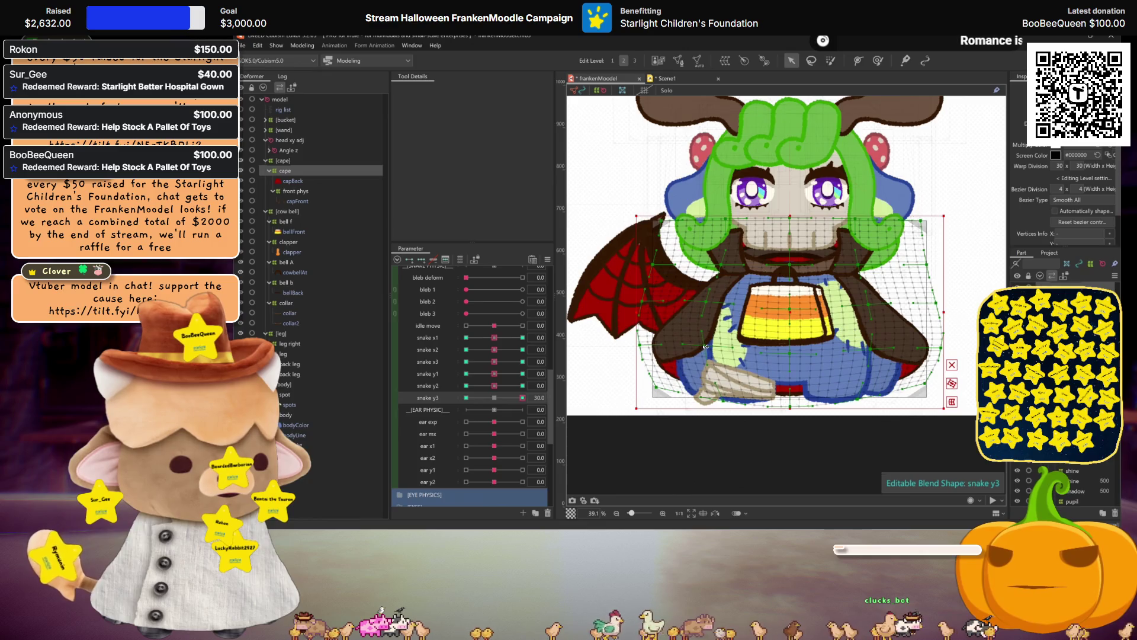
{"action": "key", "text": "ctrl+h"}
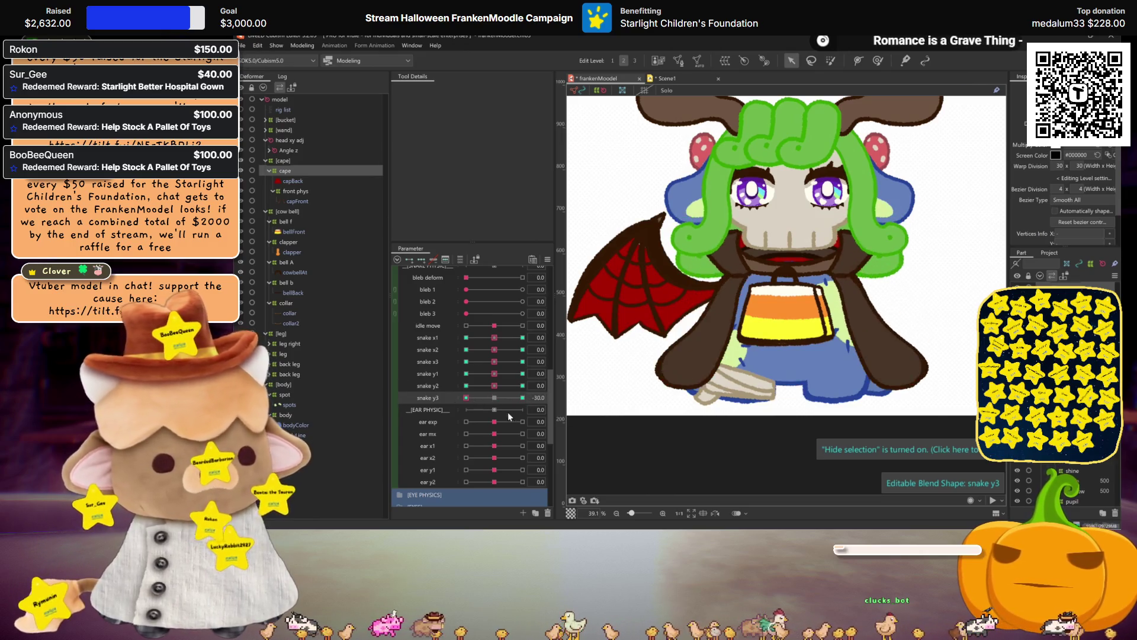
{"action": "left_click", "coordinate": [503, 398]}
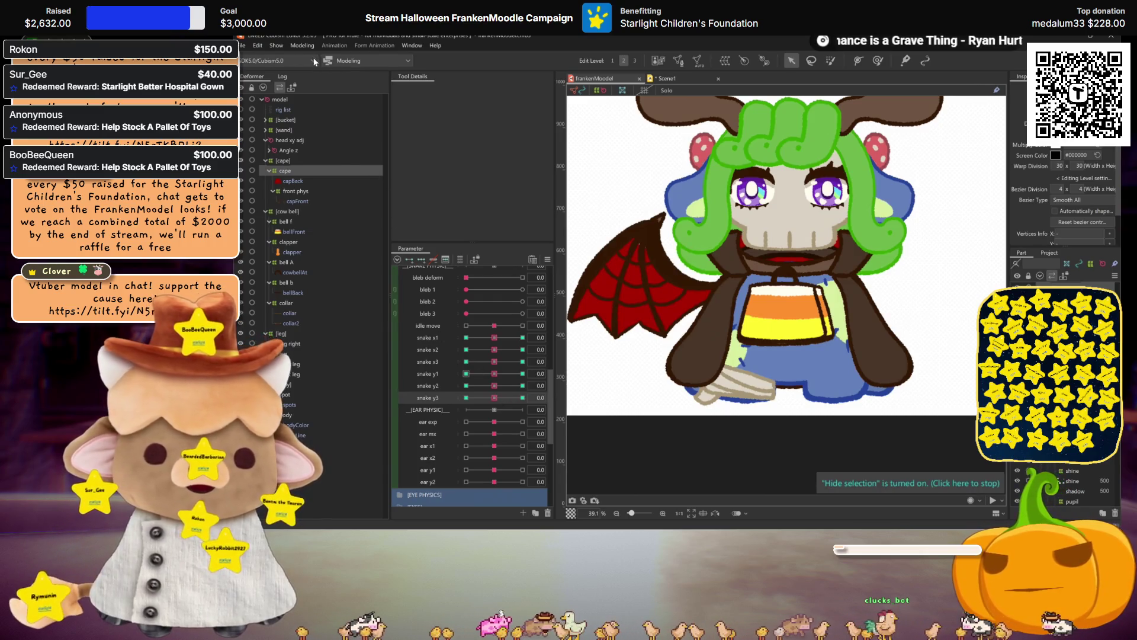
{"action": "left_click", "coordinate": [303, 46]}
- Swing the model in the physics preview, then show Output Settings for the phy y group
{"action": "left_click", "coordinate": [328, 248]}
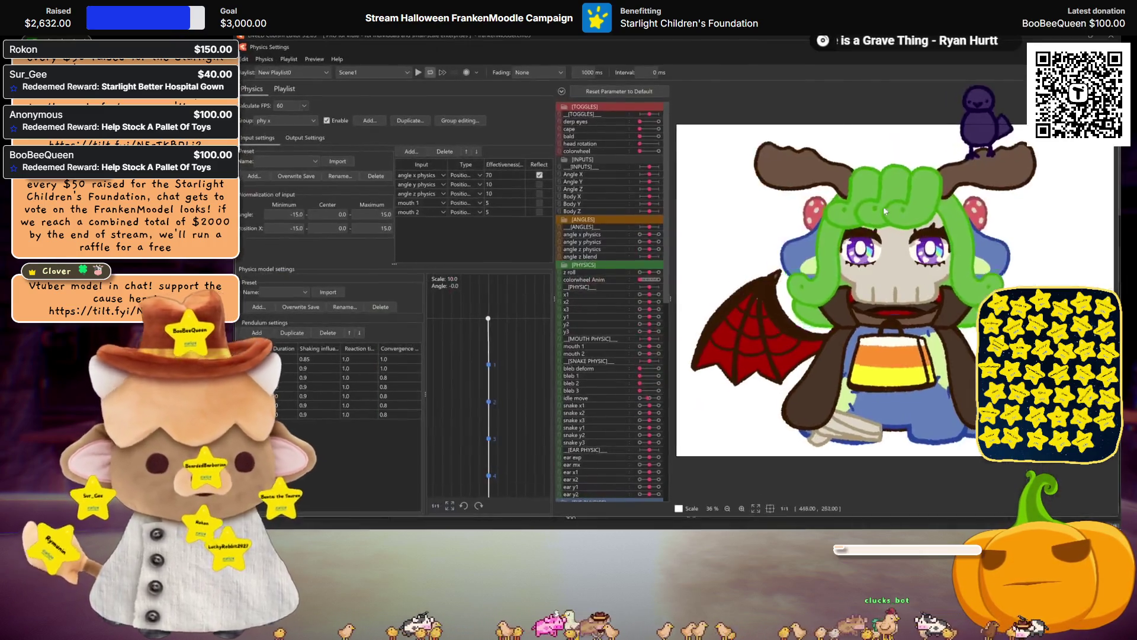
{"action": "left_click_drag", "start_coordinate": [883, 206], "coordinate": [877, 241]}
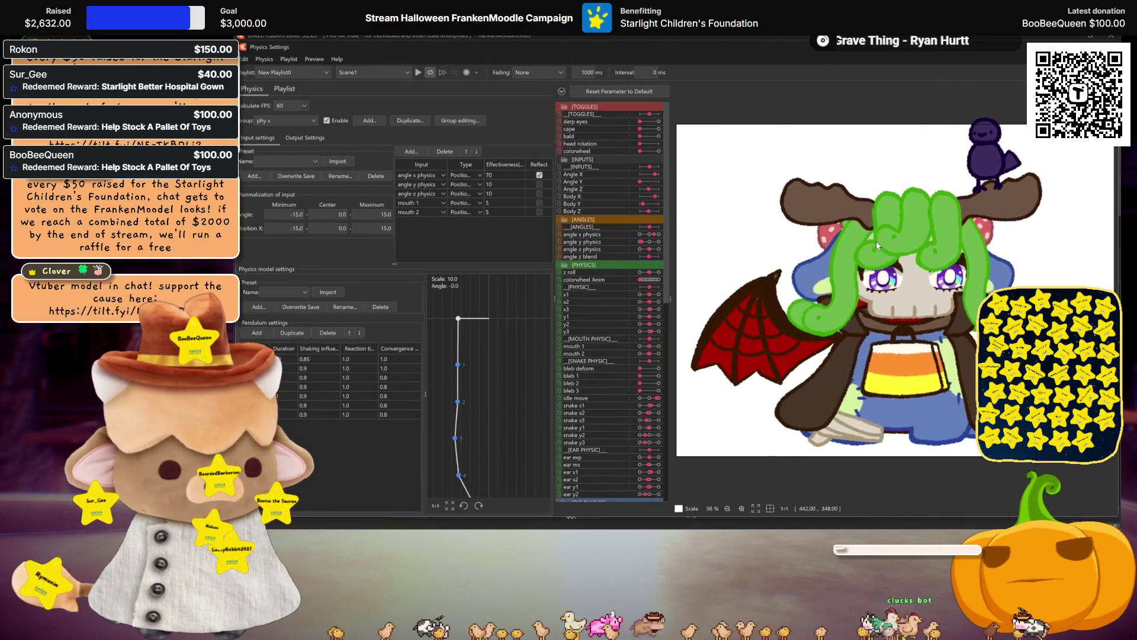
{"action": "left_click_drag", "start_coordinate": [876, 241], "coordinate": [712, 363]}
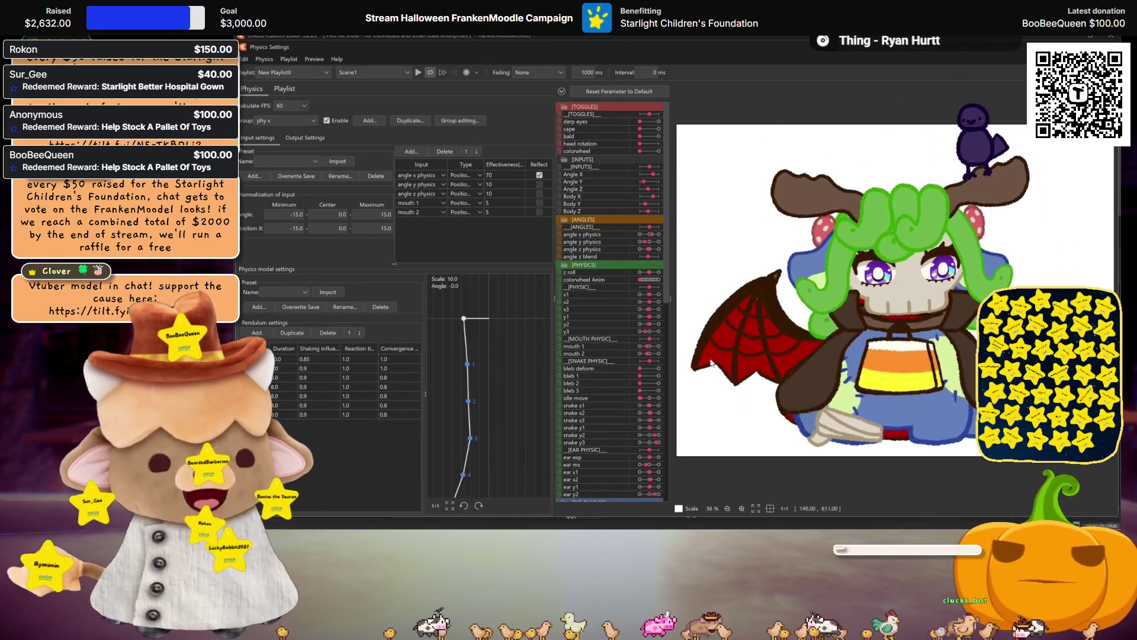
{"action": "left_click", "coordinate": [293, 136]}
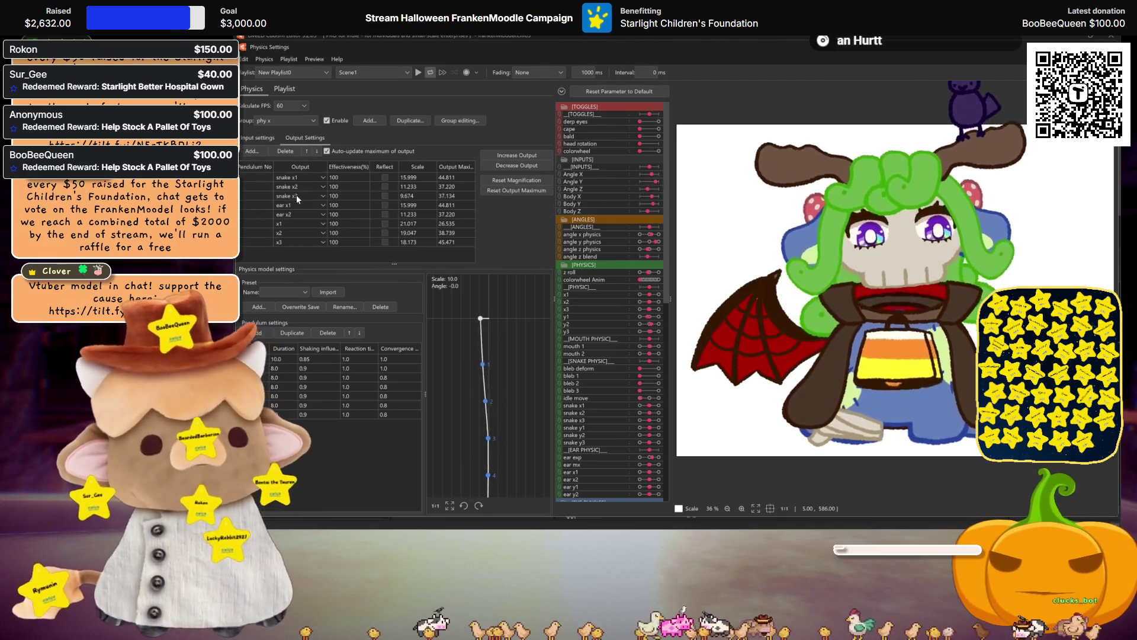
{"action": "left_click", "coordinate": [273, 121]}
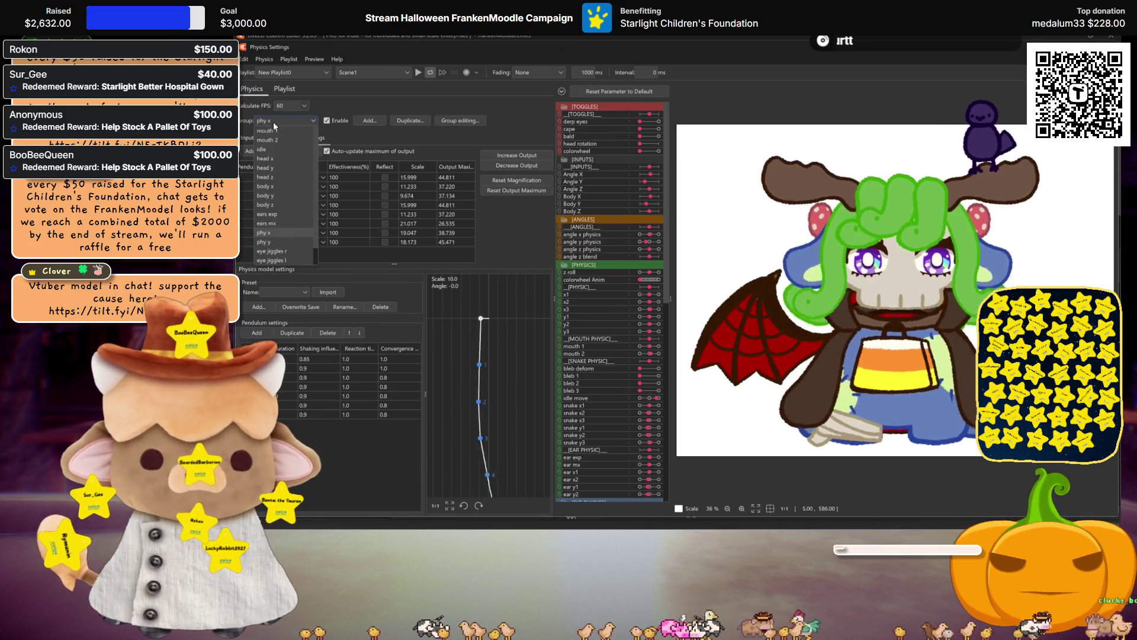
{"action": "left_click", "coordinate": [267, 242]}
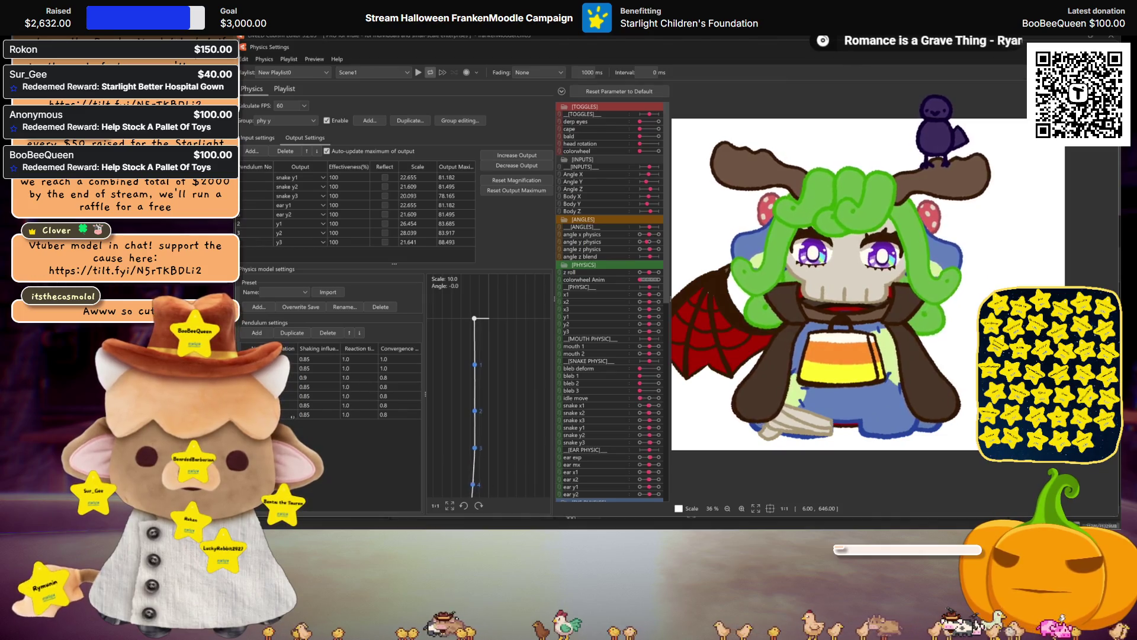
- Lower the last pendulum's Shaking Influence value and reopen it for another edit
{"action": "double_click", "coordinate": [319, 416]}
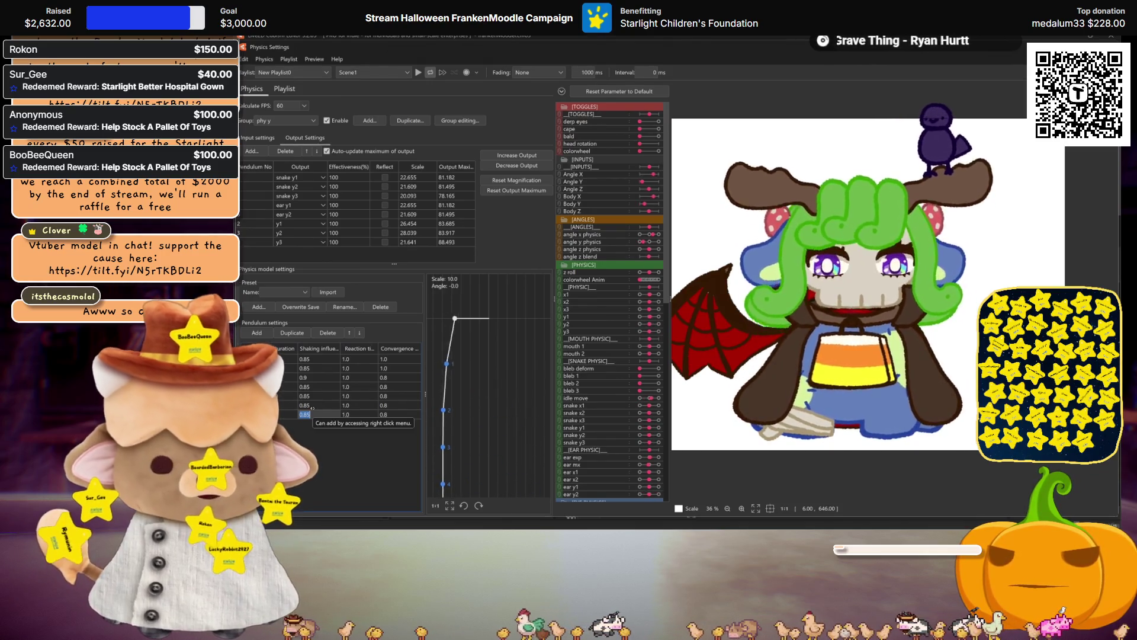
{"action": "key", "text": "BackSpace"}
{"action": "type", "text": "0.7"}
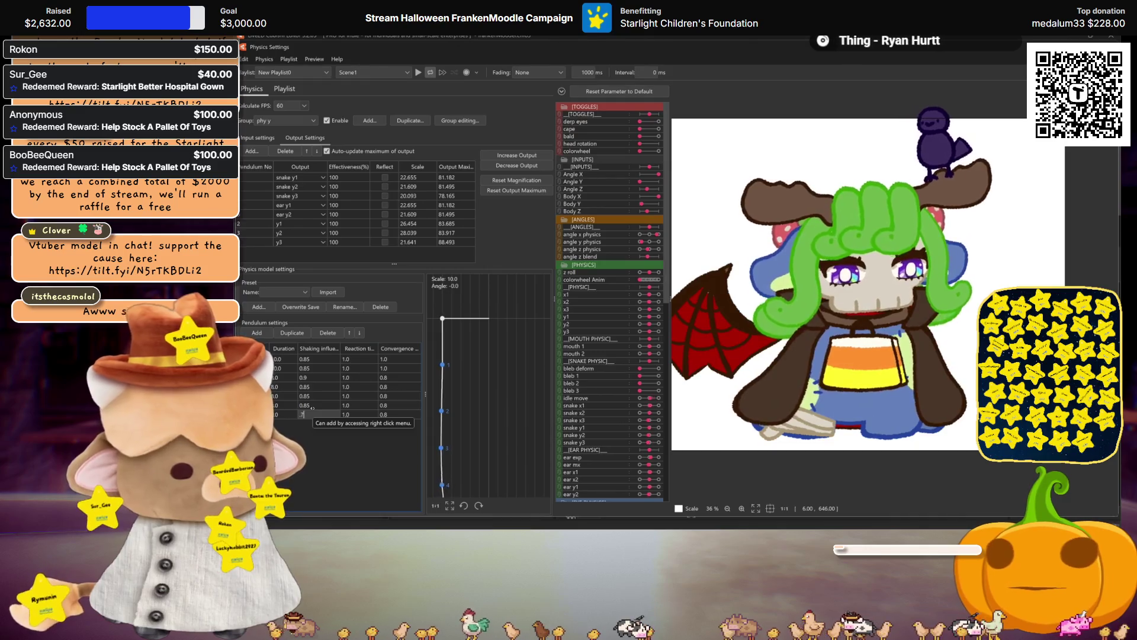
{"action": "key", "text": "Return"}
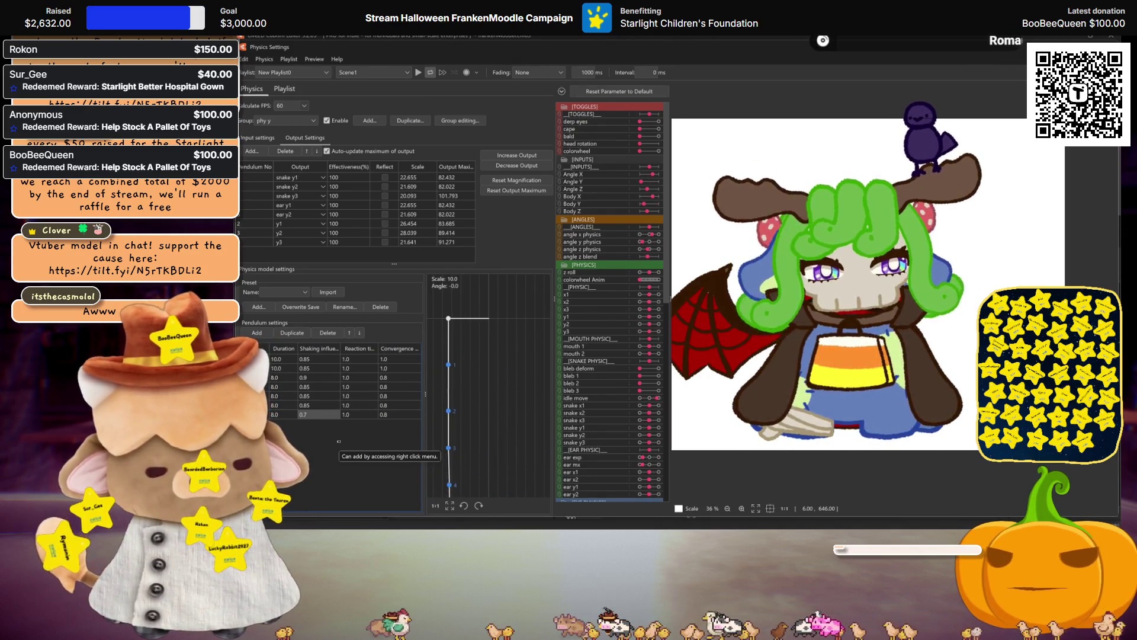
{"action": "double_click", "coordinate": [320, 416]}
{"action": "type", "text": "0.85"}
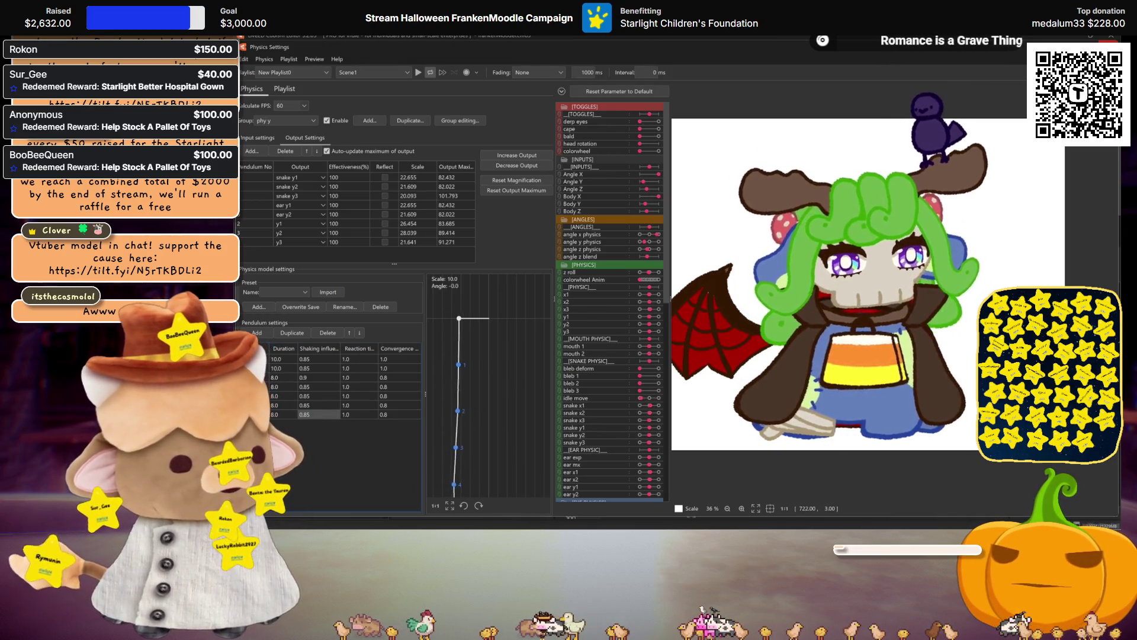
- Move the snake y3 and snake y2 parameters to new positions in the parameter list
{"action": "key", "text": "Escape"}
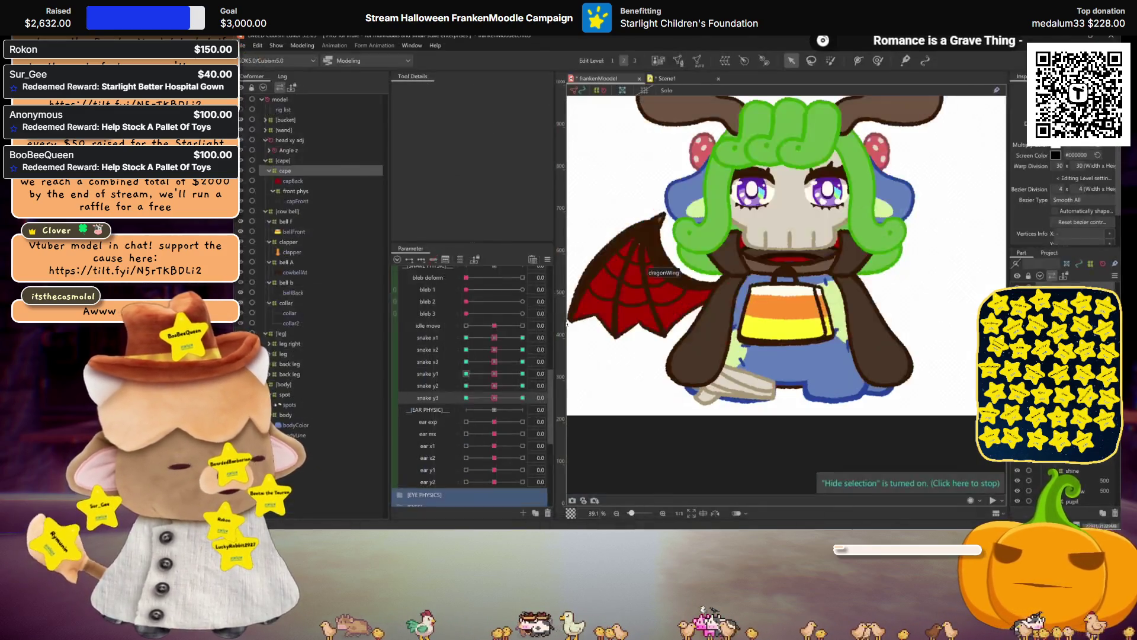
{"action": "right_click", "coordinate": [435, 398]}
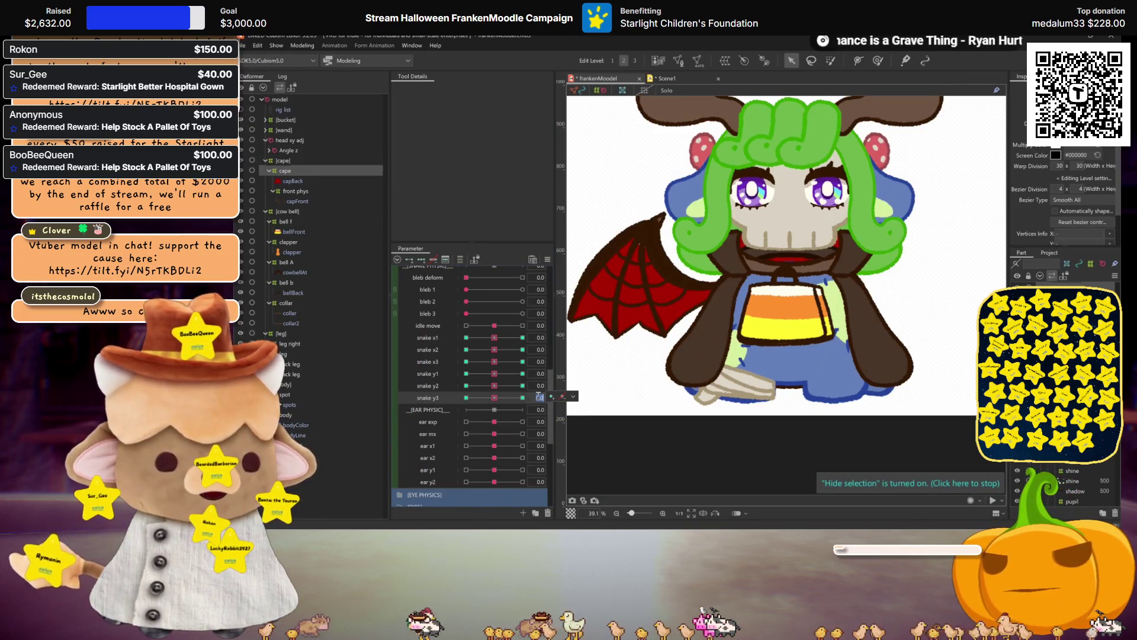
{"action": "left_click", "coordinate": [586, 429]}
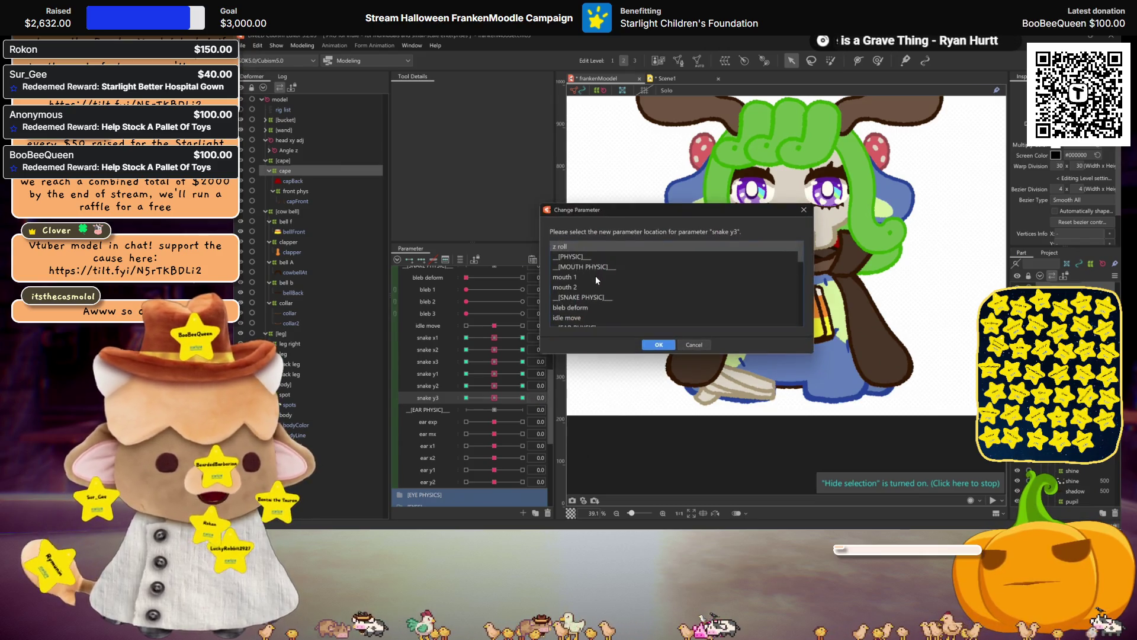
{"action": "left_click", "coordinate": [661, 344]}
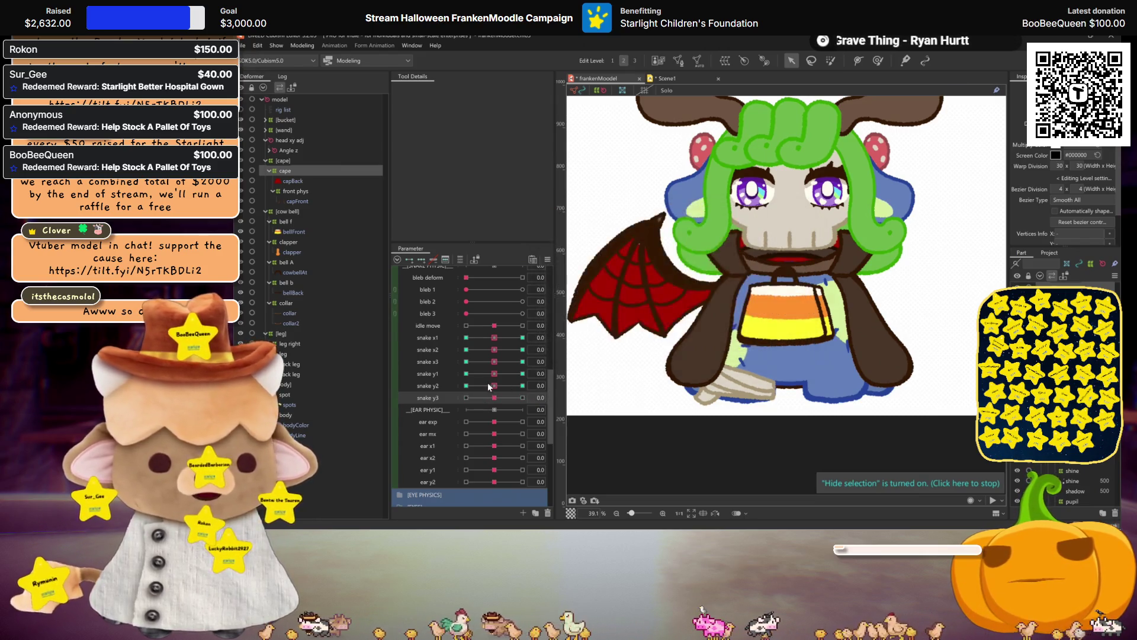
{"action": "left_click", "coordinate": [587, 417]}
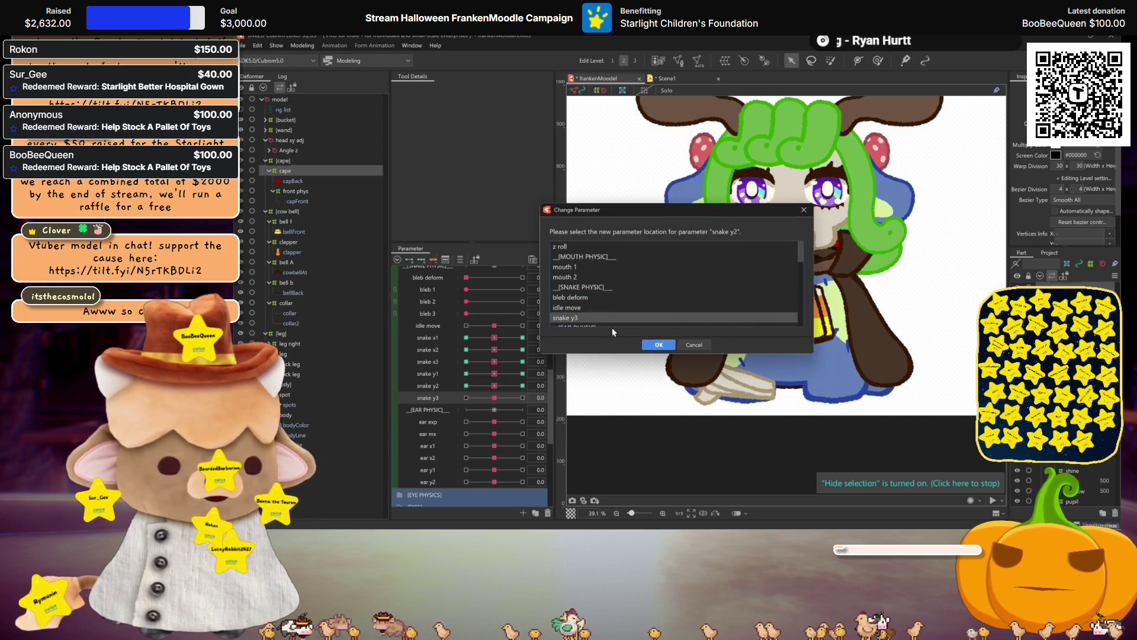
{"action": "left_click", "coordinate": [659, 345]}
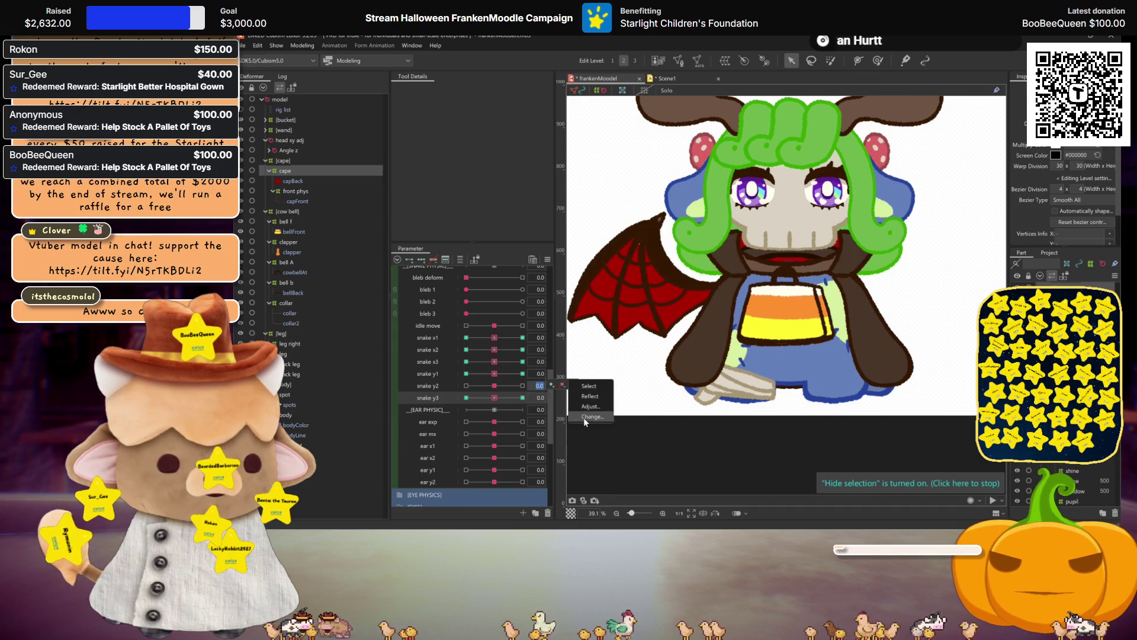
- Move the snake y1 parameter to its new position, dismissing the information message
{"action": "left_click", "coordinate": [589, 417]}
{"action": "left_click", "coordinate": [744, 296]}
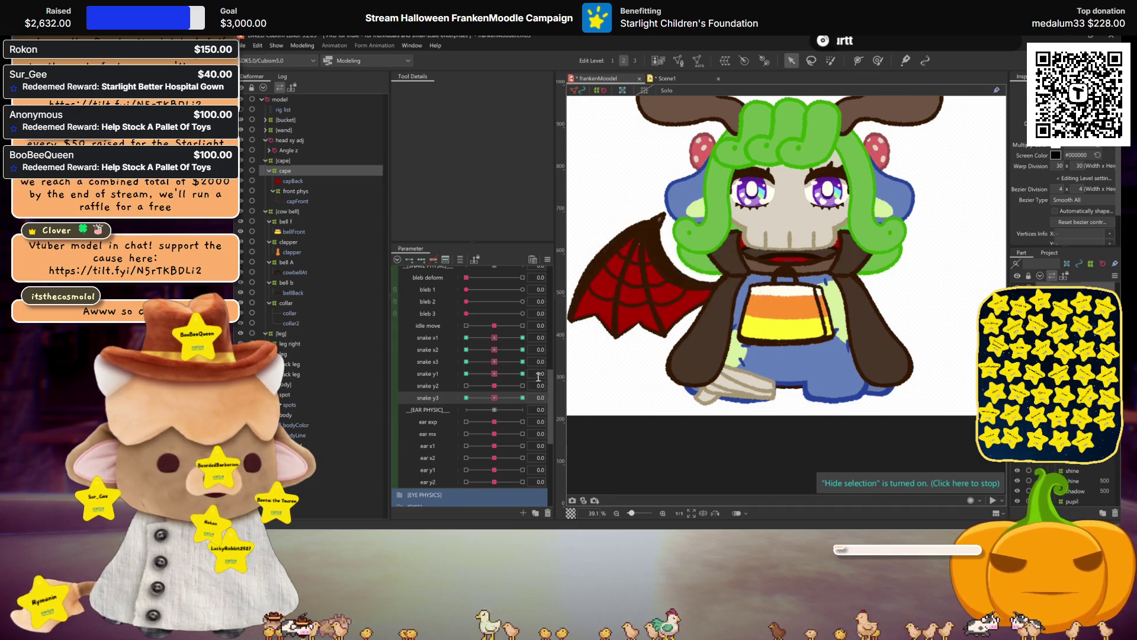
{"action": "left_click", "coordinate": [591, 405]}
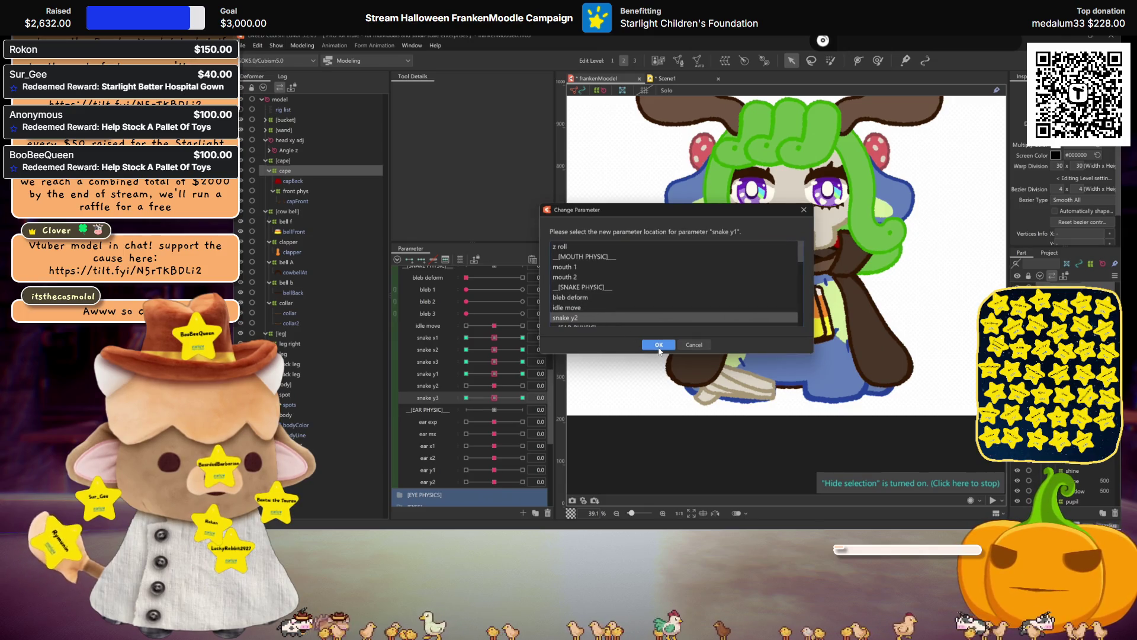
{"action": "left_click", "coordinate": [659, 345]}
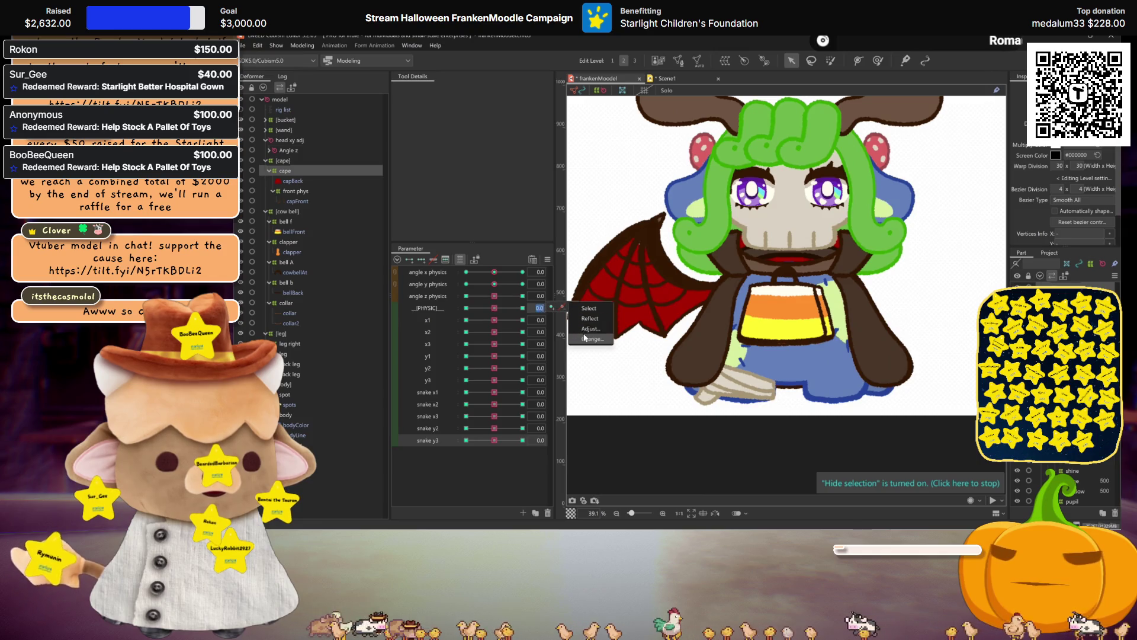
{"action": "left_click", "coordinate": [587, 339]}
{"action": "left_click", "coordinate": [656, 341]}
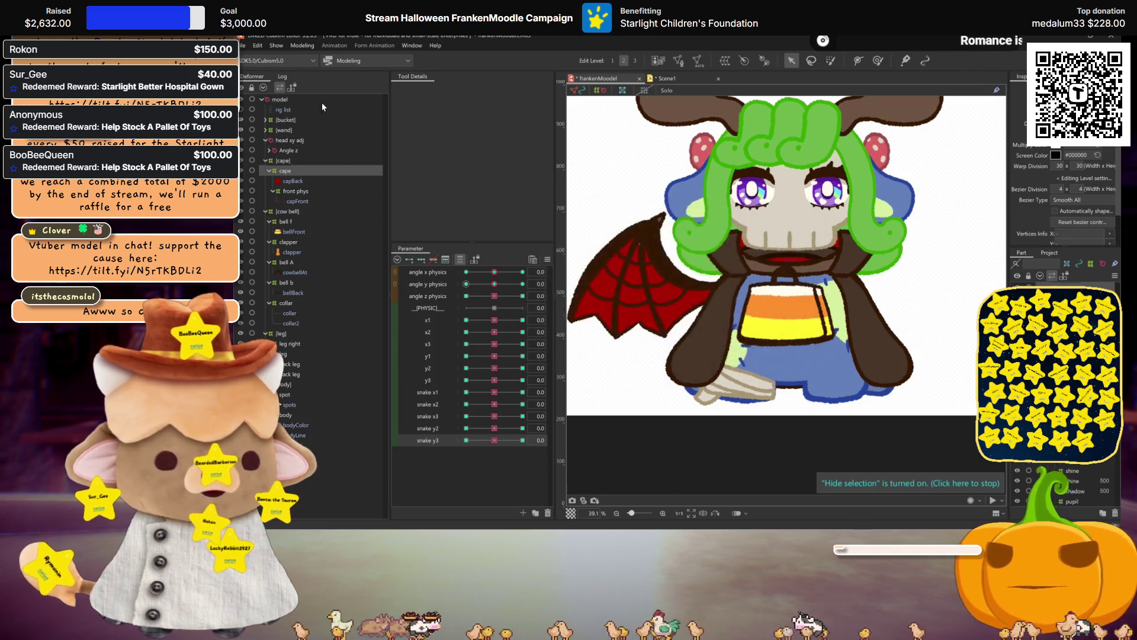
{"action": "left_click", "coordinate": [302, 46]}
{"action": "left_click", "coordinate": [327, 253]}
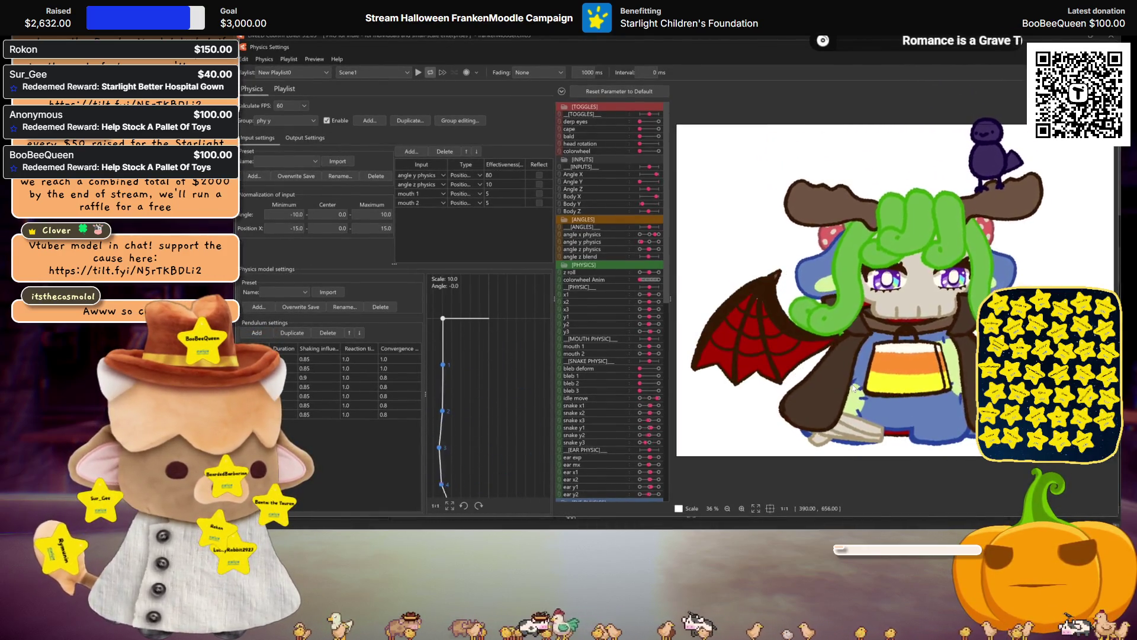
{"action": "key", "text": "Escape"}
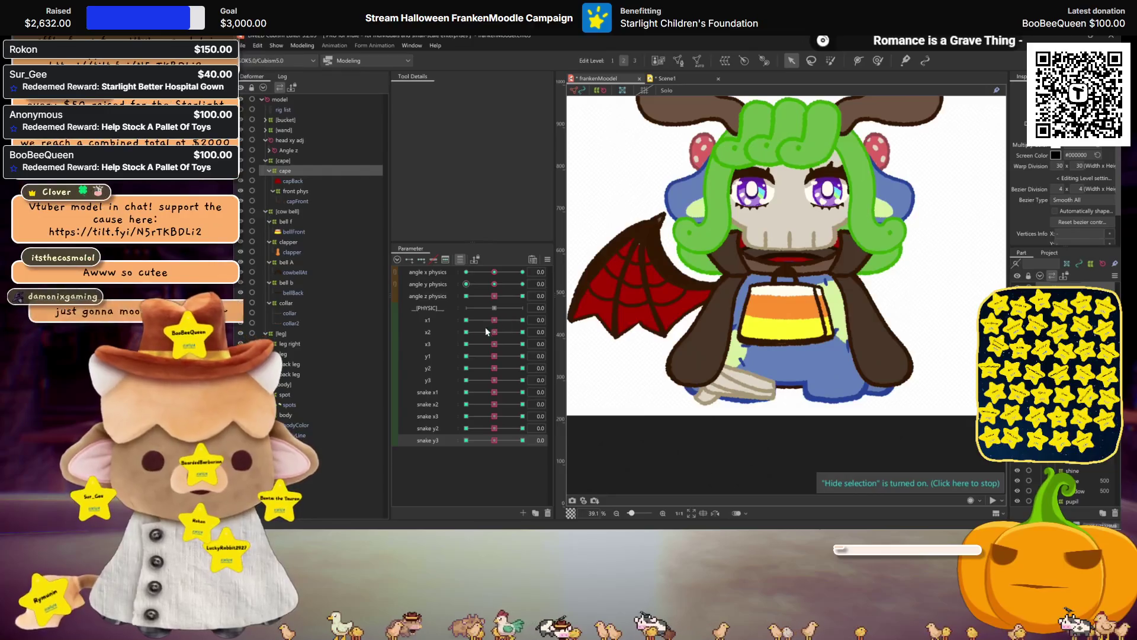
{"action": "left_click", "coordinate": [500, 391]}
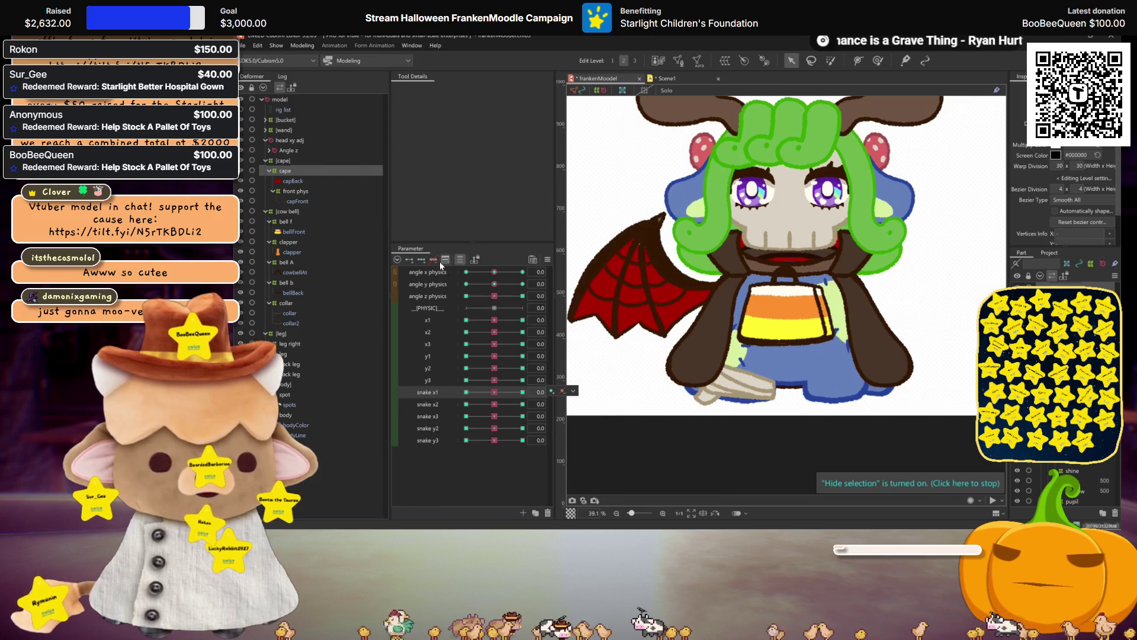
{"action": "left_click", "coordinate": [459, 259]}
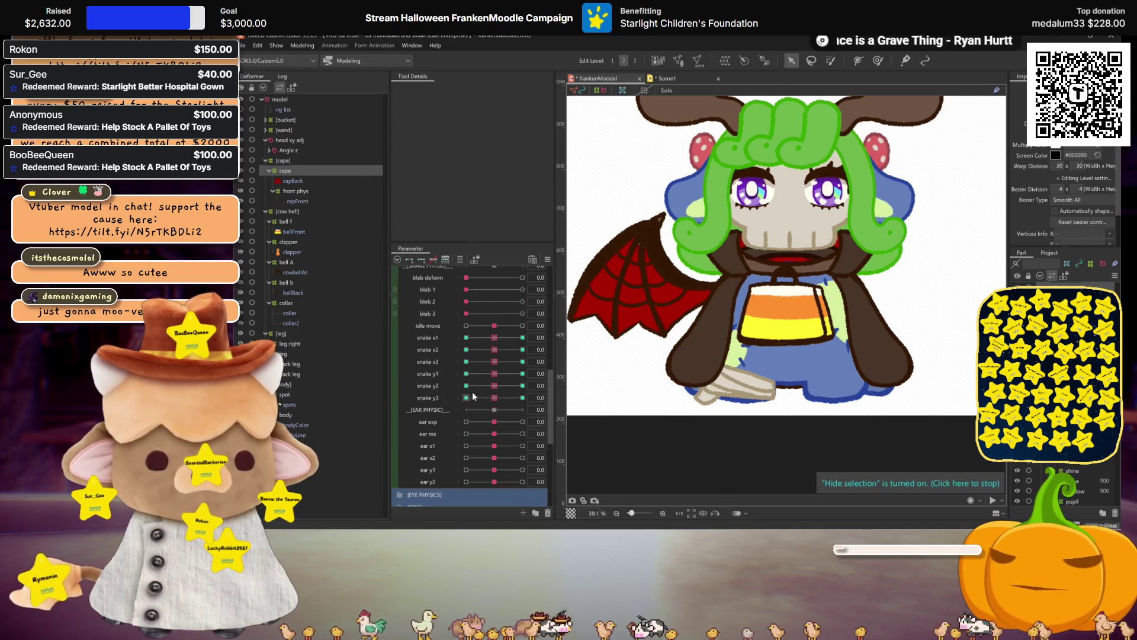
{"action": "left_click", "coordinate": [523, 374]}
{"action": "left_click", "coordinate": [522, 386]}
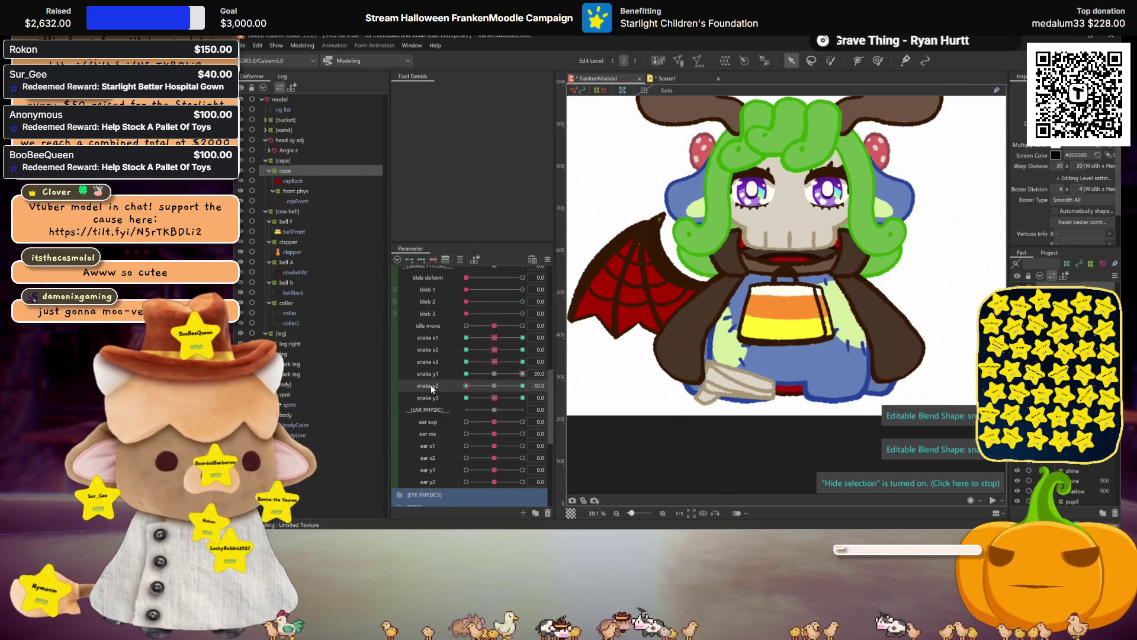
{"action": "left_click_drag", "start_coordinate": [522, 373], "coordinate": [495, 373]}
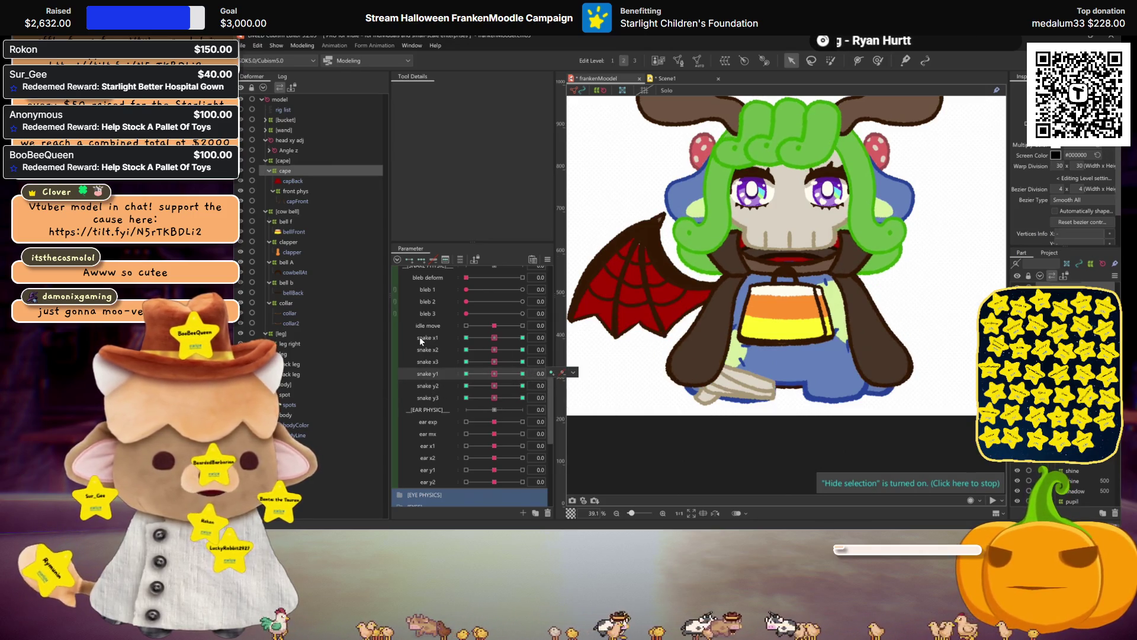
{"action": "left_click", "coordinate": [303, 45]}
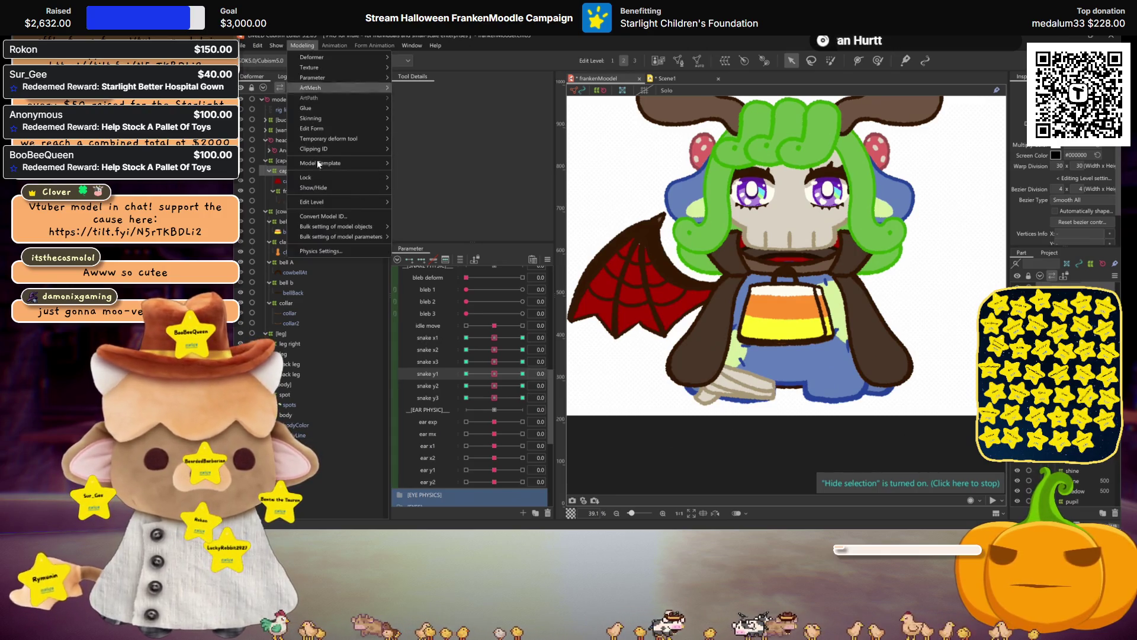
{"action": "left_click", "coordinate": [340, 249]}
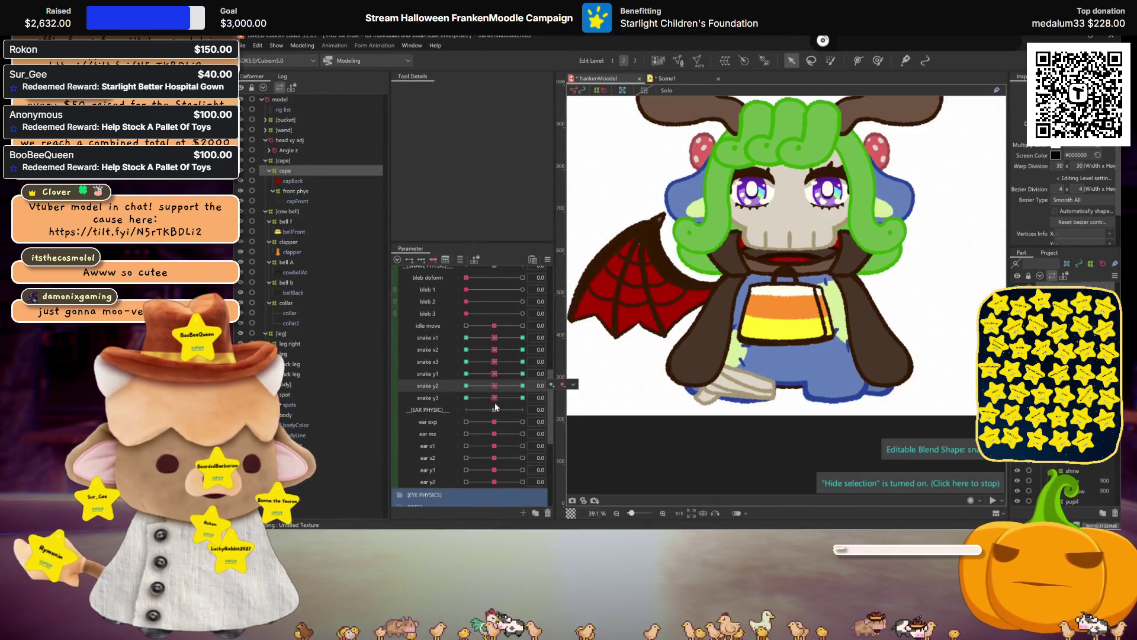
{"action": "left_click_drag", "start_coordinate": [494, 397], "coordinate": [319, 392]}
{"action": "left_click", "coordinate": [563, 398]}
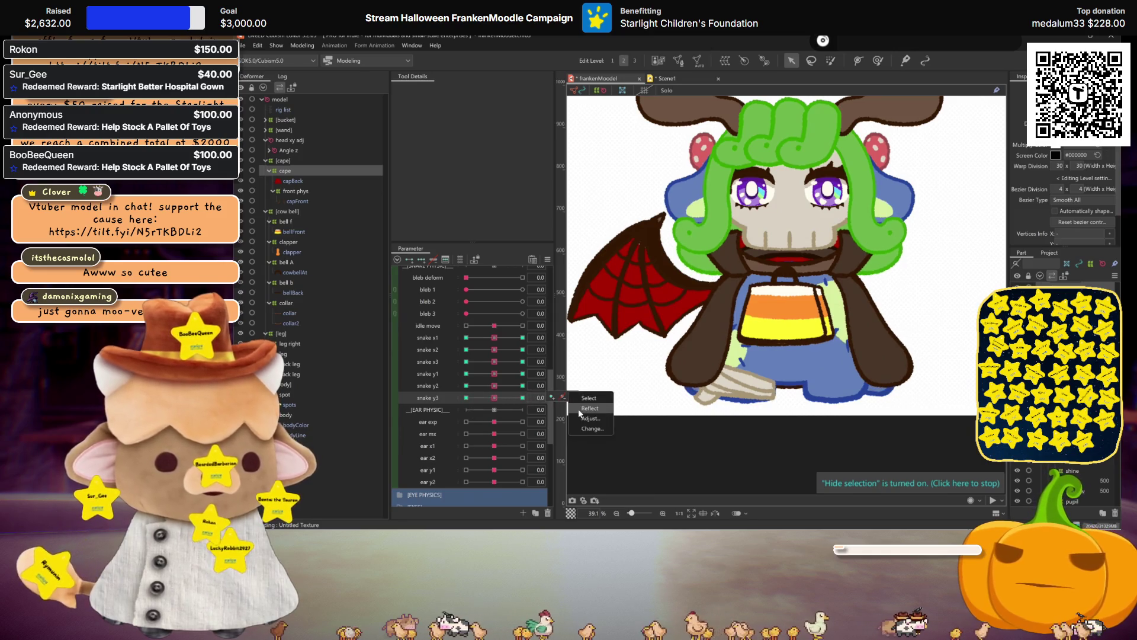
{"action": "left_click", "coordinate": [302, 44]}
{"action": "left_click", "coordinate": [341, 252]}
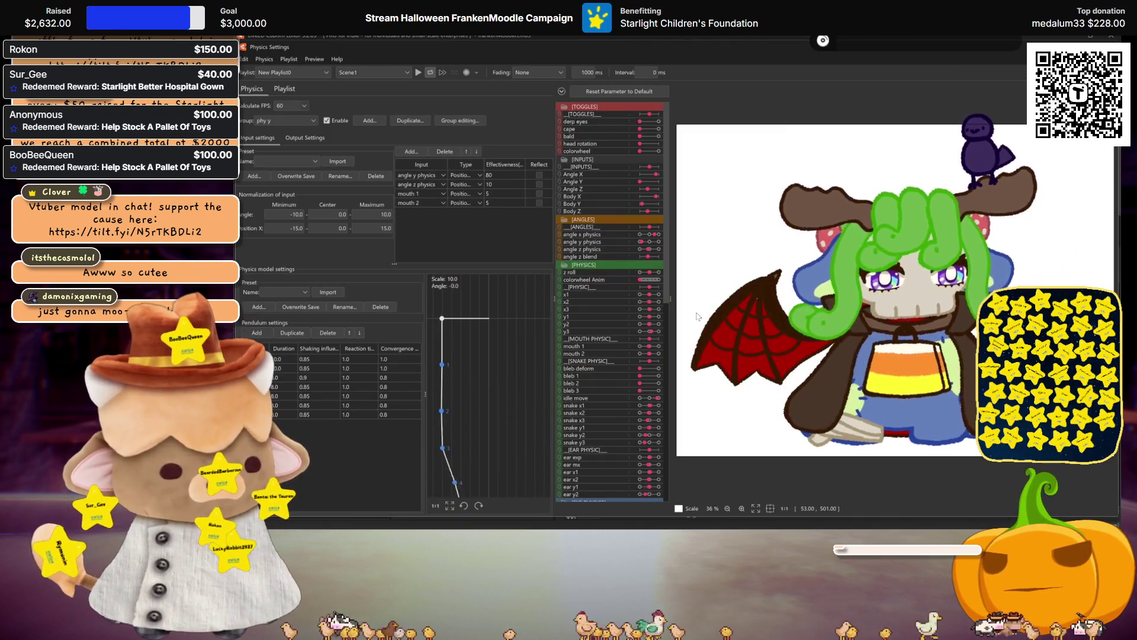
- Swing the model in the physics preview to test the pendulums, then leave the dialog
{"action": "left_click_drag", "start_coordinate": [698, 316], "coordinate": [911, 336]}
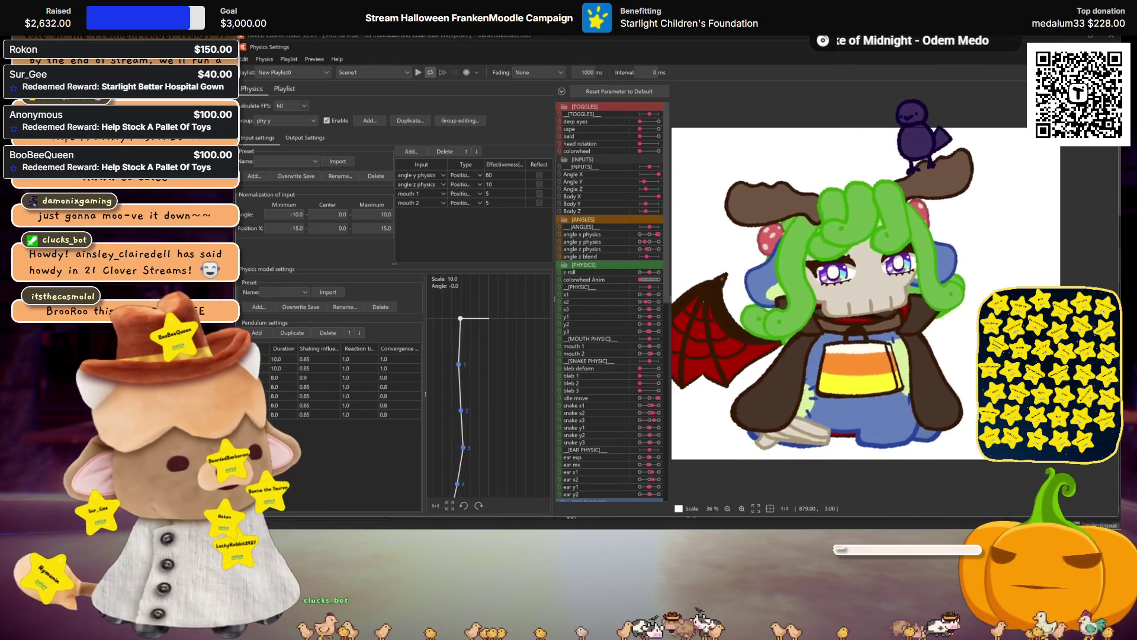
{"action": "key", "text": "Escape"}
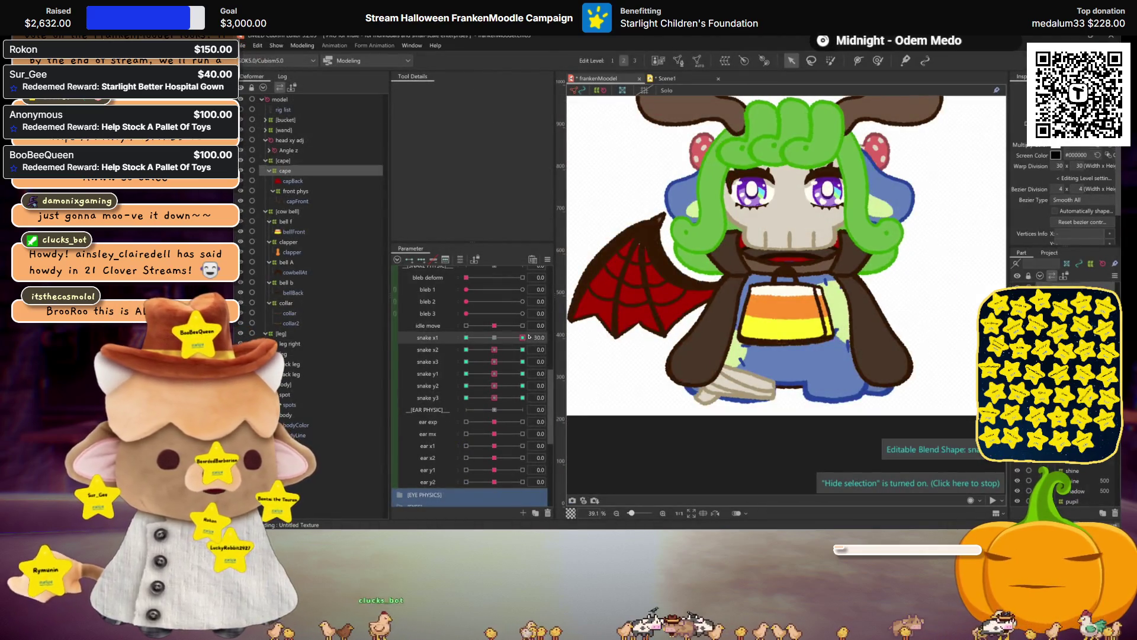
- Reset the snake parameters, set snake x1 to +30 and ready an enlarged Deform Brush
{"action": "left_click", "coordinate": [461, 349]}
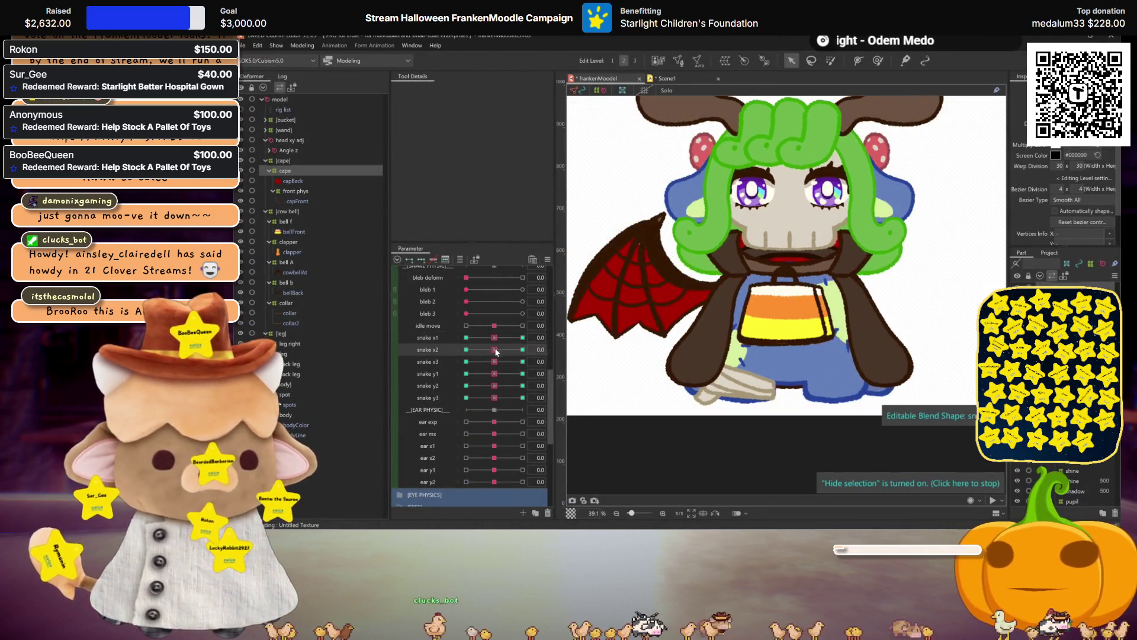
{"action": "left_click", "coordinate": [440, 361], "text": "shift"}
{"action": "left_click", "coordinate": [438, 338], "text": "ctrl"}
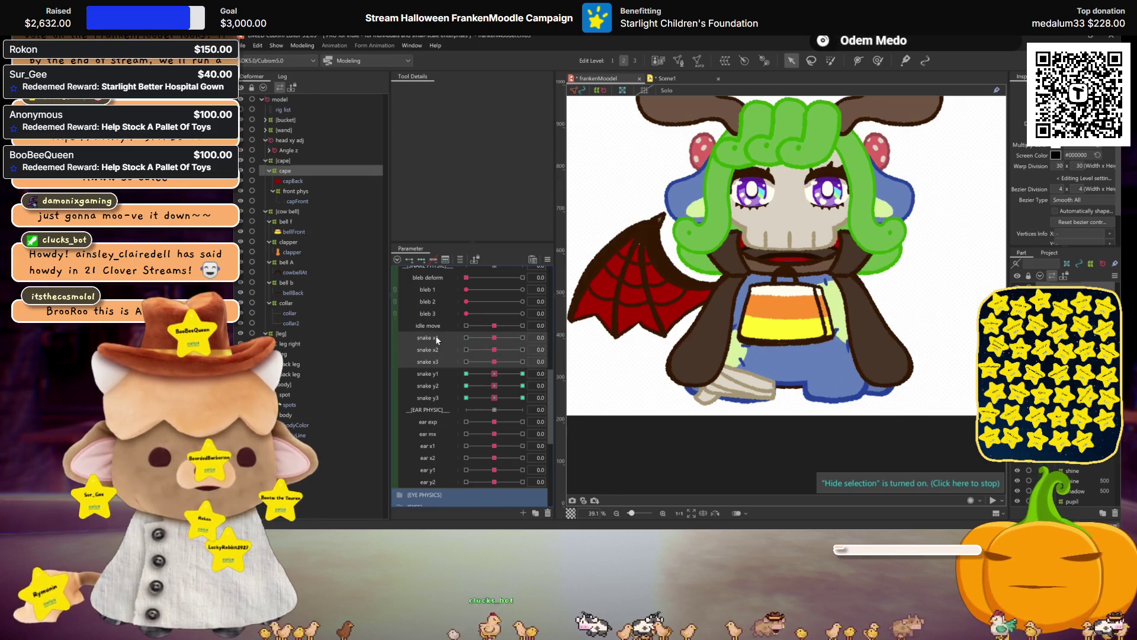
{"action": "left_click", "coordinate": [435, 335]}
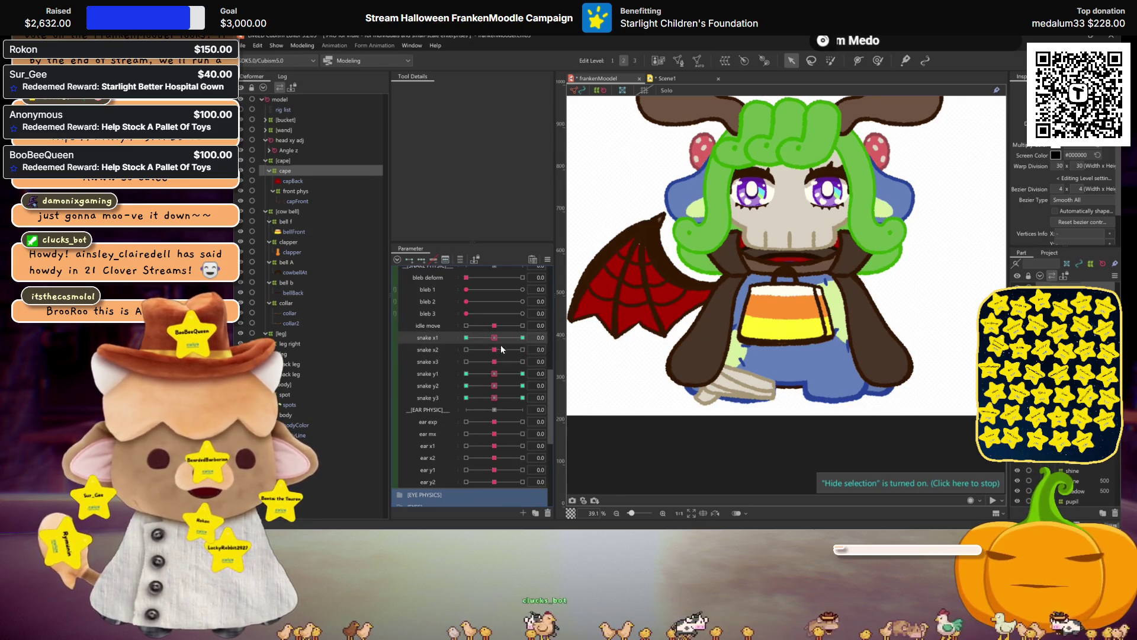
{"action": "left_click", "coordinate": [523, 337]}
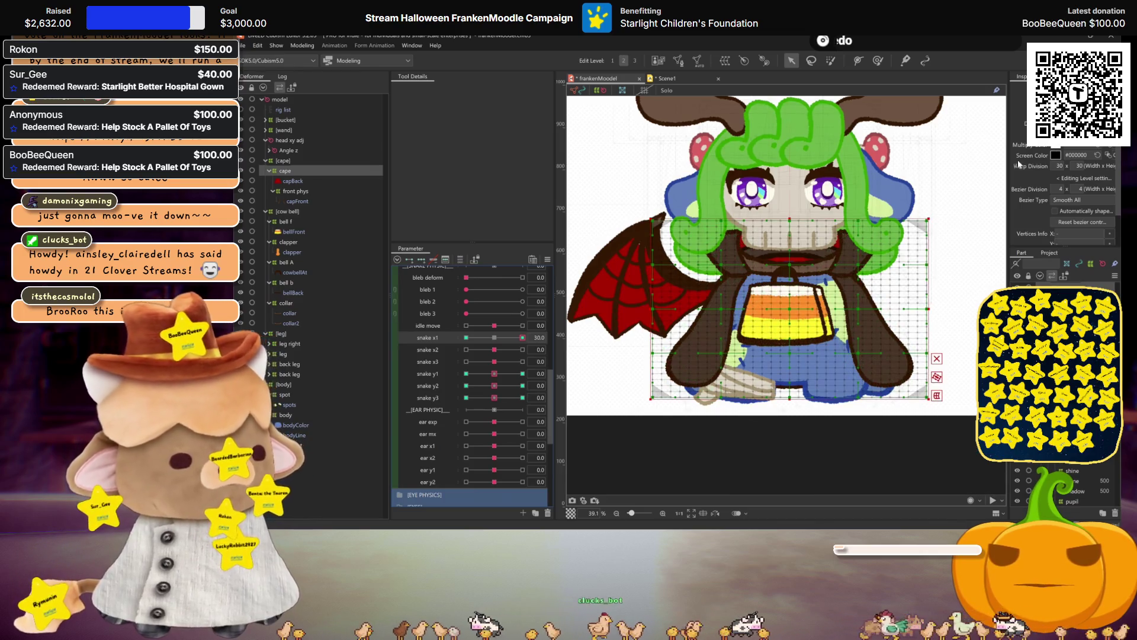
{"action": "left_click", "coordinate": [878, 61]}
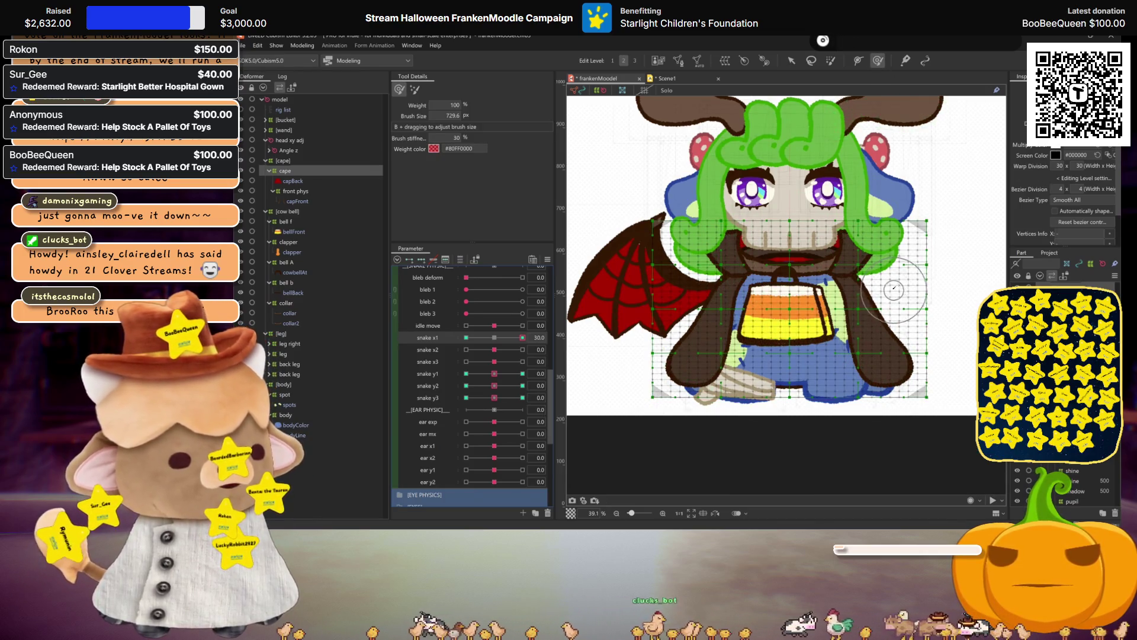
{"action": "mouse_move", "coordinate": [894, 289]}
{"action": "left_mouse_down"}
{"action": "mouse_move", "coordinate": [890, 319]}
{"action": "mouse_move", "coordinate": [913, 352]}
{"action": "left_mouse_up"}
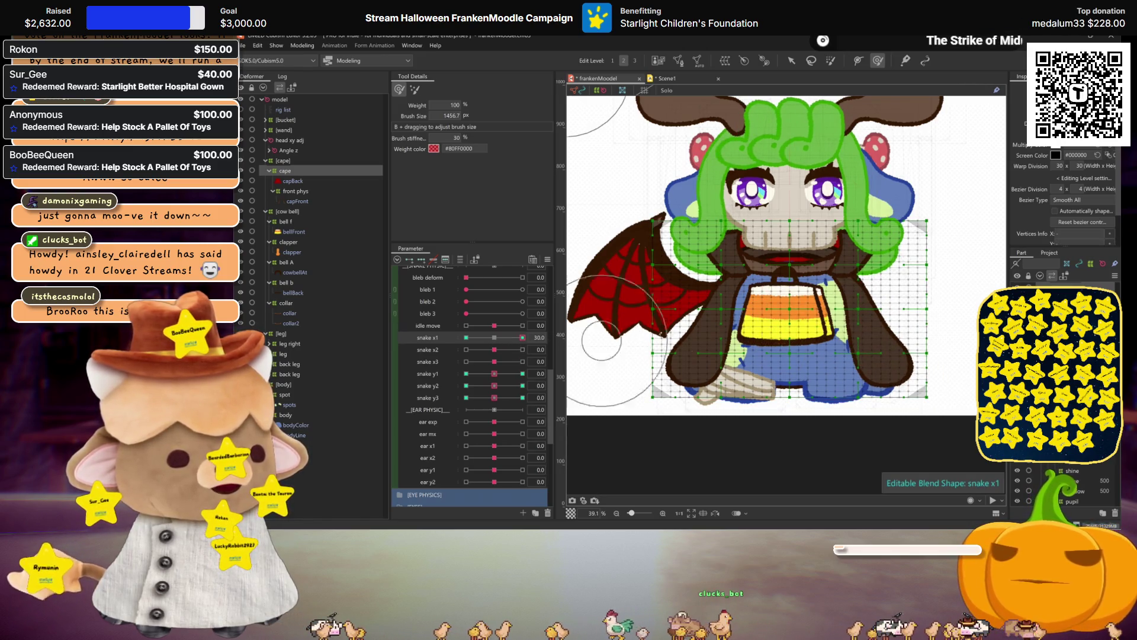
- Bend the cape mesh around the wing at +30, undo a stray face warp, and mirror the pose to −30
{"action": "mouse_move", "coordinate": [873, 323]}
{"action": "left_mouse_down"}
{"action": "mouse_move", "coordinate": [859, 329]}
{"action": "mouse_move", "coordinate": [895, 360]}
{"action": "left_mouse_up"}
{"action": "mouse_move", "coordinate": [647, 318]}
{"action": "left_mouse_down"}
{"action": "mouse_move", "coordinate": [704, 322]}
{"action": "mouse_move", "coordinate": [693, 346]}
{"action": "left_mouse_up"}
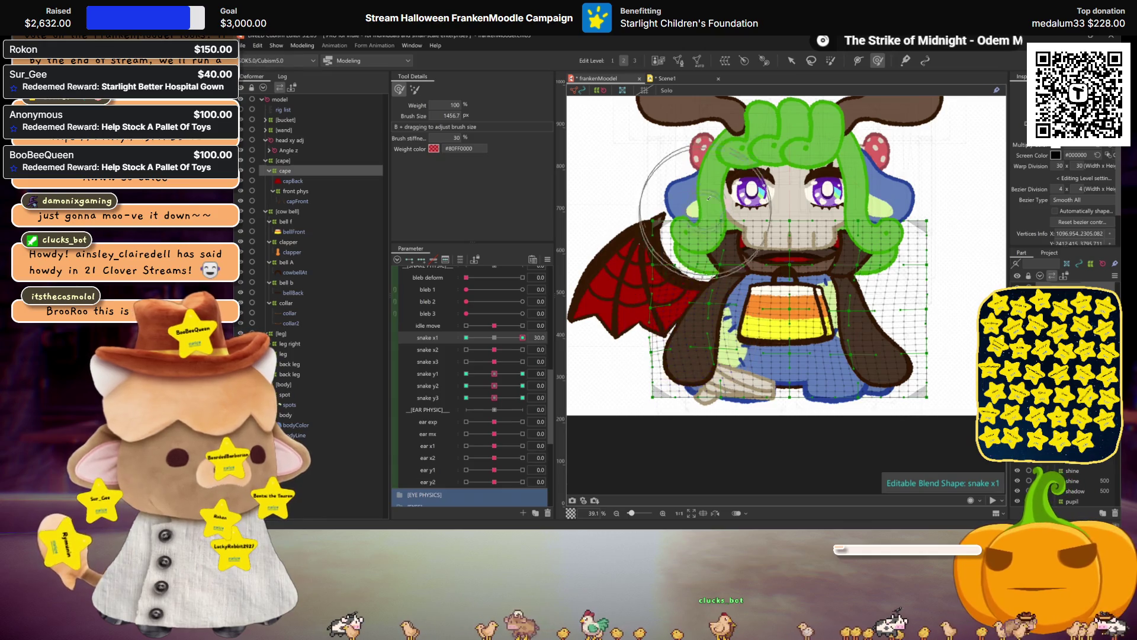
{"action": "left_click_drag", "start_coordinate": [710, 200], "coordinate": [800, 202]}
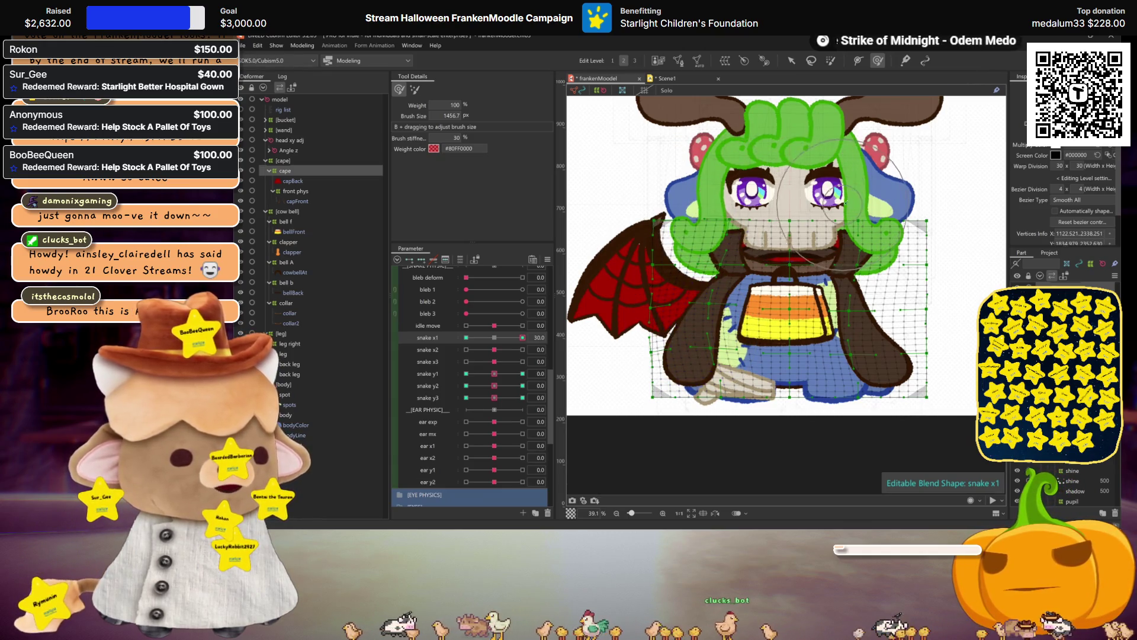
{"action": "key", "text": "ctrl+z"}
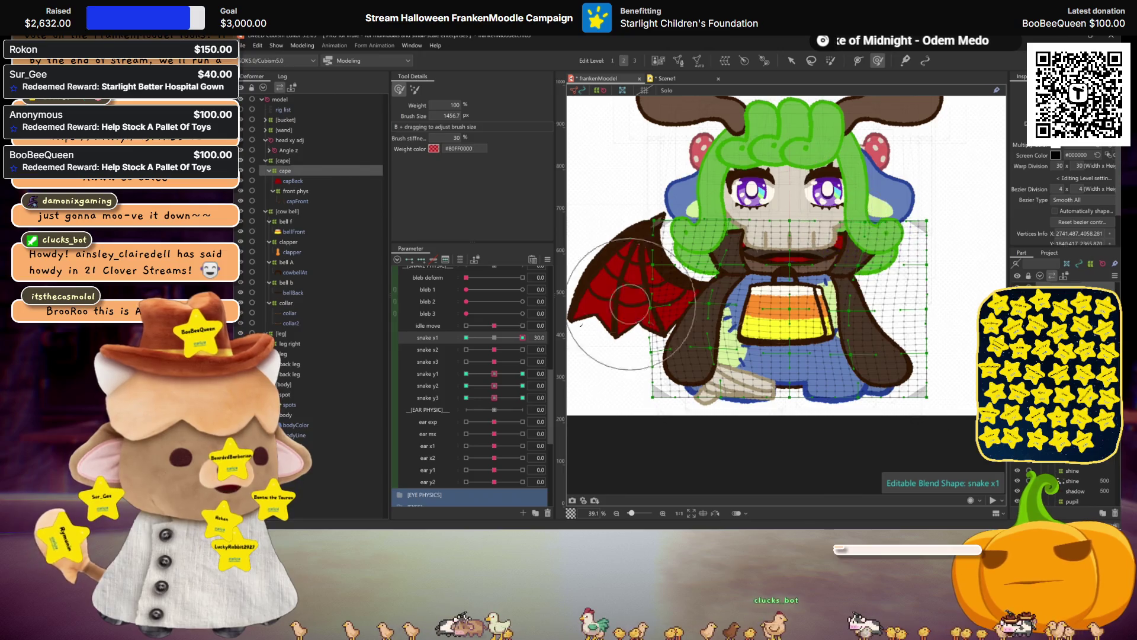
{"action": "right_click", "coordinate": [569, 278]}
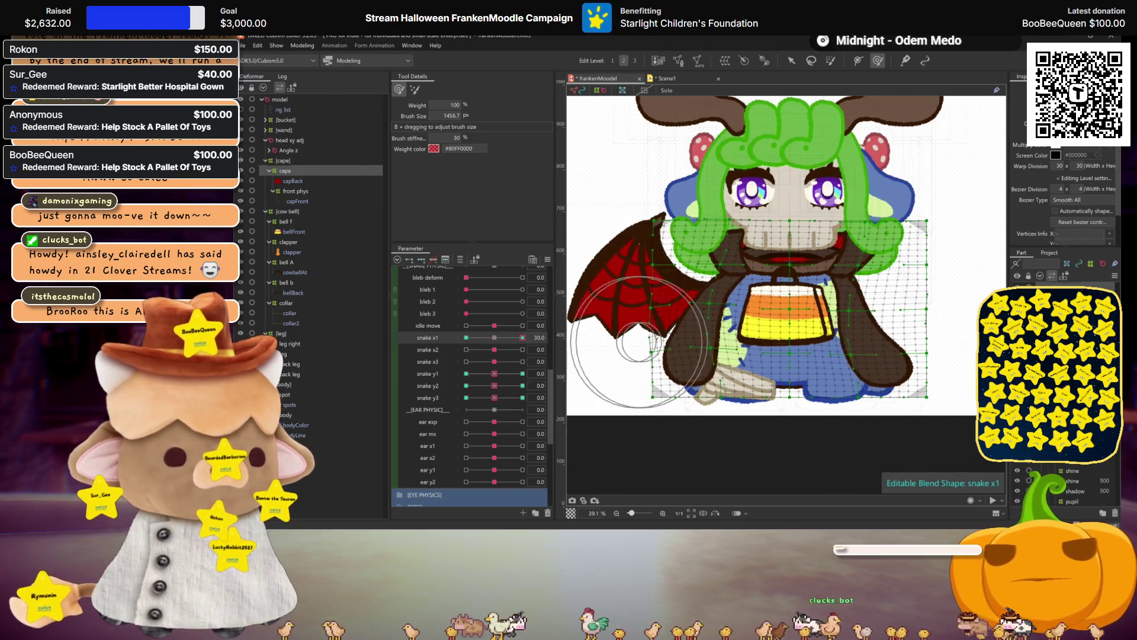
{"action": "left_click", "coordinate": [651, 339]}
{"action": "left_click", "coordinate": [659, 371]}
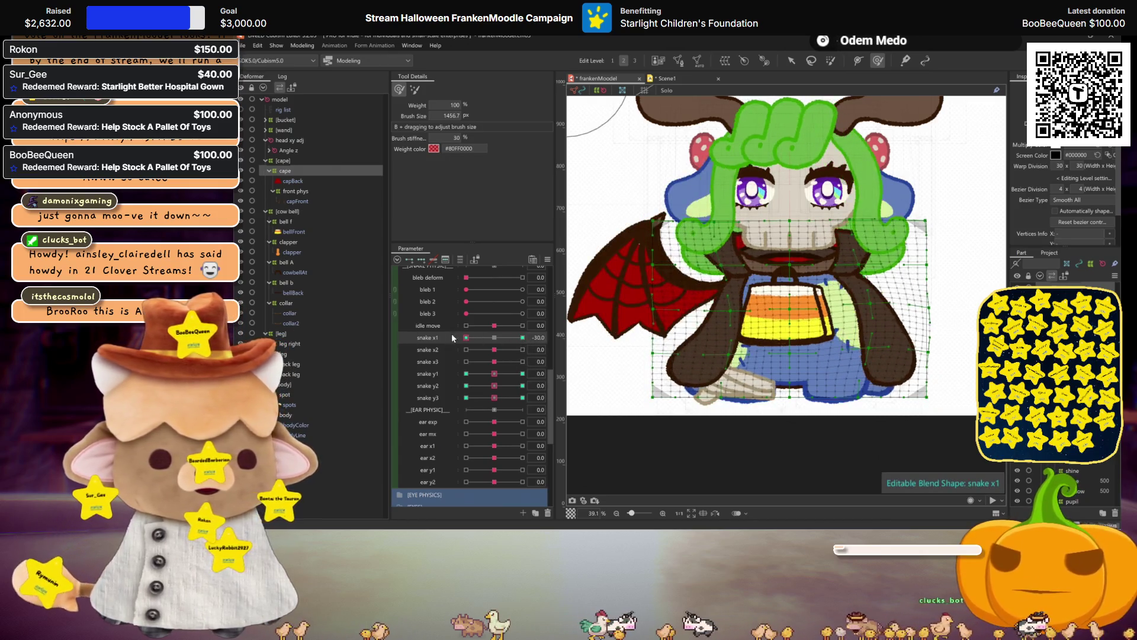
- Select the front phys deformer and warp its mesh at snake x1 +30
{"action": "left_click_drag", "start_coordinate": [465, 337], "coordinate": [491, 346]}
{"action": "left_click", "coordinate": [491, 346]}
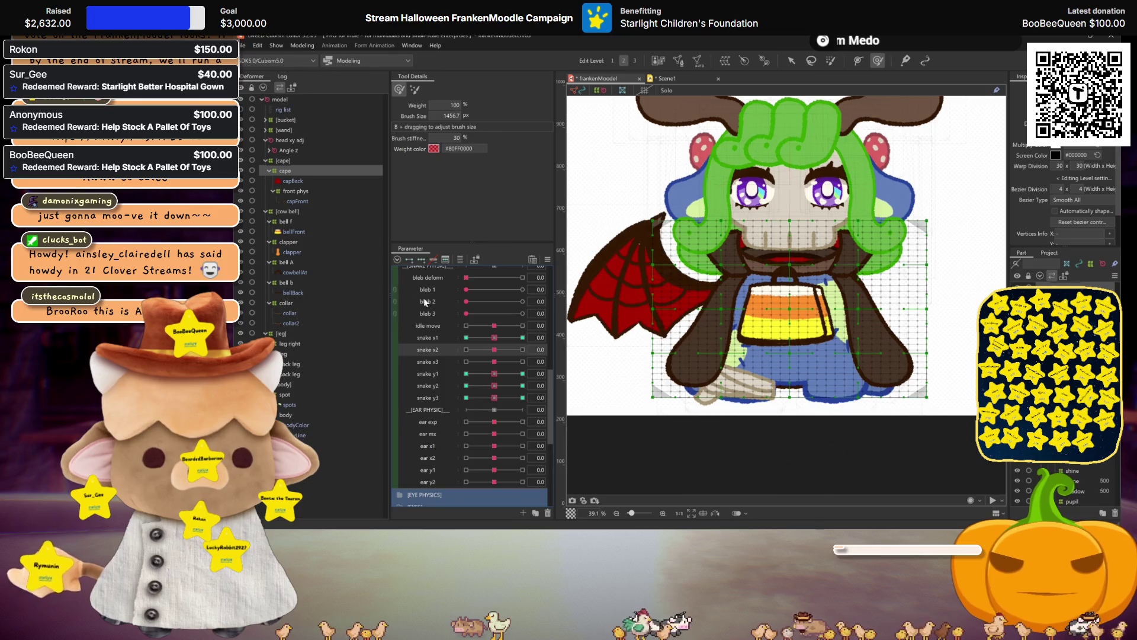
{"action": "left_click", "coordinate": [294, 190]}
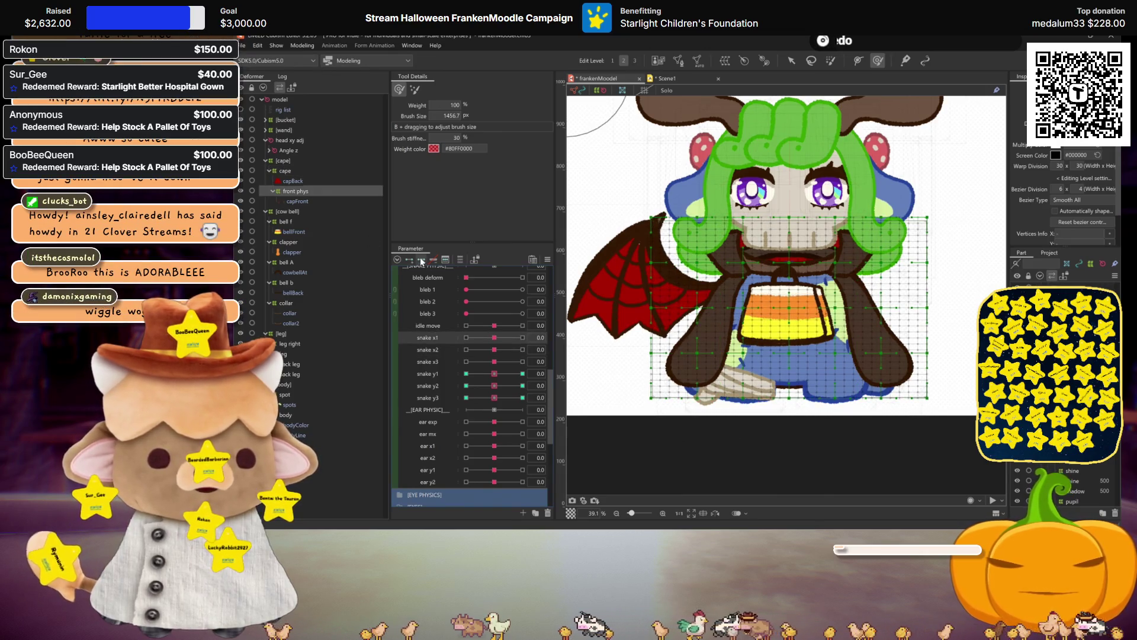
{"action": "left_click_drag", "start_coordinate": [496, 340], "coordinate": [523, 338]}
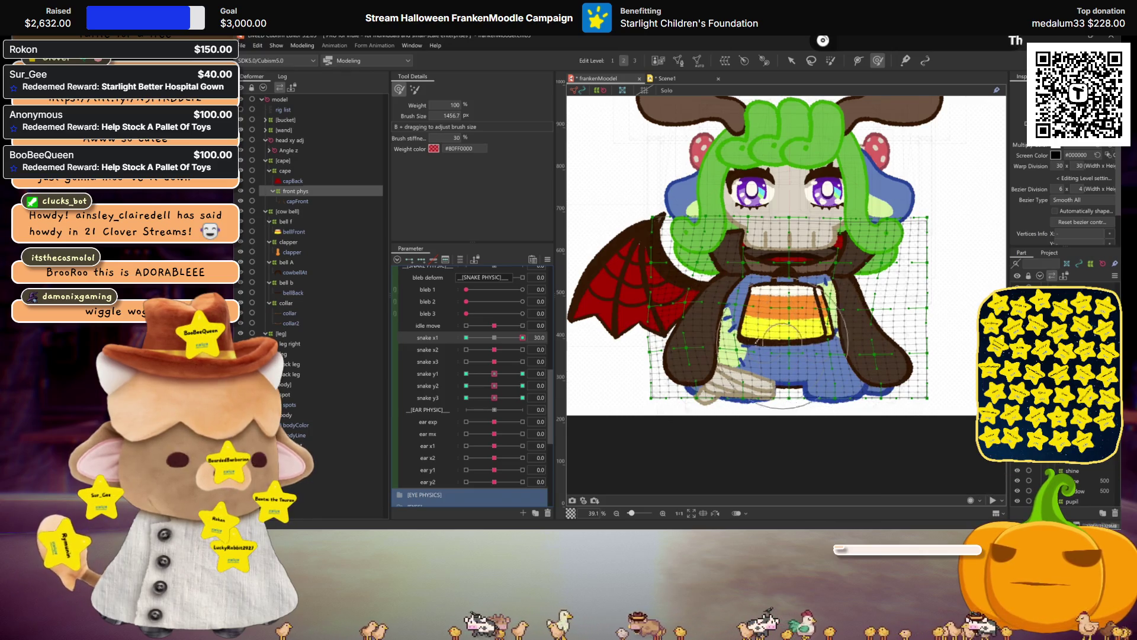
{"action": "left_click_drag", "start_coordinate": [731, 343], "coordinate": [736, 341]}
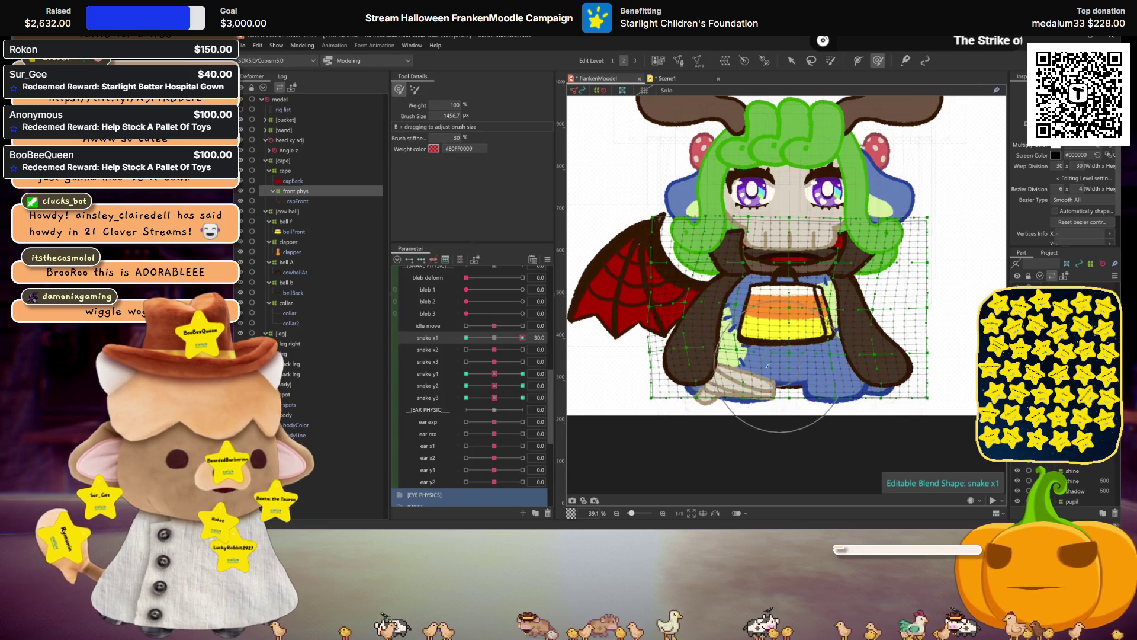
{"action": "key", "text": "ctrl+h"}
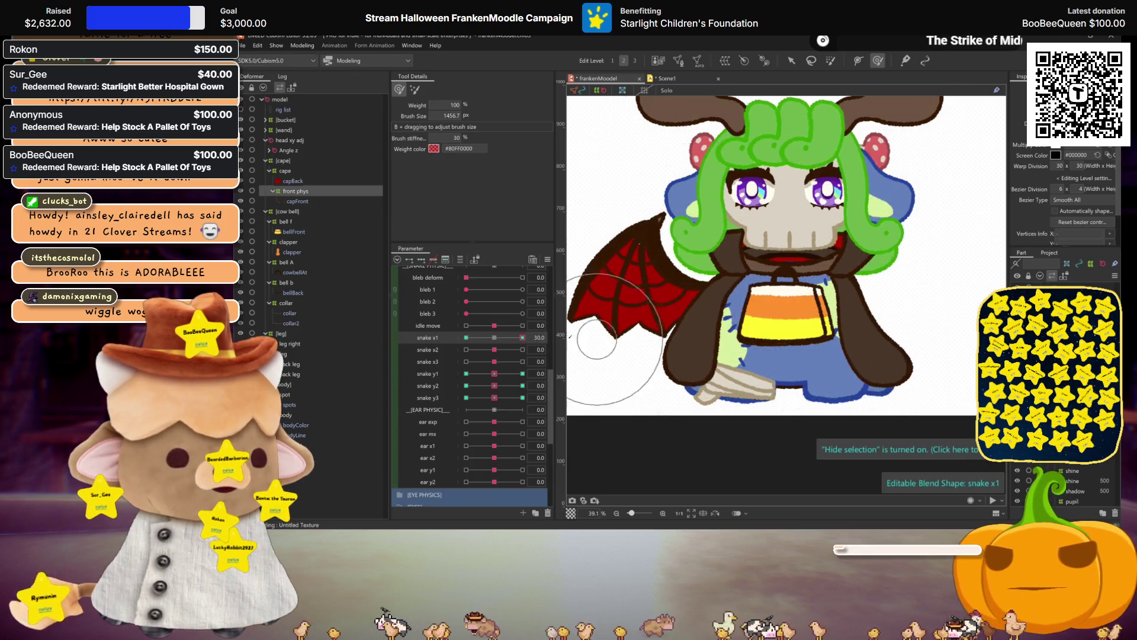
- Rework the front phys arm and lower body at snake x1 +30 and start Motion Mirroring
{"action": "left_click_drag", "start_coordinate": [466, 338], "coordinate": [497, 336]}
{"action": "left_click", "coordinate": [433, 260]}
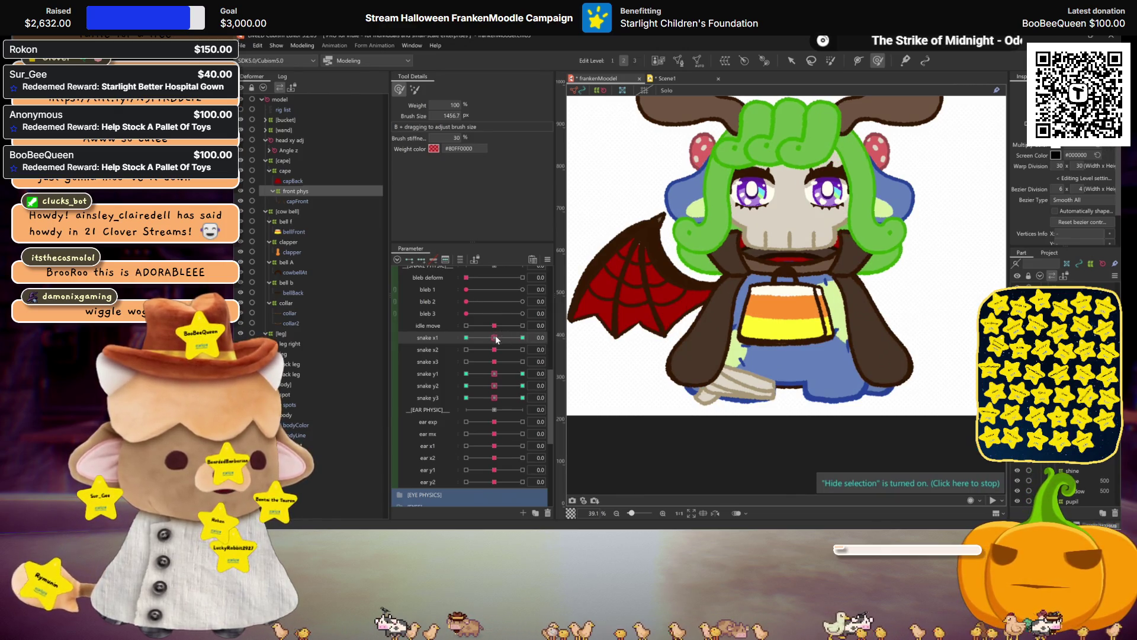
{"action": "left_click_drag", "start_coordinate": [497, 338], "coordinate": [562, 342]}
{"action": "left_click_drag", "start_coordinate": [737, 341], "coordinate": [732, 343]}
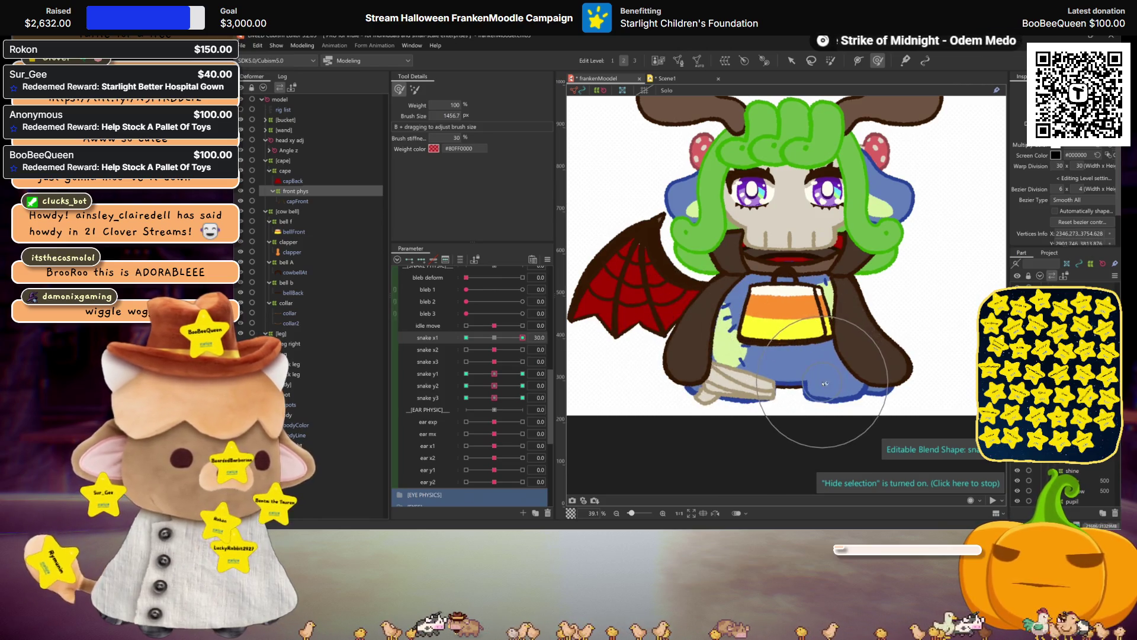
{"action": "left_click_drag", "start_coordinate": [808, 349], "coordinate": [813, 372]}
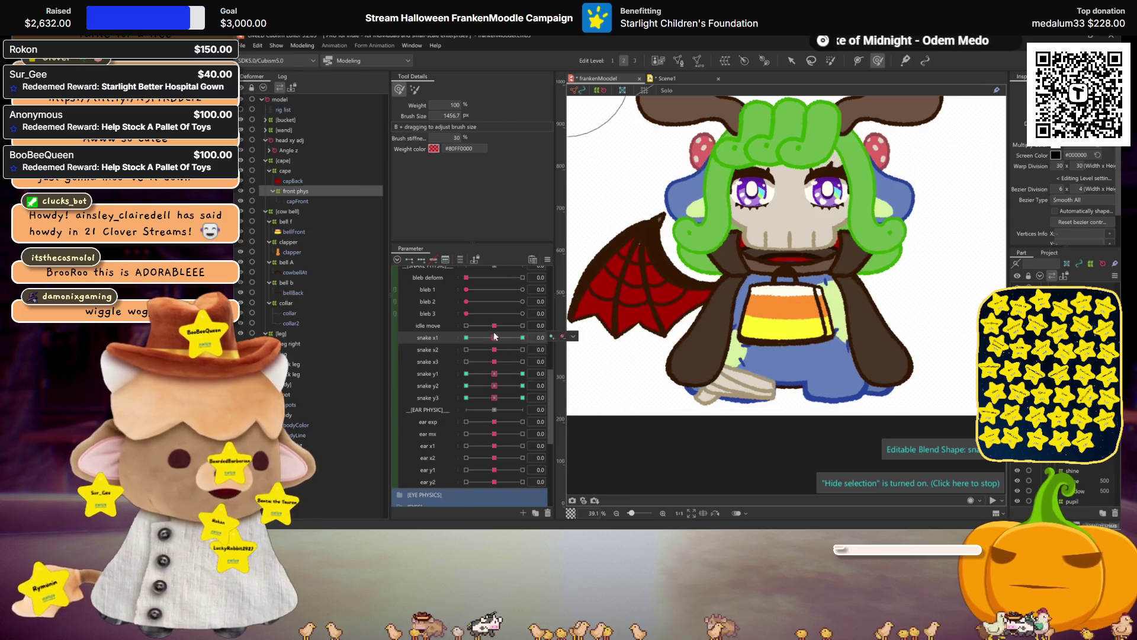
{"action": "left_click", "coordinate": [658, 329]}
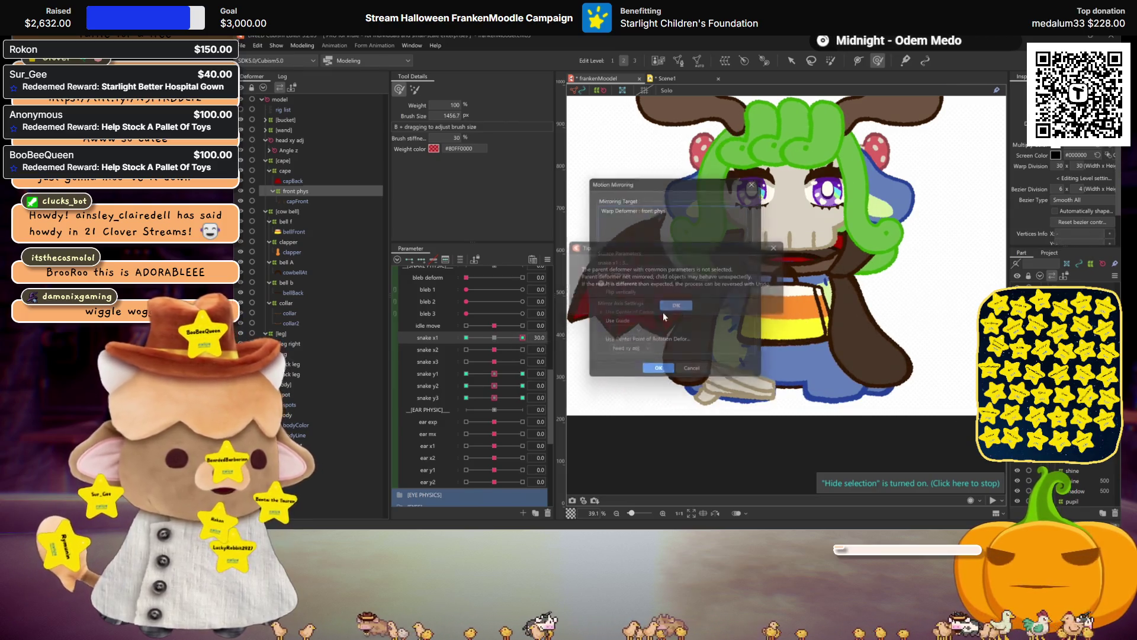
- Mirror the front phys pose to −30, nudge the candy corn rightward, save, and select the cape deformer
{"action": "left_click", "coordinate": [676, 306]}
{"action": "left_click", "coordinate": [658, 373]}
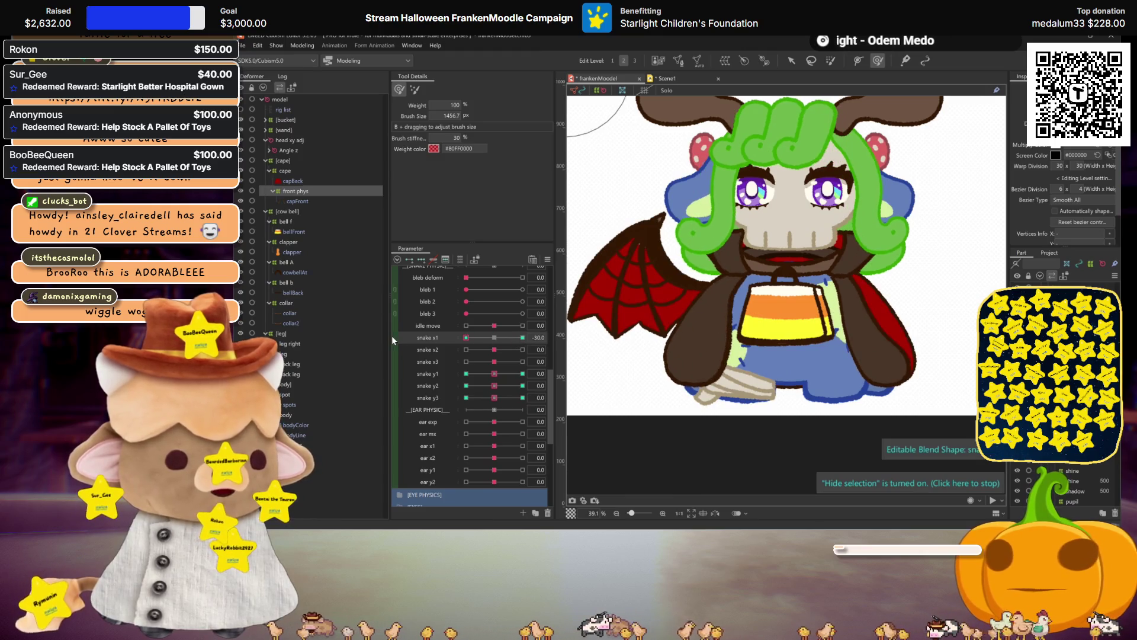
{"action": "mouse_move", "coordinate": [480, 338]}
{"action": "left_mouse_down"}
{"action": "mouse_move", "coordinate": [522, 339]}
{"action": "mouse_move", "coordinate": [464, 338]}
{"action": "left_mouse_up"}
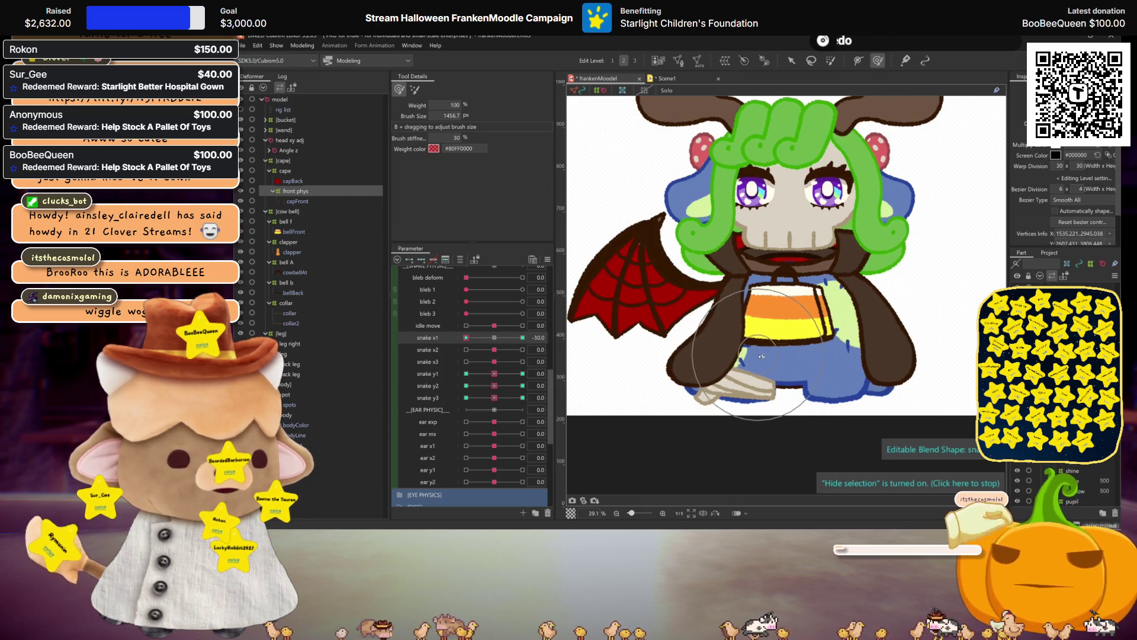
{"action": "left_click_drag", "start_coordinate": [773, 334], "coordinate": [835, 341]}
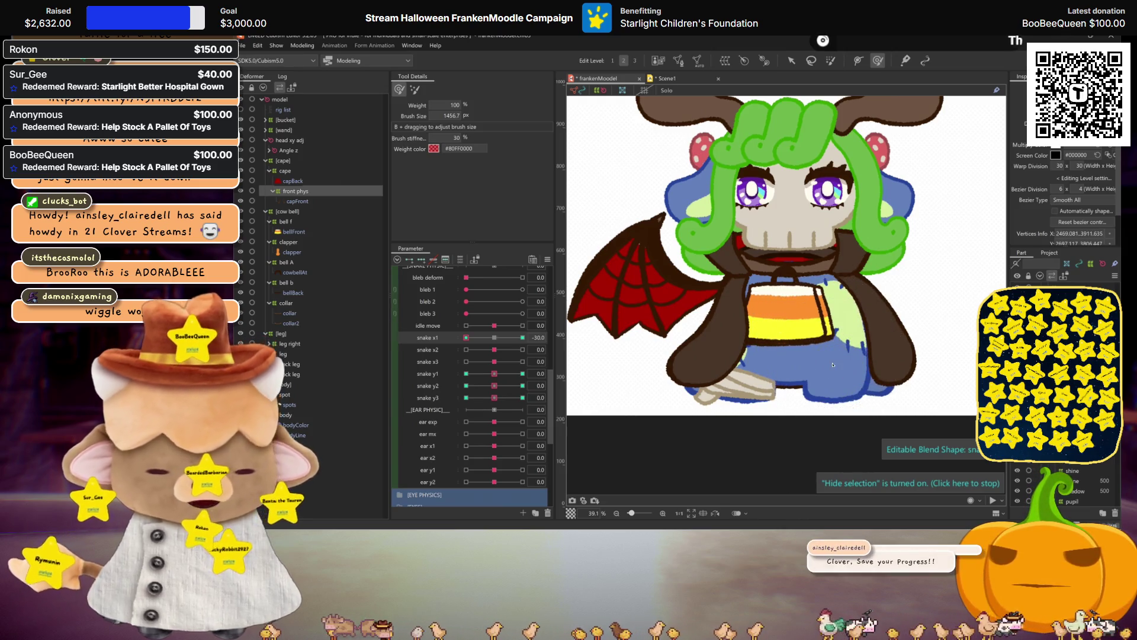
{"action": "key", "text": "ctrl+s"}
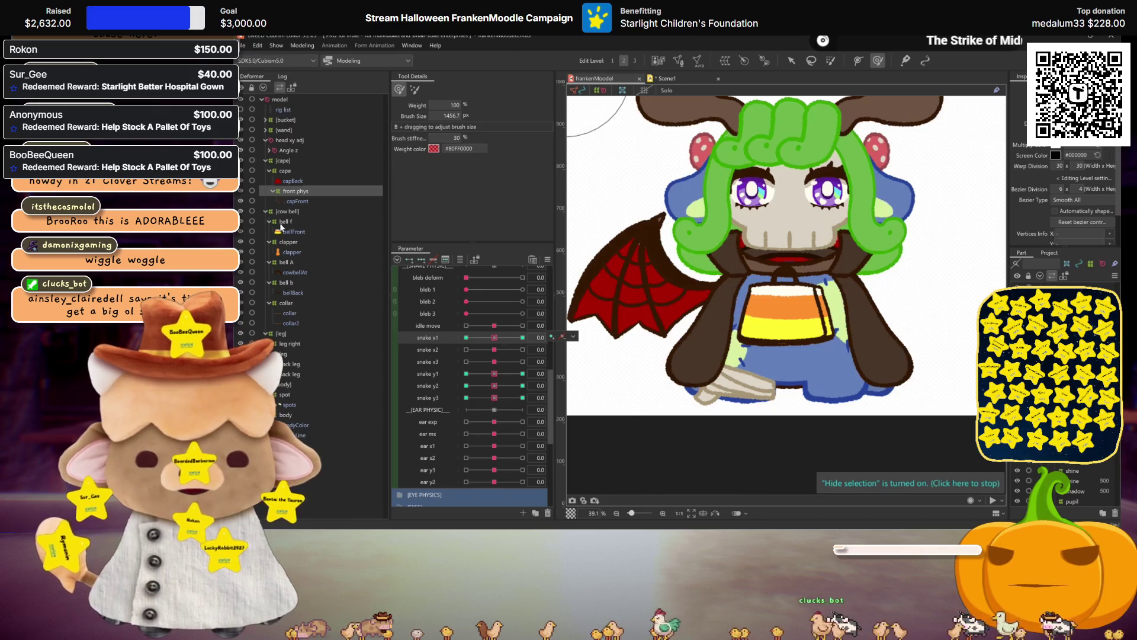
{"action": "left_click", "coordinate": [278, 171]}
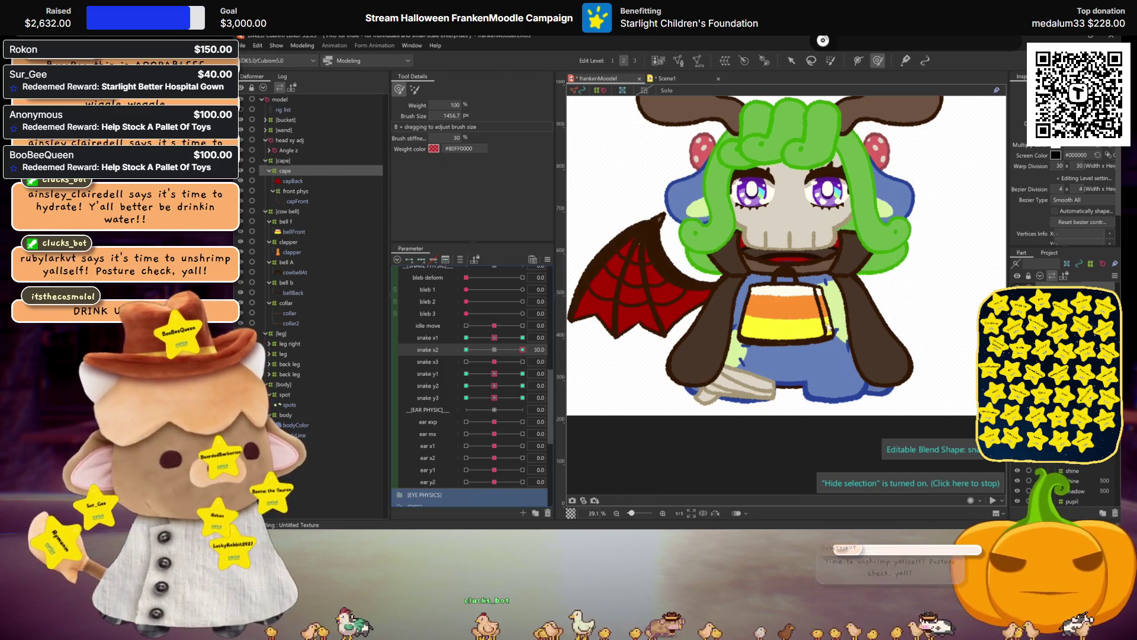
- Warp the cape's lower edges and face area at snake x2 +30 and mirror the pose to −30
{"action": "mouse_move", "coordinate": [494, 349]}
{"action": "left_mouse_down"}
{"action": "mouse_move", "coordinate": [523, 348]}
{"action": "mouse_move", "coordinate": [523, 339]}
{"action": "mouse_move", "coordinate": [522, 349]}
{"action": "left_mouse_up"}
{"action": "left_click", "coordinate": [494, 349]}
{"action": "left_click", "coordinate": [494, 339]}
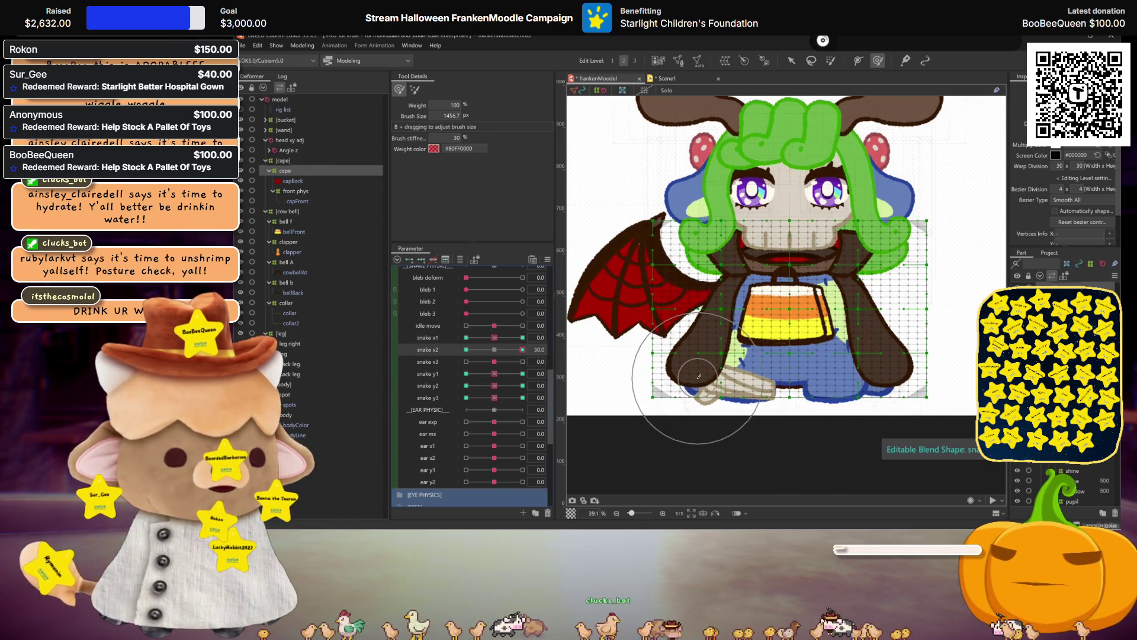
{"action": "left_click_drag", "start_coordinate": [698, 376], "coordinate": [630, 387]}
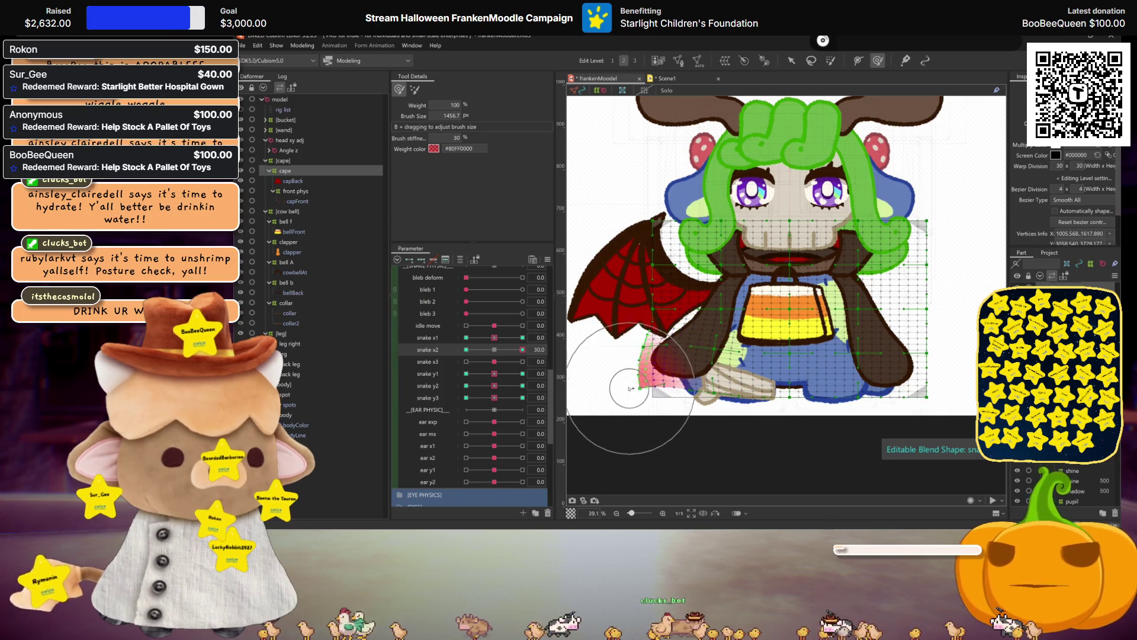
{"action": "mouse_move", "coordinate": [897, 364]}
{"action": "left_mouse_down"}
{"action": "mouse_move", "coordinate": [854, 409]}
{"action": "mouse_move", "coordinate": [788, 407]}
{"action": "left_mouse_up"}
{"action": "left_click_drag", "start_coordinate": [944, 343], "coordinate": [929, 379]}
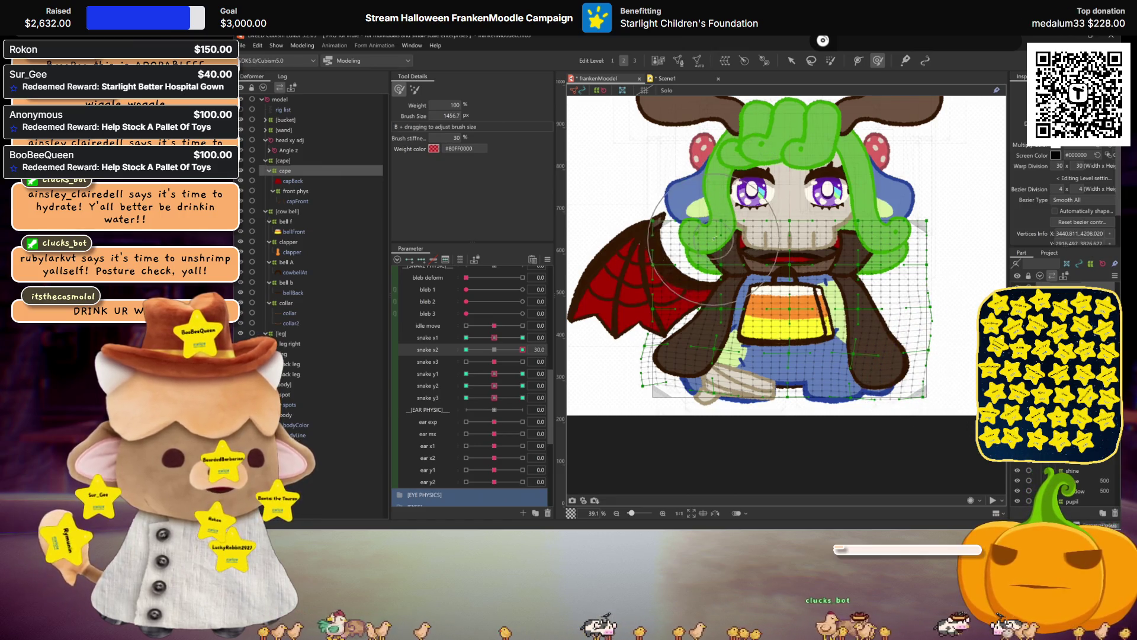
{"action": "left_click_drag", "start_coordinate": [655, 234], "coordinate": [903, 266]}
{"action": "key", "text": "ctrl+m"}
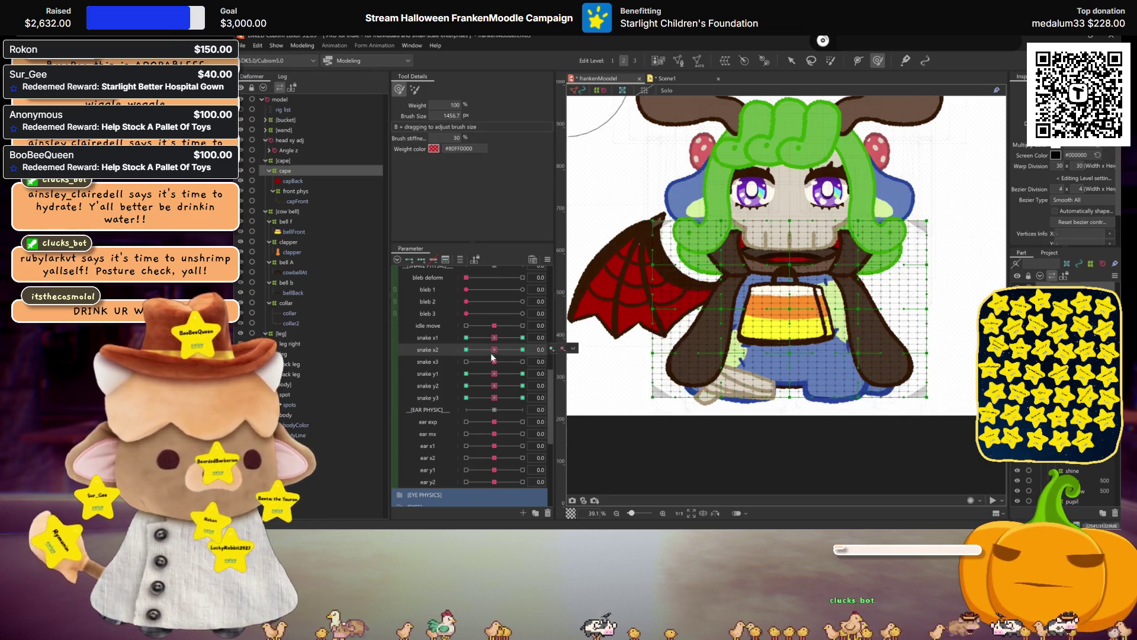
{"action": "left_click", "coordinate": [670, 375]}
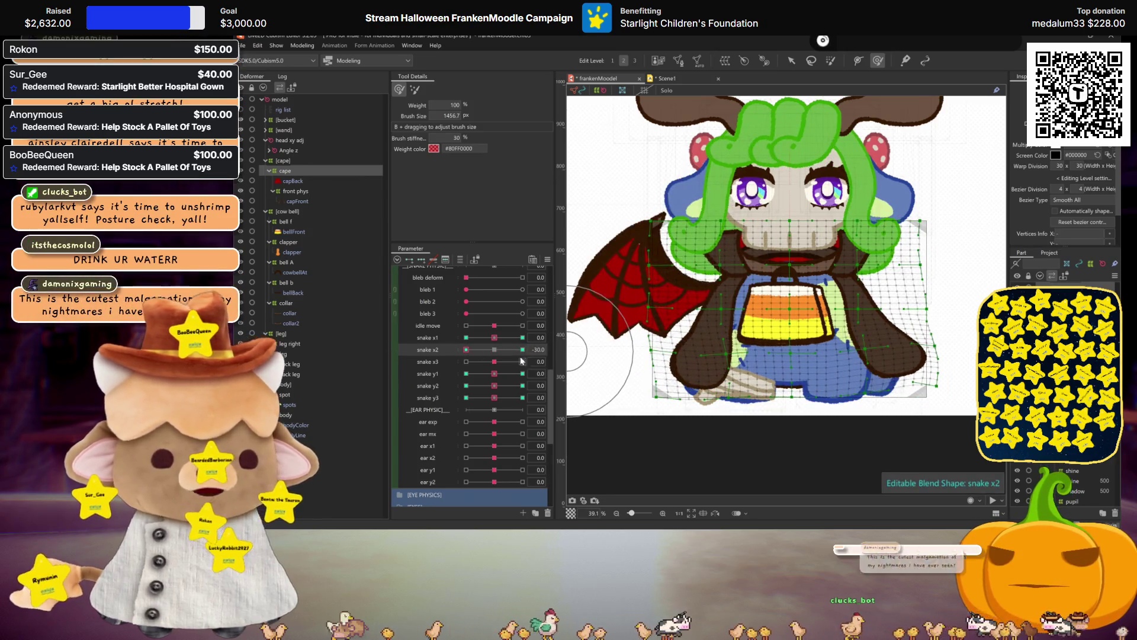
- Add snake x2 keyforms to front phys, warp the arm and wing at +30 and weight-paint the lower mesh at −30
{"action": "left_click", "coordinate": [489, 349]}
{"action": "left_click", "coordinate": [297, 192]}
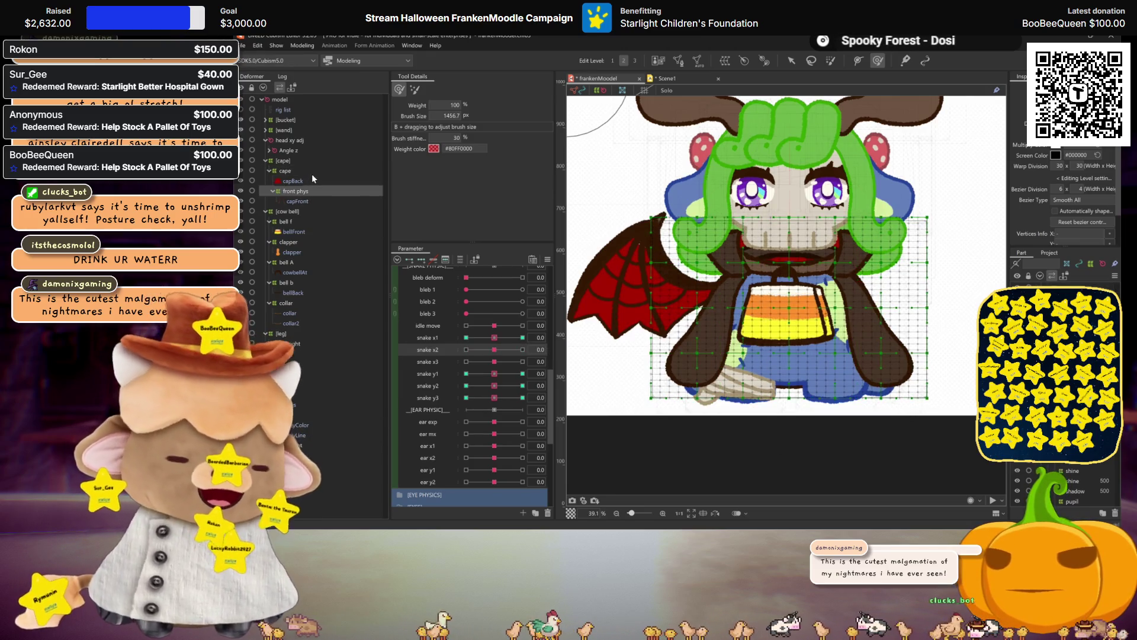
{"action": "left_click", "coordinate": [421, 260]}
{"action": "left_click_drag", "start_coordinate": [498, 346], "coordinate": [607, 353]}
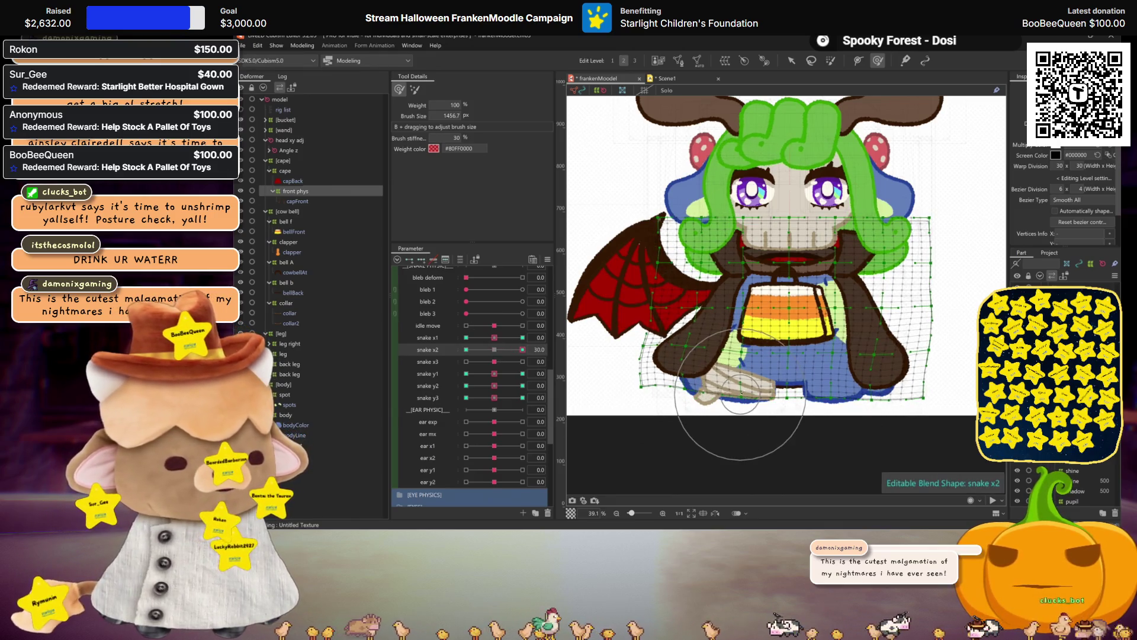
{"action": "mouse_move", "coordinate": [685, 381]}
{"action": "left_mouse_down"}
{"action": "mouse_move", "coordinate": [793, 401]}
{"action": "mouse_move", "coordinate": [839, 389]}
{"action": "left_mouse_up"}
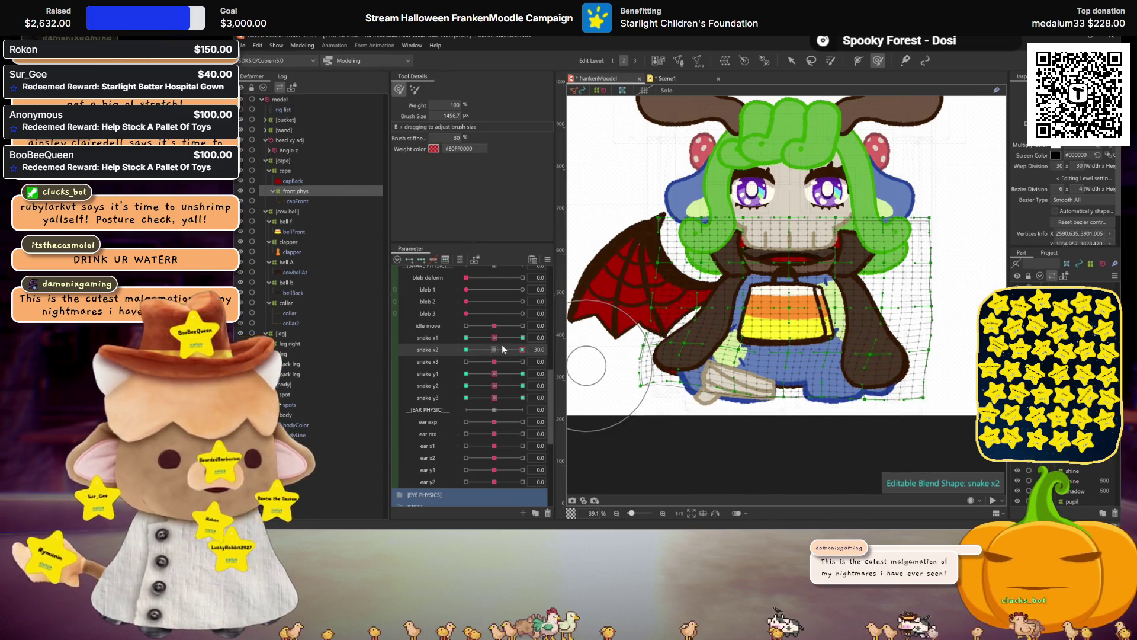
{"action": "left_click_drag", "start_coordinate": [498, 346], "coordinate": [465, 349]}
{"action": "left_click_drag", "start_coordinate": [727, 388], "coordinate": [877, 395]}
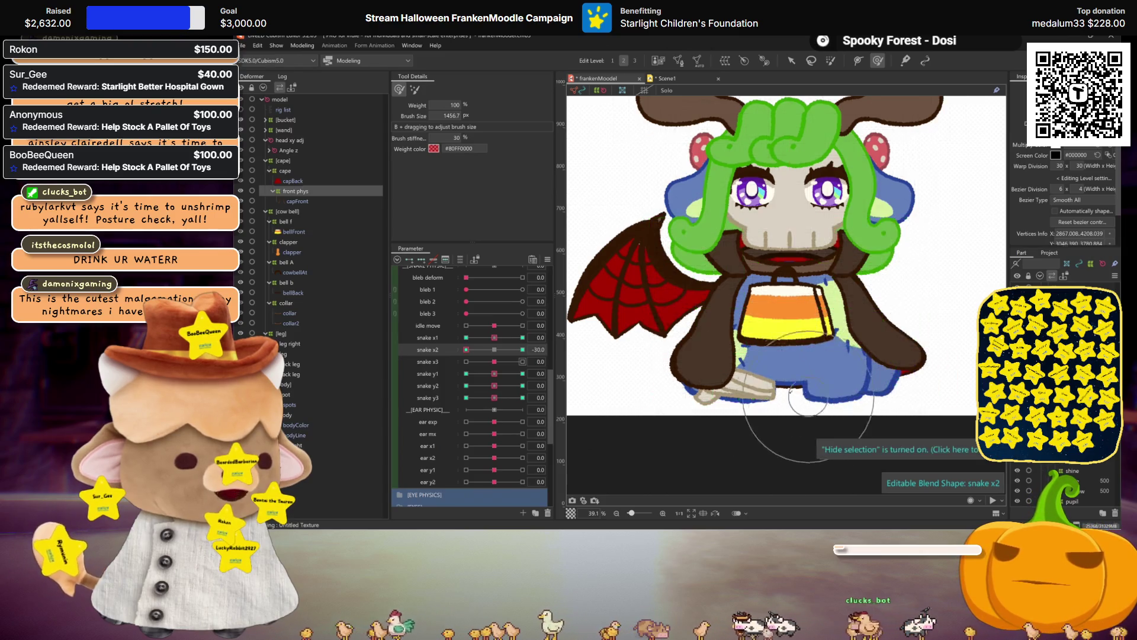
{"action": "left_click_drag", "start_coordinate": [496, 350], "coordinate": [456, 343]}
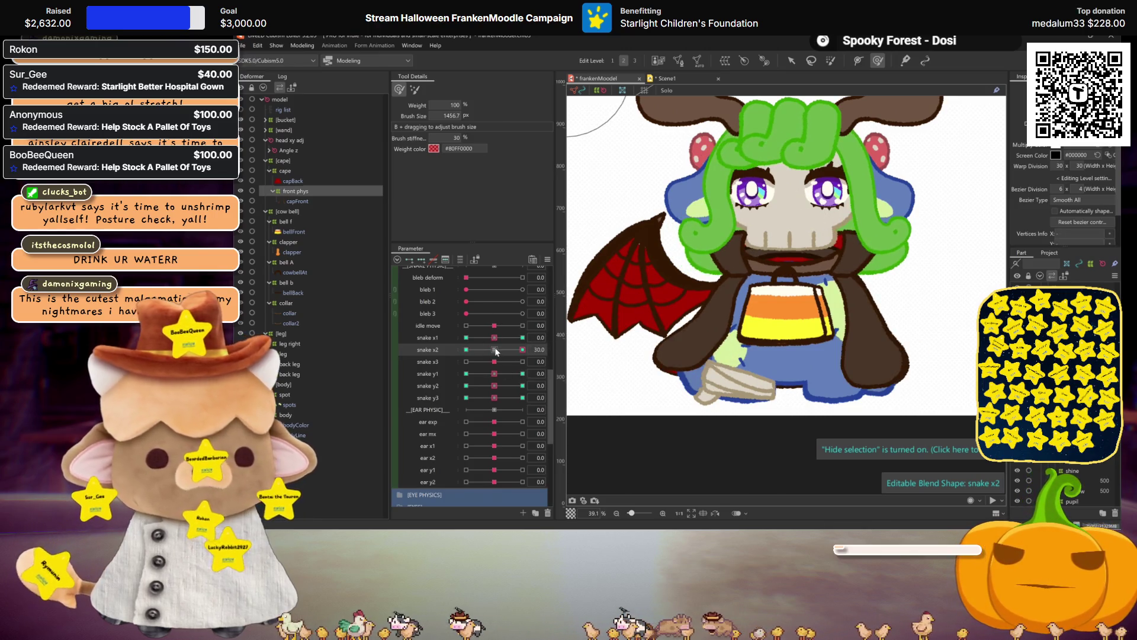
- Reset snake x2 to 0 and save the model
{"action": "left_click", "coordinate": [495, 348]}
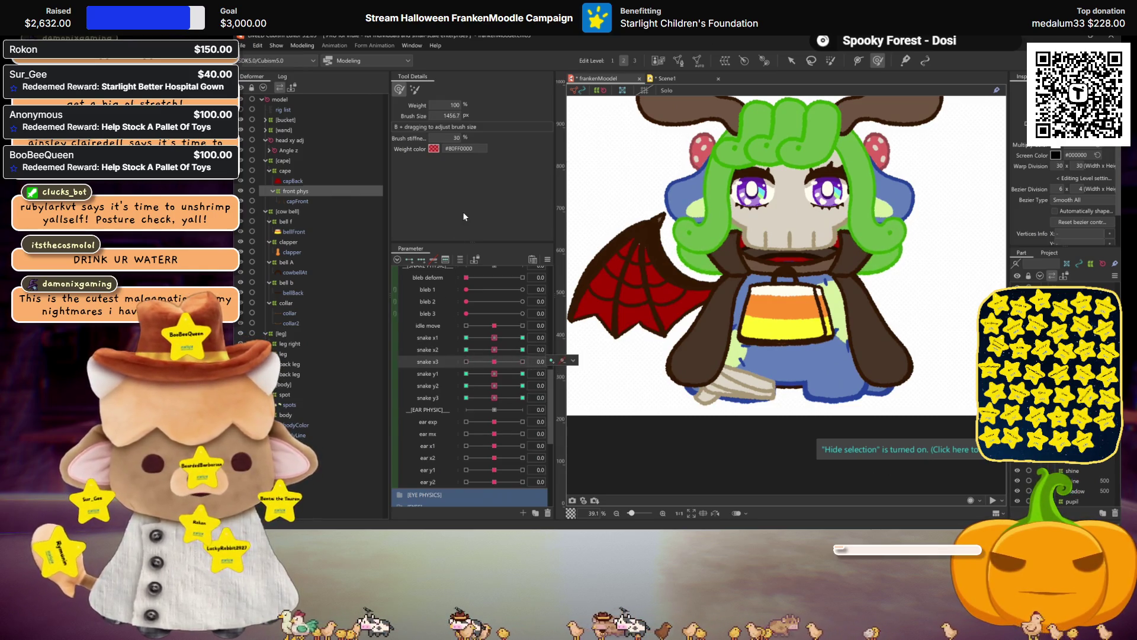
{"action": "key", "text": "ctrl+s"}
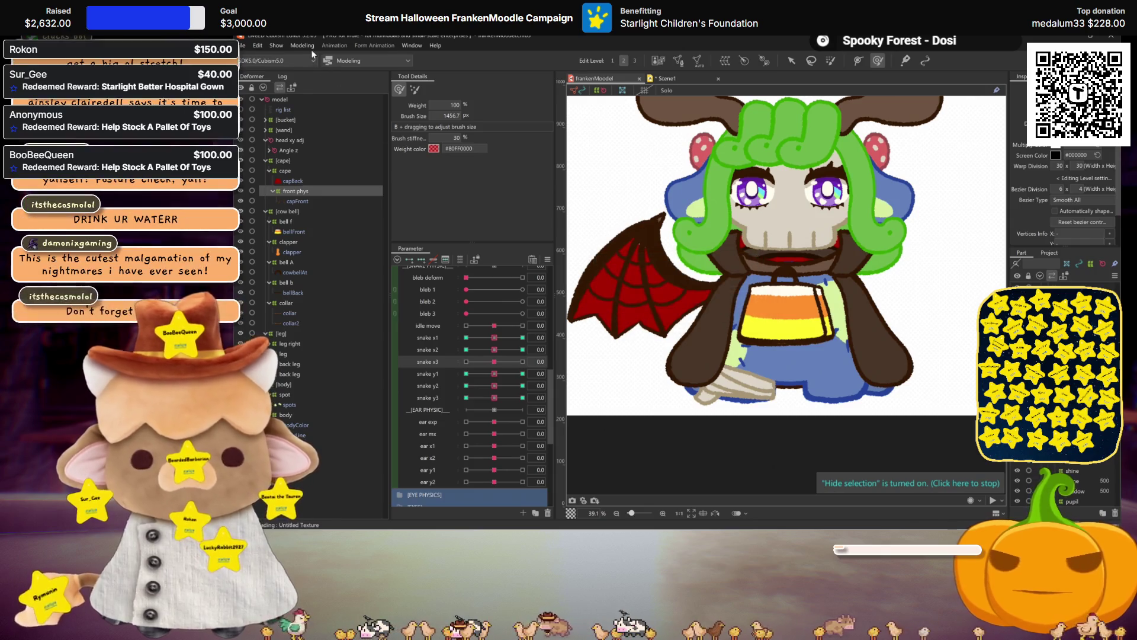
{"action": "left_click", "coordinate": [302, 46]}
{"action": "left_click", "coordinate": [470, 221]}
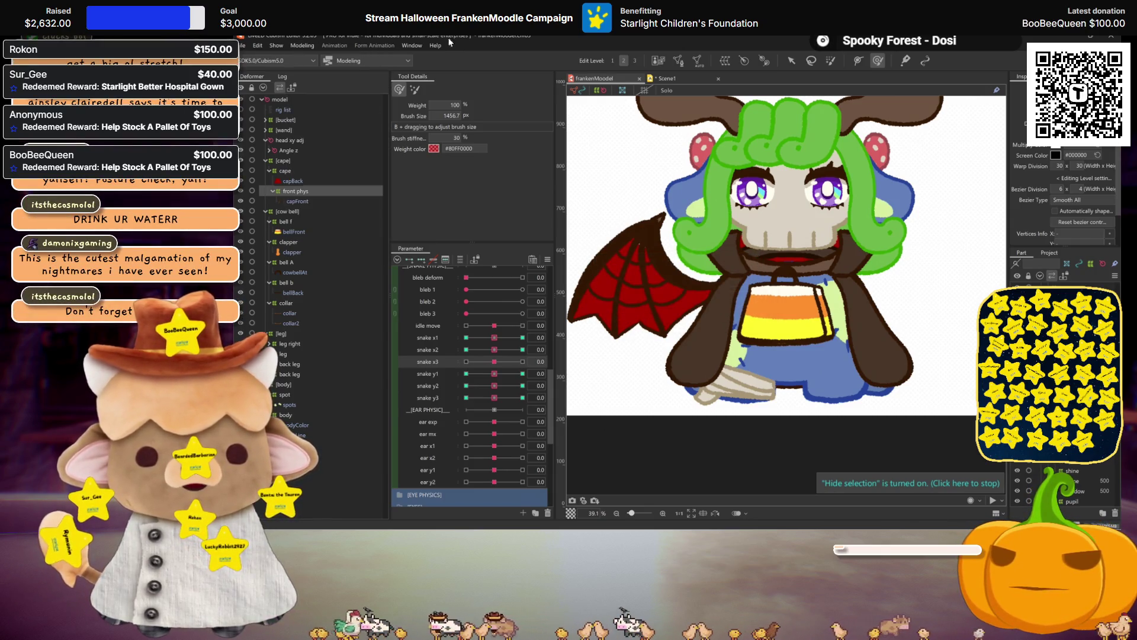
{"action": "left_click", "coordinate": [281, 45]}
- Swing the head in the physics preview and set the head-rotation and colour-cycling toggle sliders
{"action": "left_click", "coordinate": [339, 250]}
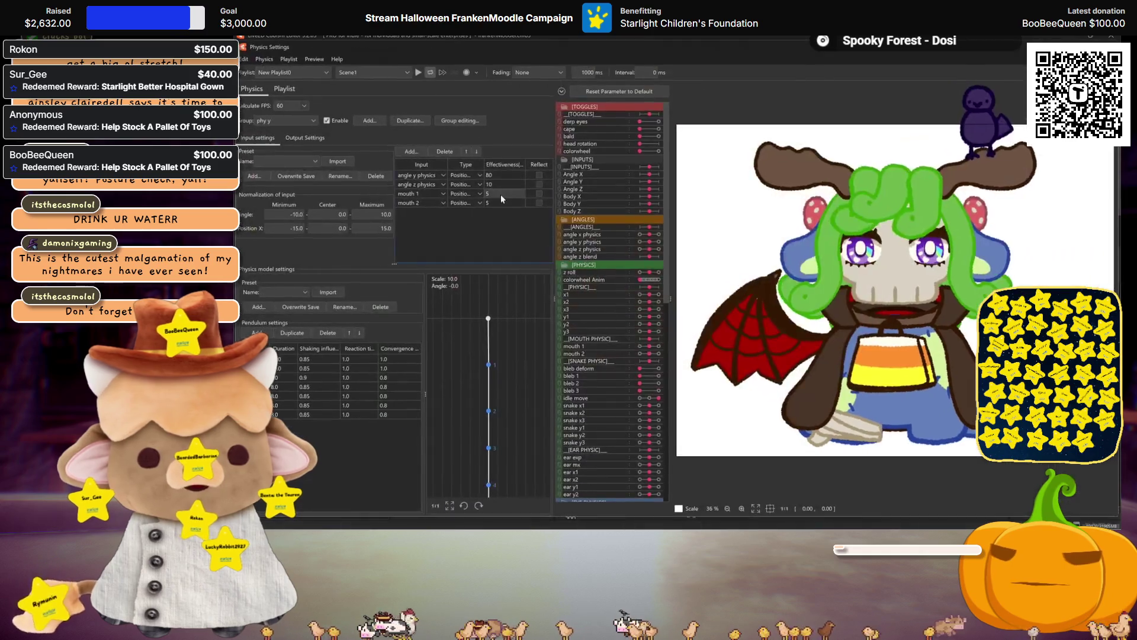
{"action": "left_click_drag", "start_coordinate": [915, 374], "coordinate": [946, 390]}
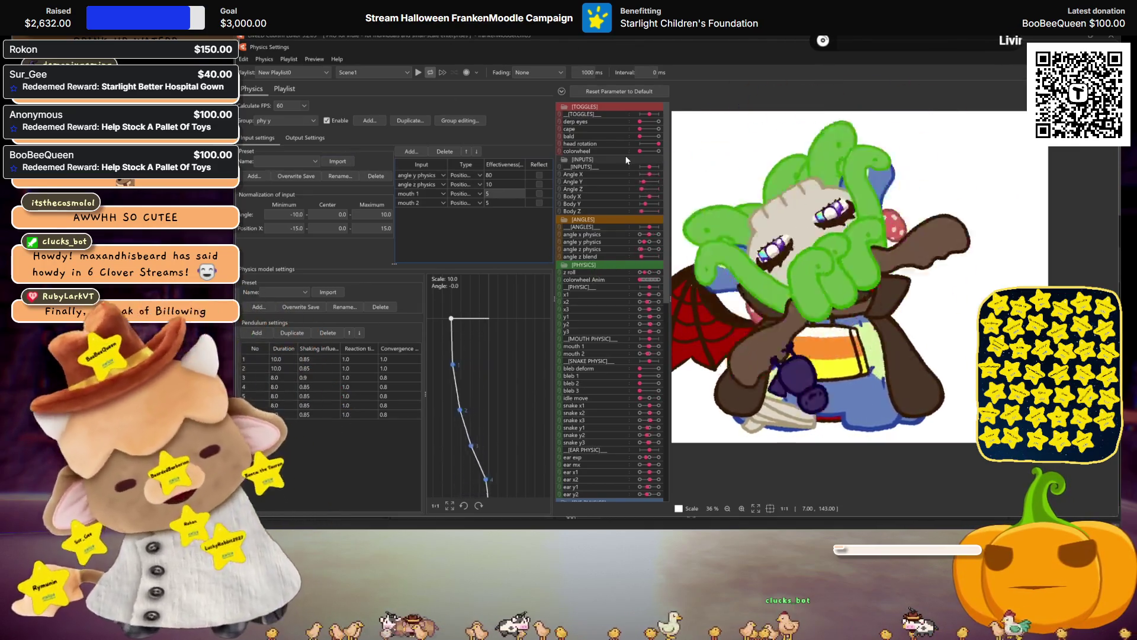
{"action": "left_click", "coordinate": [637, 150]}
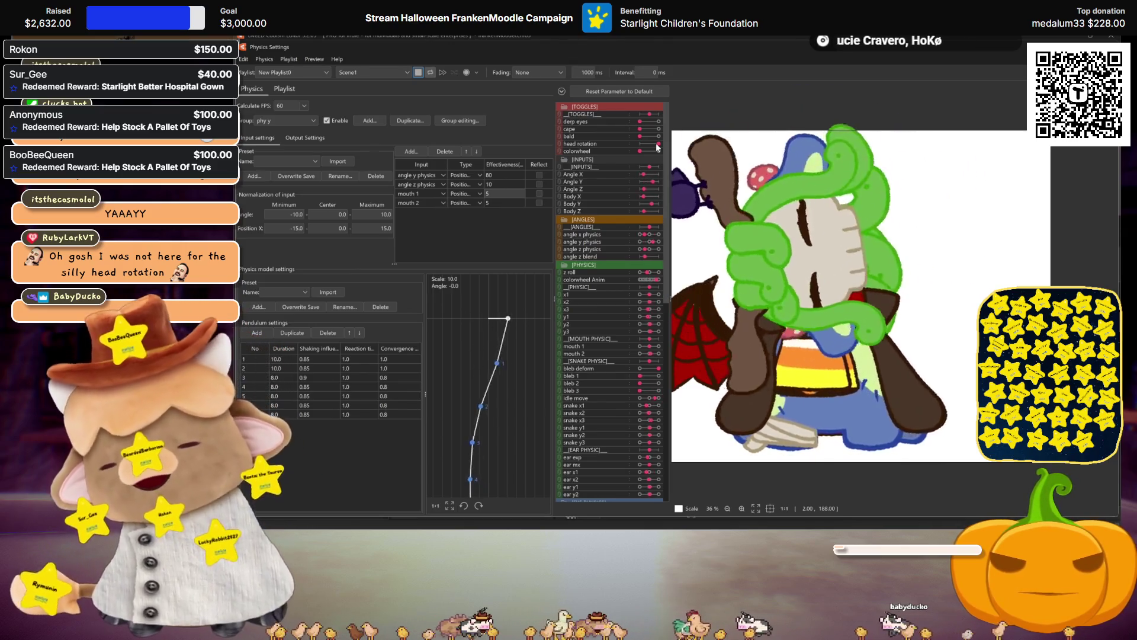
{"action": "left_click_drag", "start_coordinate": [656, 144], "coordinate": [628, 143]}
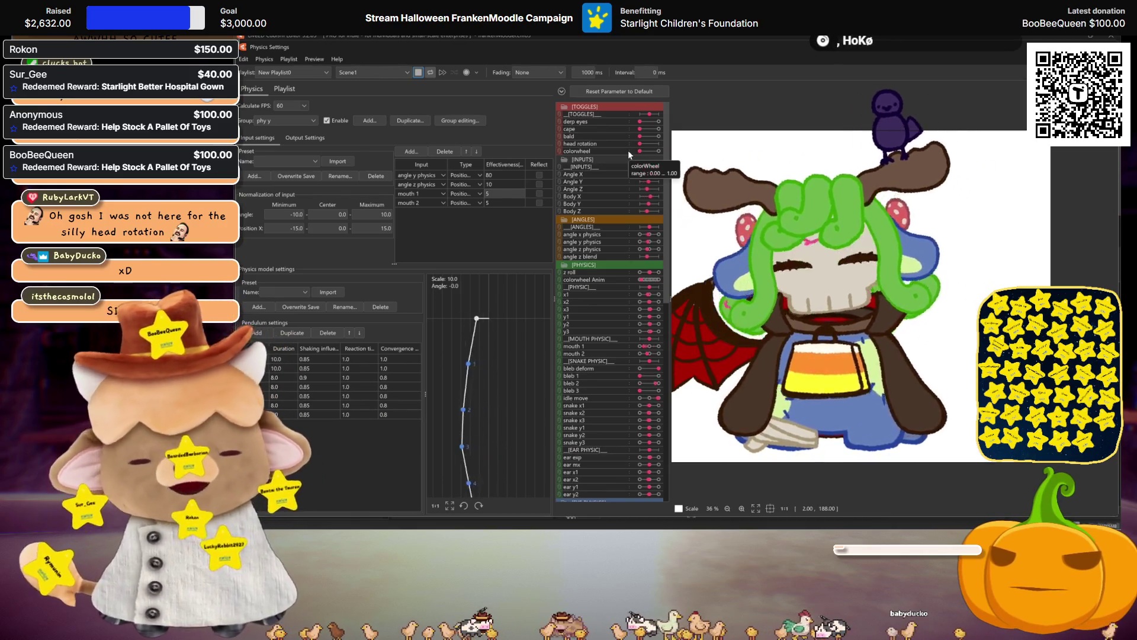
{"action": "left_click_drag", "start_coordinate": [639, 151], "coordinate": [660, 150]}
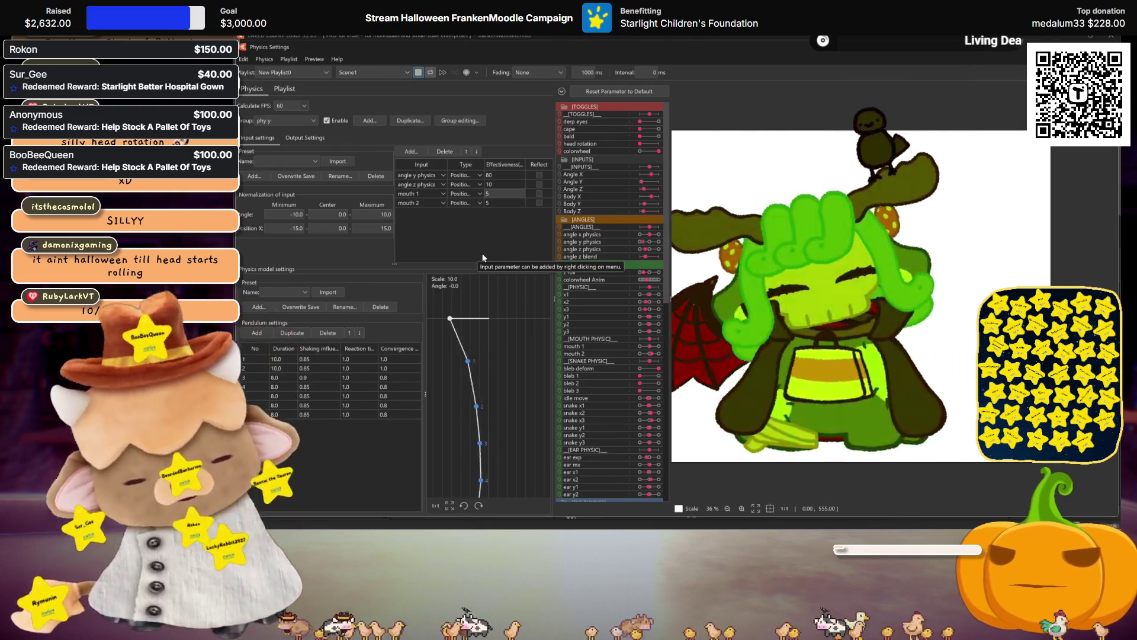
- Switch colour cycling back off and leave Physics Settings for the modeling workspace
{"action": "left_click", "coordinate": [652, 151]}
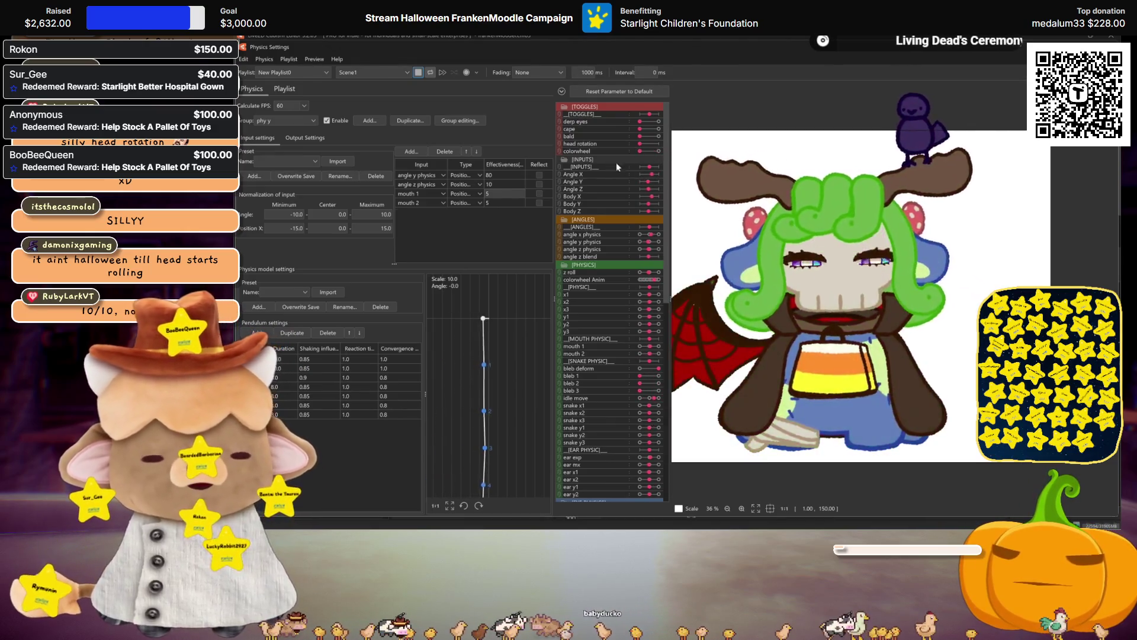
{"action": "scroll", "coordinate": [834, 319], "scroll_direction": "down", "scroll_amount": 2}
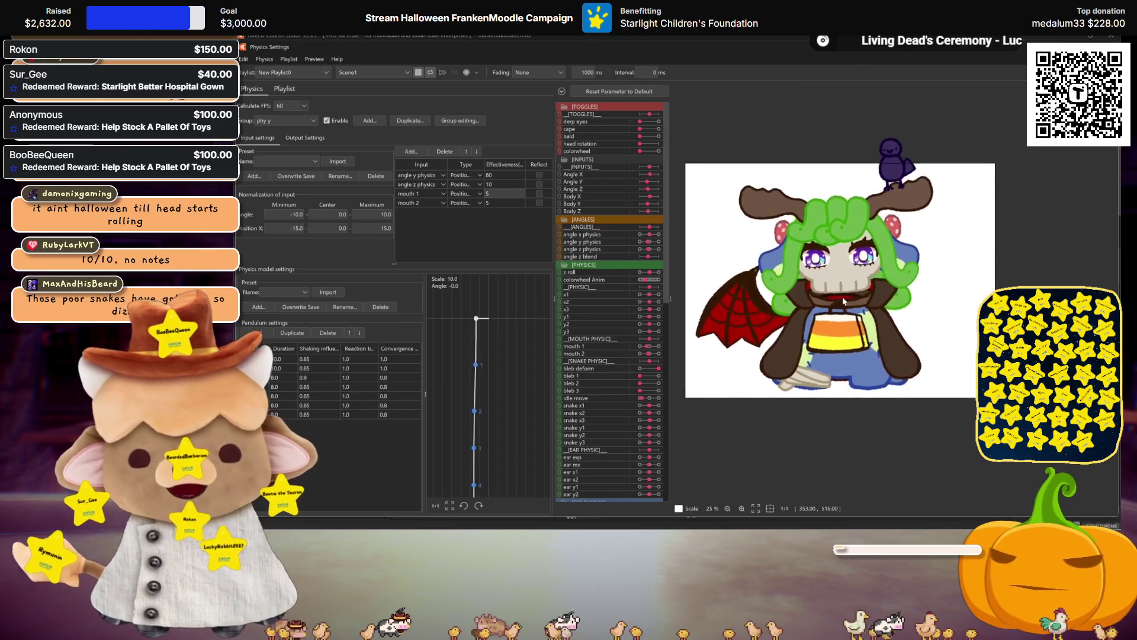
{"action": "scroll", "coordinate": [840, 336], "scroll_direction": "up", "scroll_amount": 2}
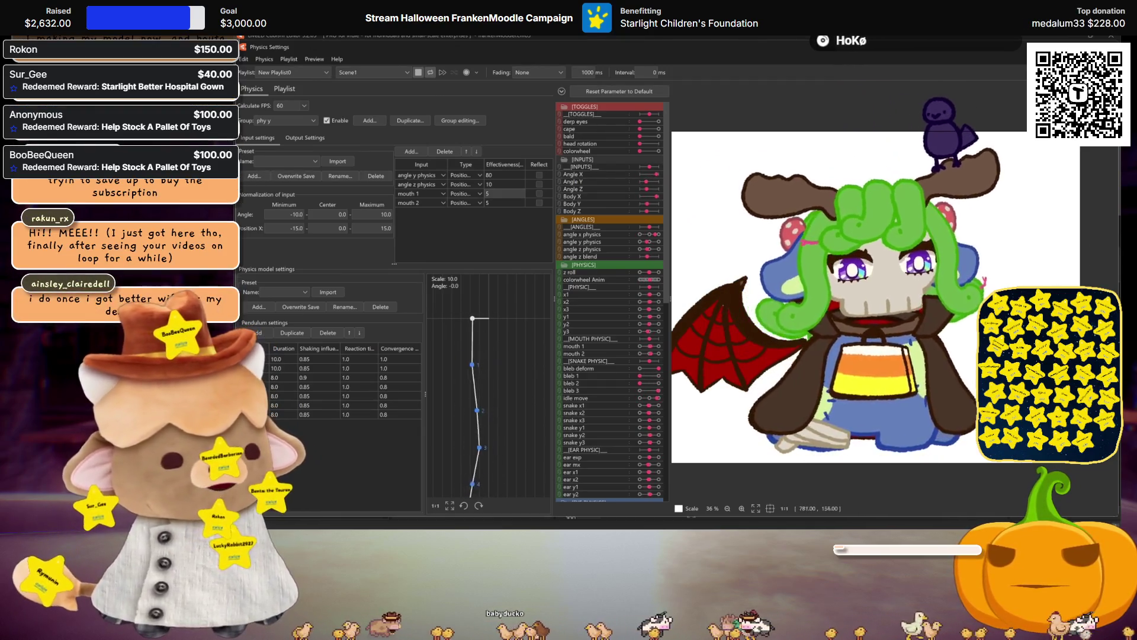
{"action": "key", "text": "Escape"}
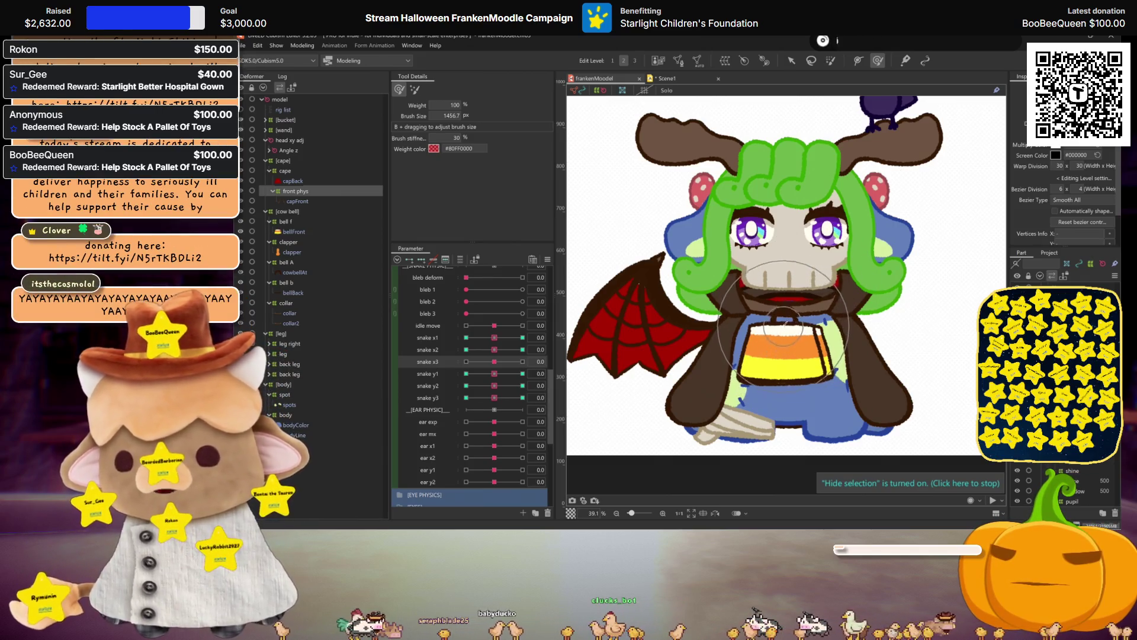
- Test the snake x3 and x2, colorwheel, head rotation, x1 (to −30) and z roll sliders on the model
{"action": "left_click", "coordinate": [508, 362]}
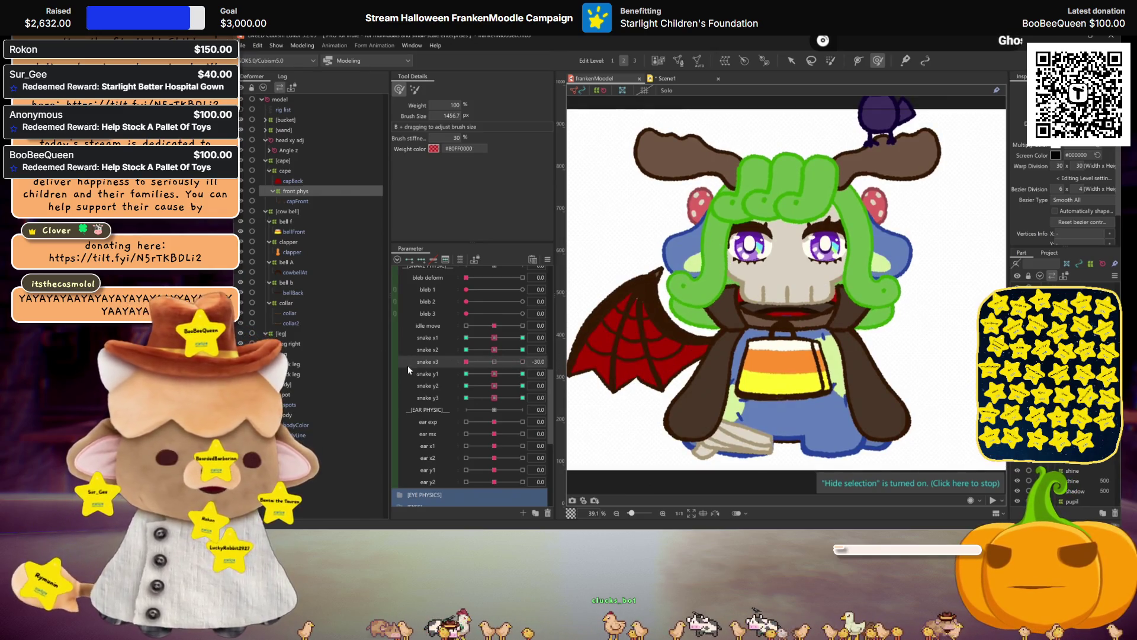
{"action": "mouse_move", "coordinate": [502, 351]}
{"action": "left_mouse_down"}
{"action": "mouse_move", "coordinate": [530, 346]}
{"action": "mouse_move", "coordinate": [472, 343]}
{"action": "left_mouse_up"}
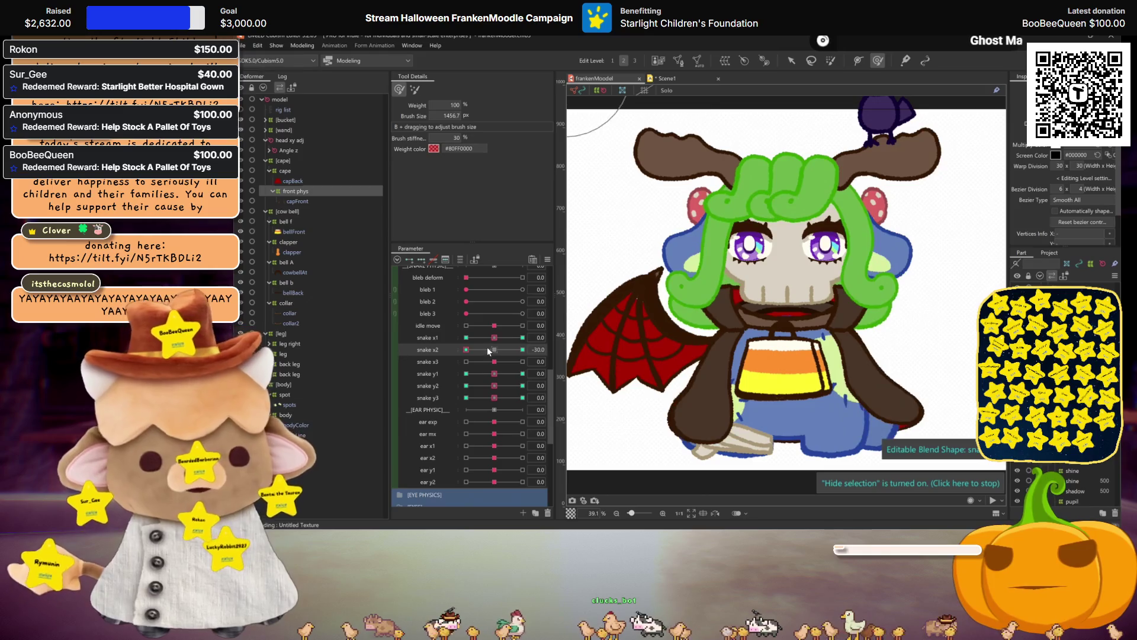
{"action": "scroll", "coordinate": [787, 307], "scroll_direction": "down", "scroll_amount": 2}
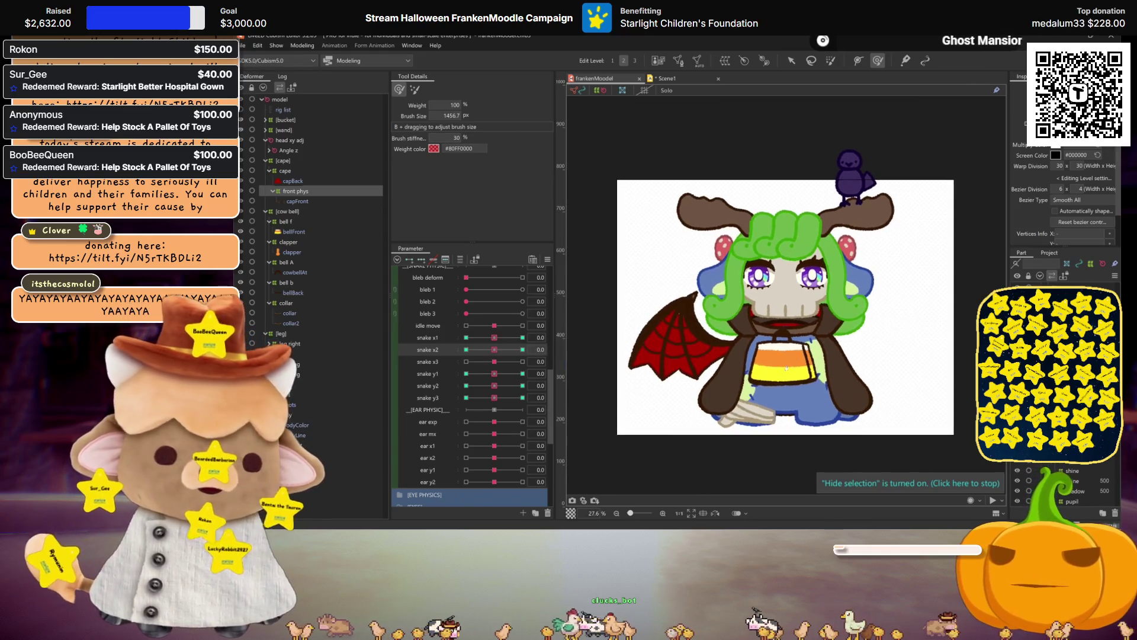
{"action": "scroll", "coordinate": [492, 333], "scroll_direction": "up", "scroll_amount": 5}
{"action": "scroll", "coordinate": [492, 334], "scroll_direction": "up", "scroll_amount": 5}
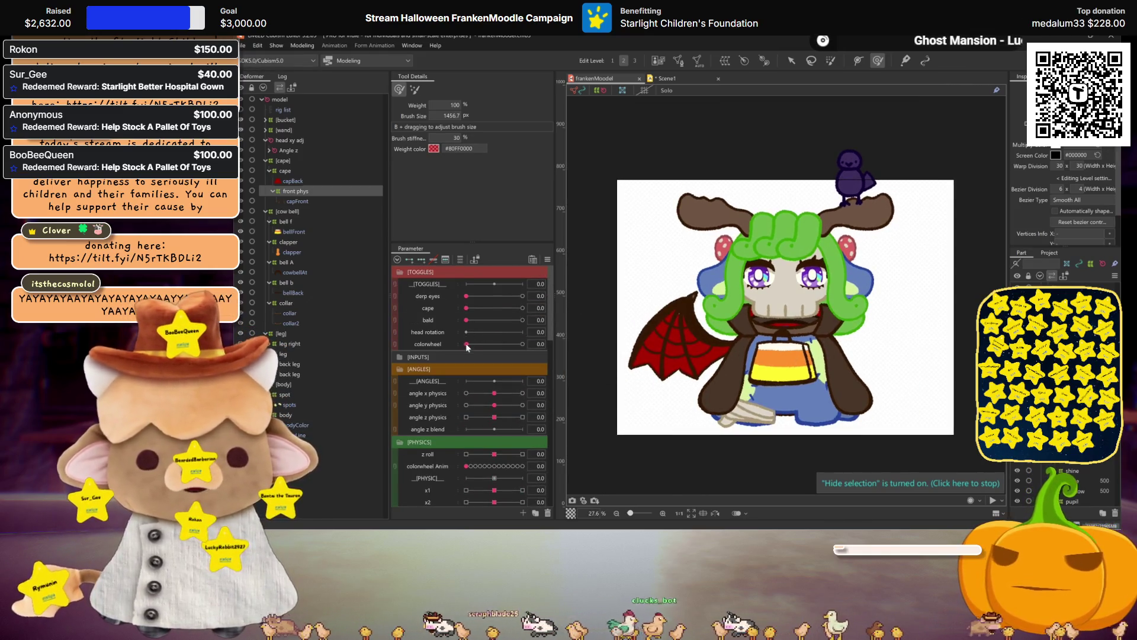
{"action": "left_click_drag", "start_coordinate": [466, 345], "coordinate": [539, 334]}
{"action": "mouse_move", "coordinate": [466, 332]}
{"action": "left_mouse_down"}
{"action": "mouse_move", "coordinate": [522, 332]}
{"action": "mouse_move", "coordinate": [523, 320]}
{"action": "mouse_move", "coordinate": [465, 320]}
{"action": "left_mouse_up"}
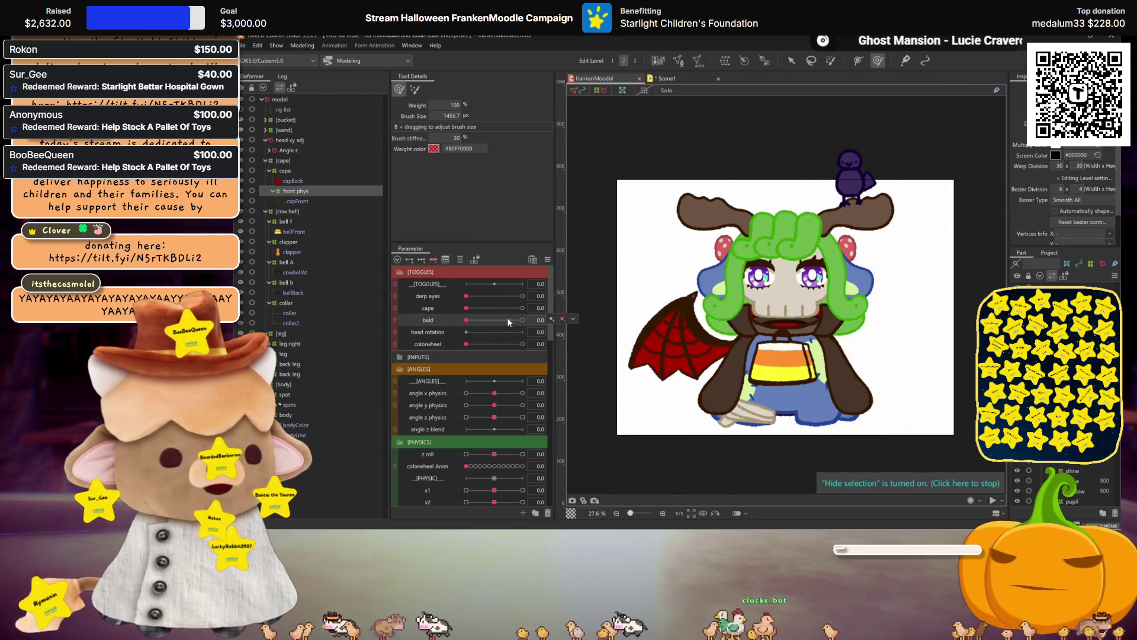
{"action": "scroll", "coordinate": [799, 343], "scroll_direction": "up", "scroll_amount": 2}
{"action": "scroll", "coordinate": [466, 365], "scroll_direction": "down", "scroll_amount": 2}
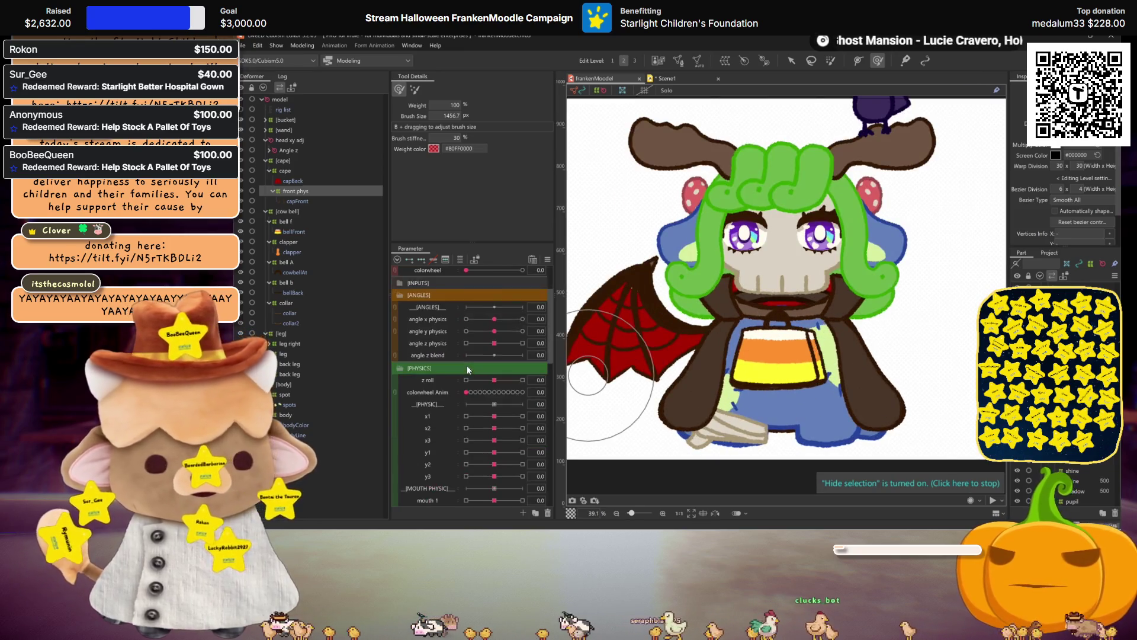
{"action": "scroll", "coordinate": [467, 365], "scroll_direction": "down", "scroll_amount": 3}
{"action": "mouse_move", "coordinate": [494, 341]}
{"action": "left_mouse_down"}
{"action": "mouse_move", "coordinate": [477, 336]}
{"action": "mouse_move", "coordinate": [494, 341]}
{"action": "left_mouse_up"}
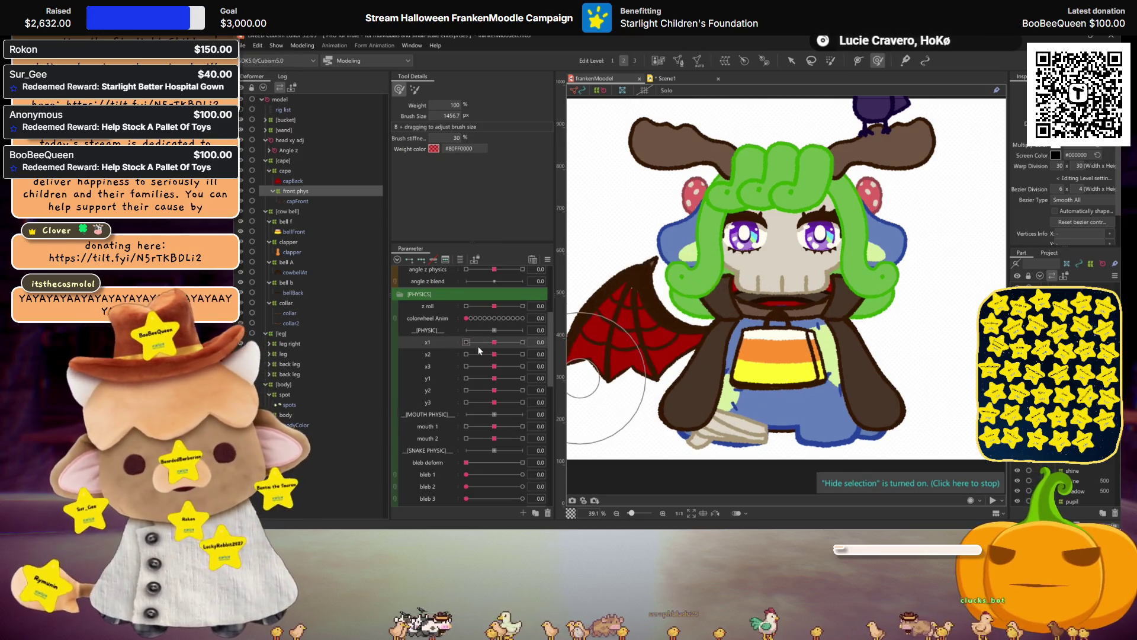
{"action": "left_click_drag", "start_coordinate": [494, 308], "coordinate": [483, 310]}
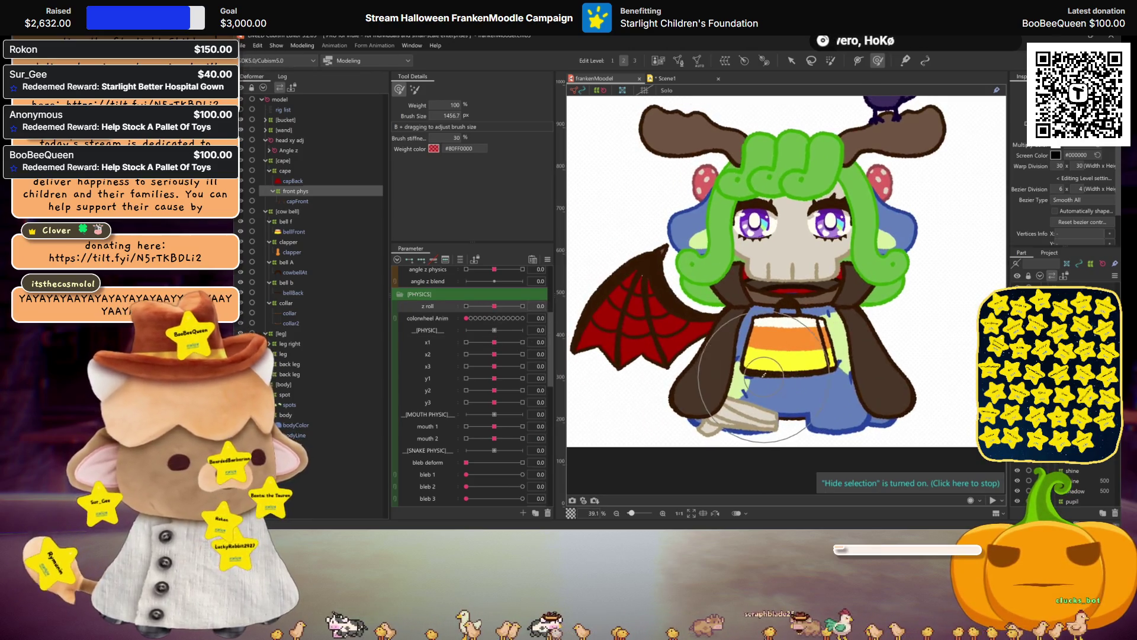
- Collapse the cape, cow bell, leg and body deformer groups in the Deformer palette
{"action": "left_click", "coordinate": [268, 161]}
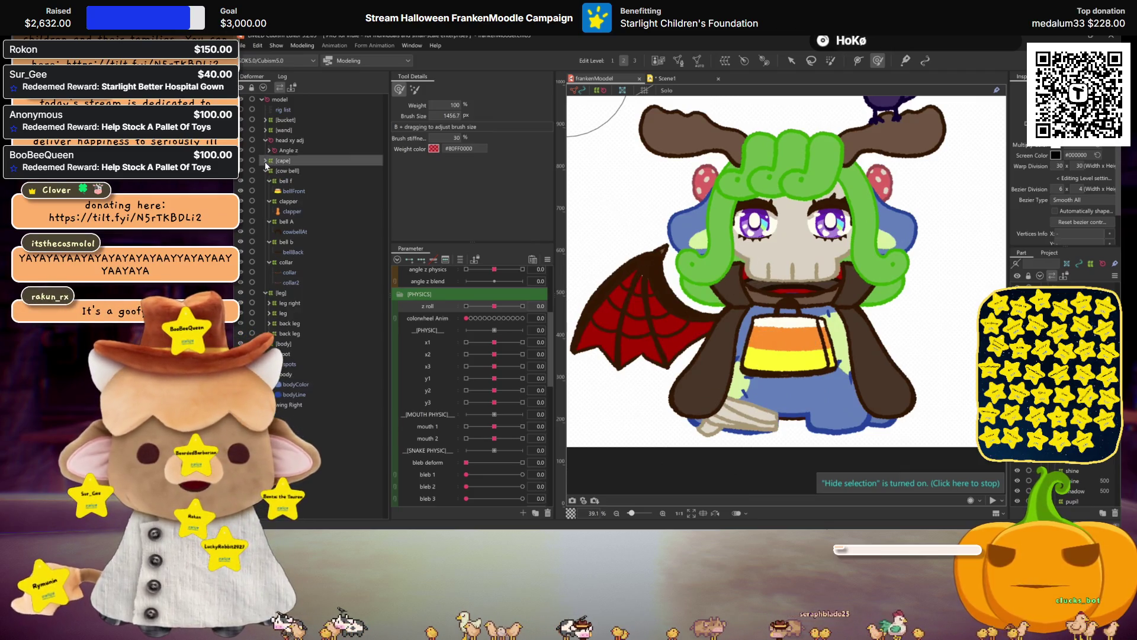
{"action": "left_click", "coordinate": [269, 171]}
{"action": "left_click", "coordinate": [269, 181]}
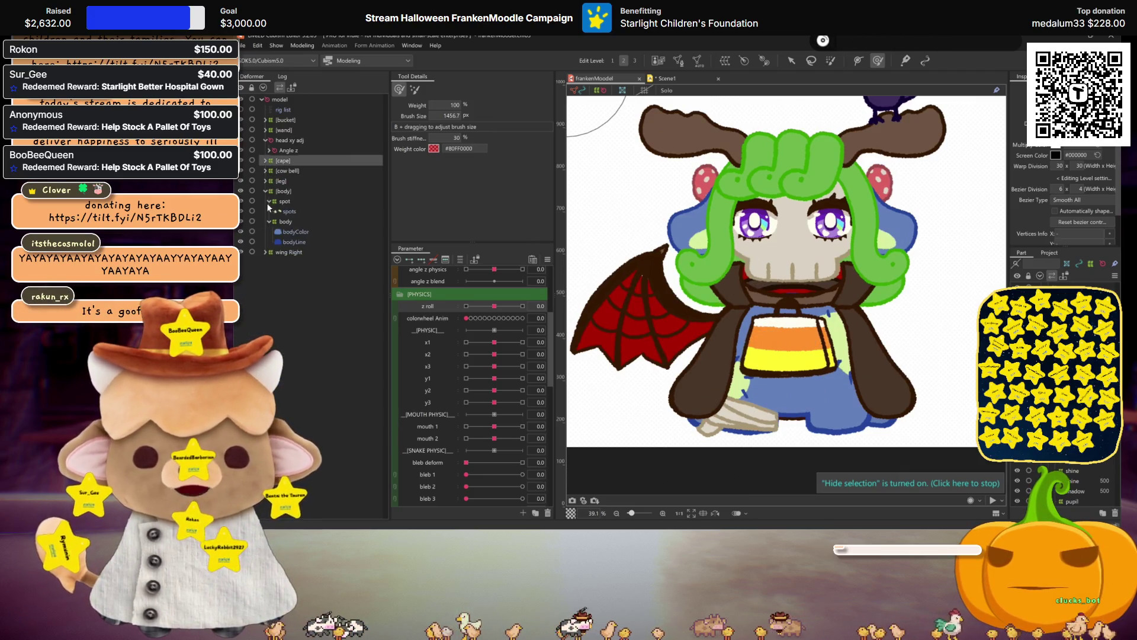
{"action": "left_click", "coordinate": [267, 191]}
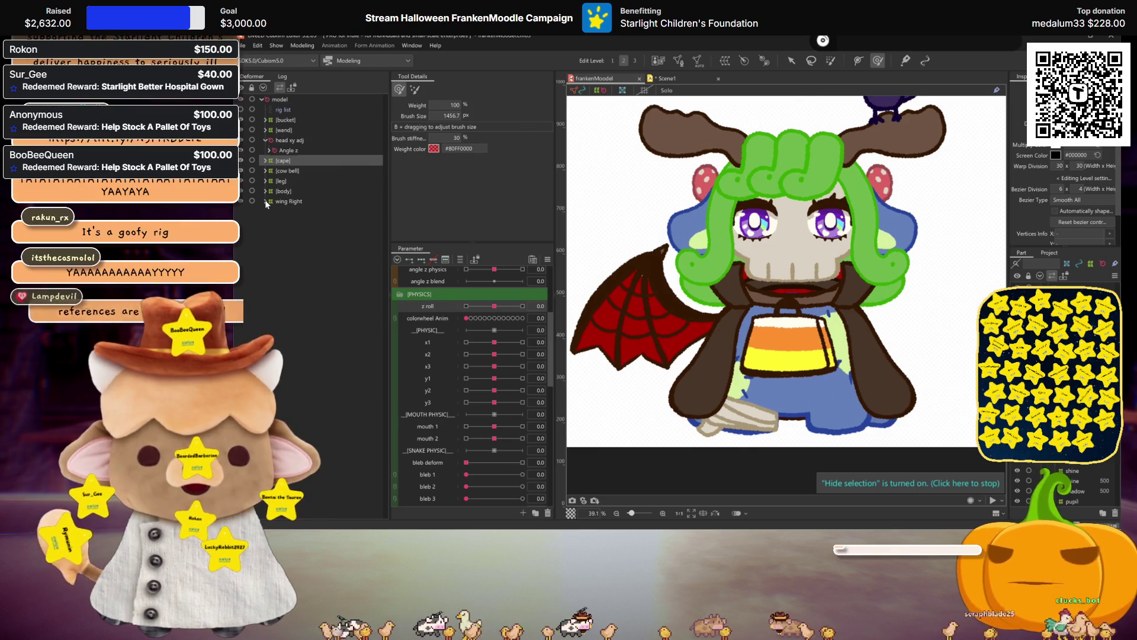
- Select the wing Right deformer and start Create New Parameter from the Parameter palette menu
{"action": "left_click", "coordinate": [265, 201]}
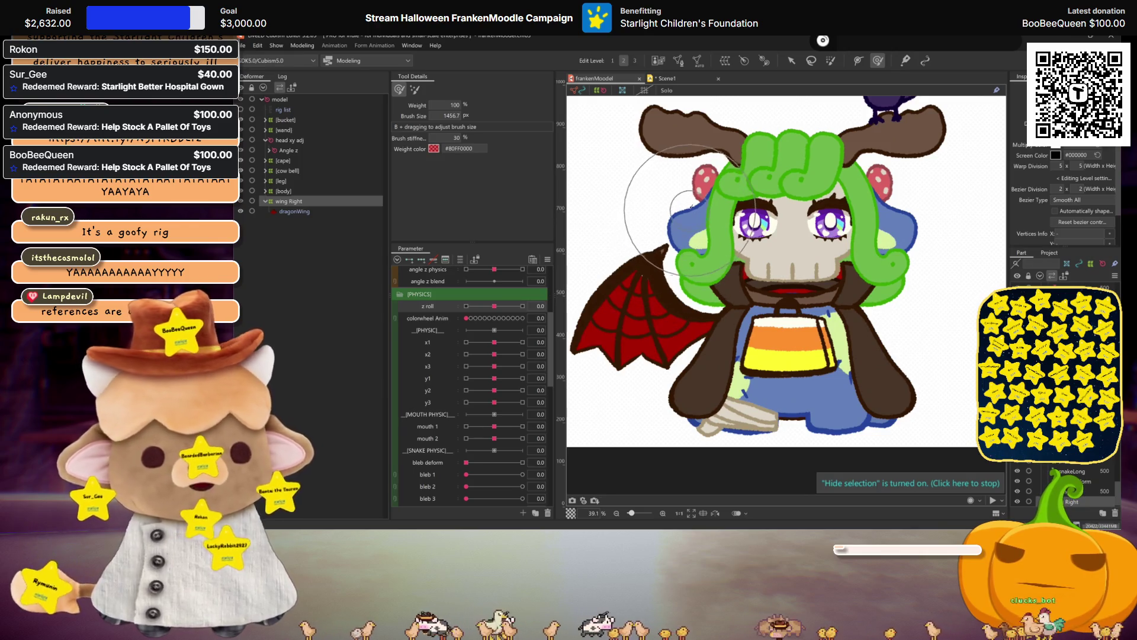
{"action": "scroll", "coordinate": [719, 235], "scroll_direction": "up", "scroll_amount": 2}
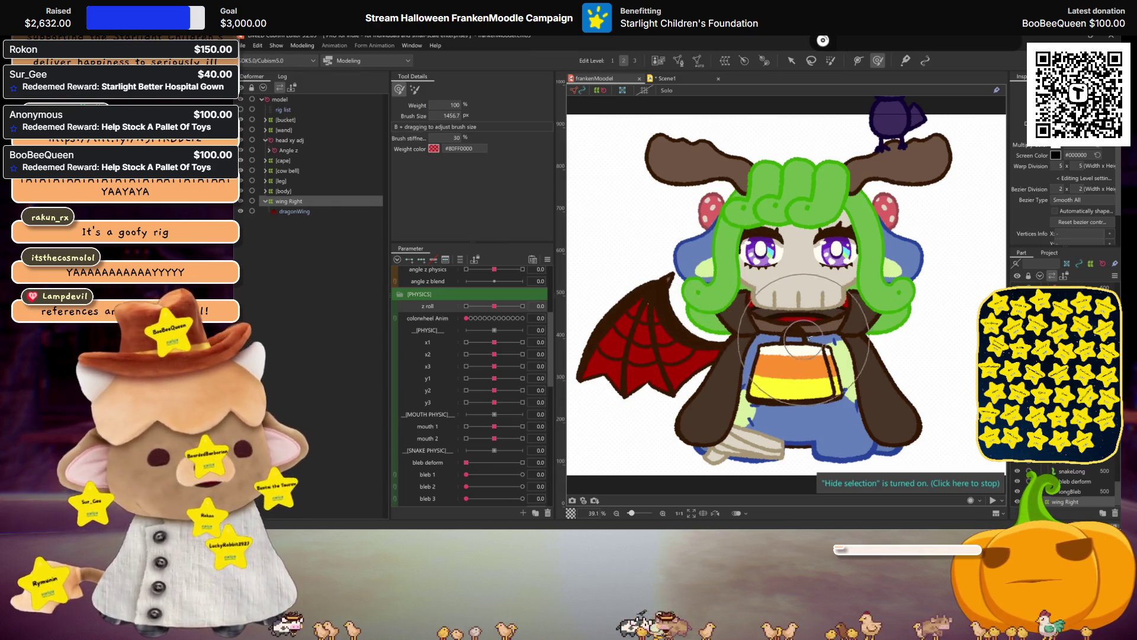
{"action": "scroll", "coordinate": [803, 349], "scroll_direction": "down", "scroll_amount": 1}
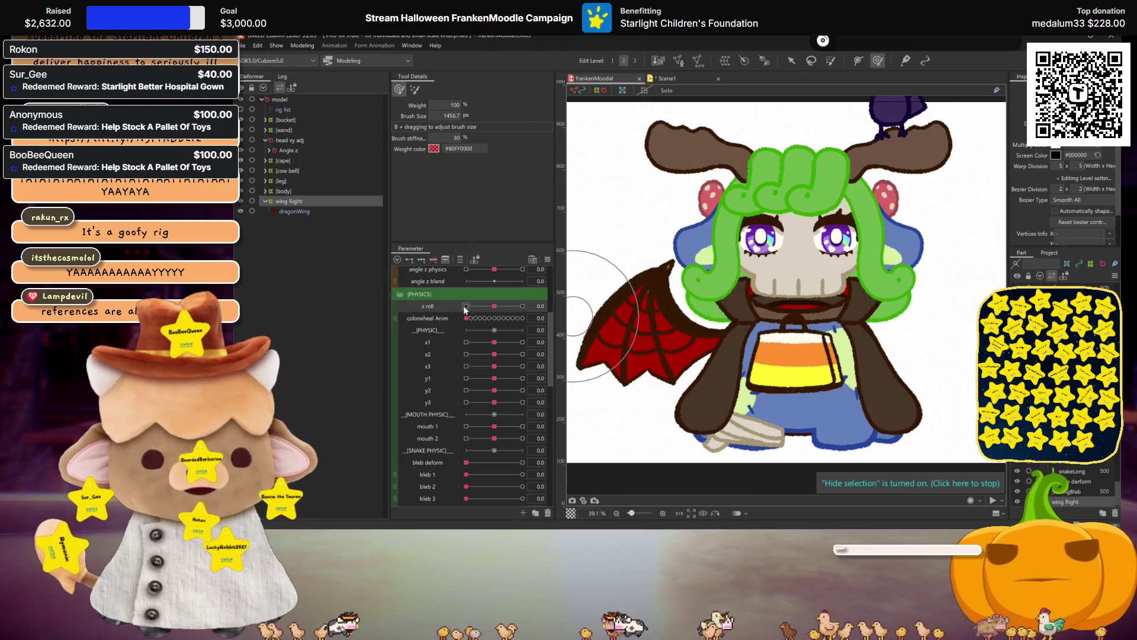
{"action": "scroll", "coordinate": [466, 314], "scroll_direction": "up", "scroll_amount": 4}
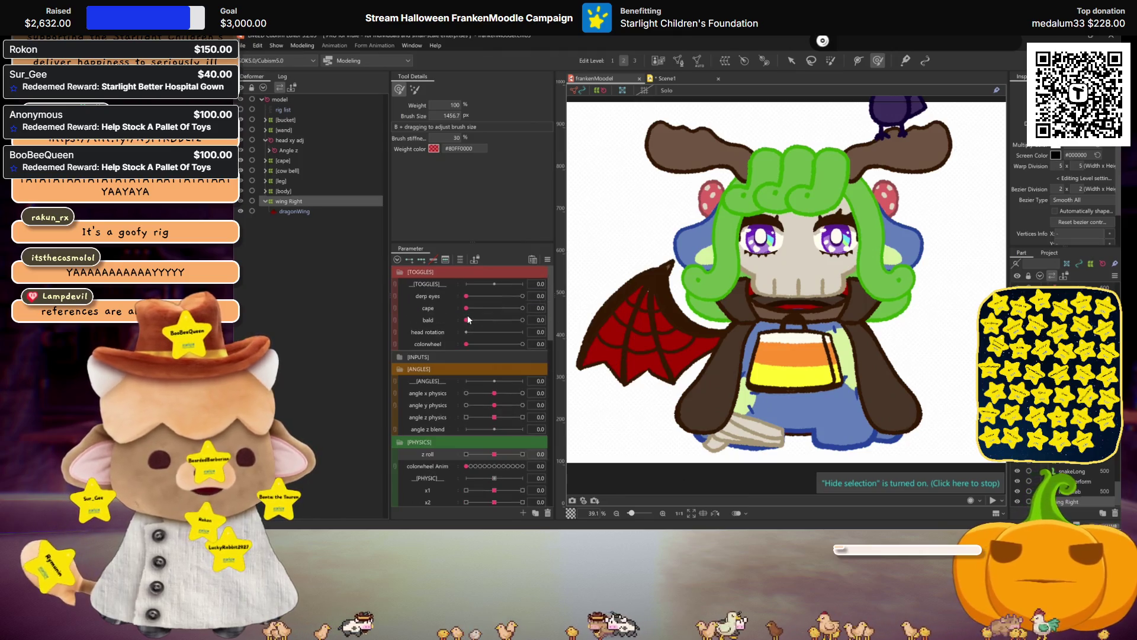
{"action": "right_click", "coordinate": [436, 341]}
{"action": "left_click", "coordinate": [454, 370]}
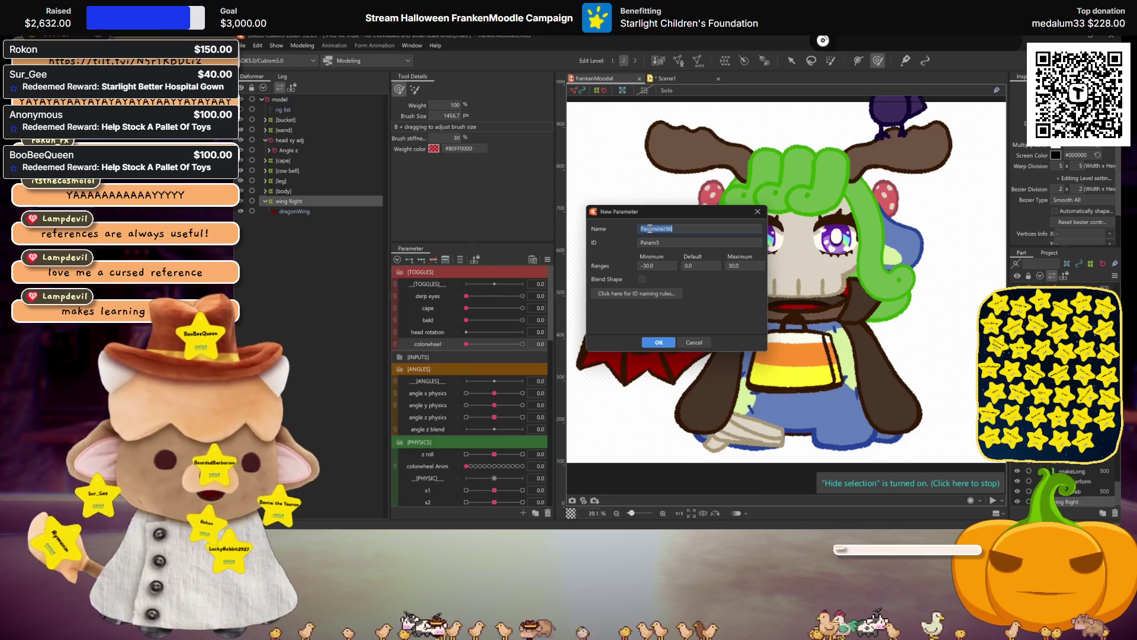
- Dismiss the parameter dialog and auto-generate a Standard-preset mesh on the dragonWing art mesh
{"action": "left_click", "coordinate": [757, 213]}
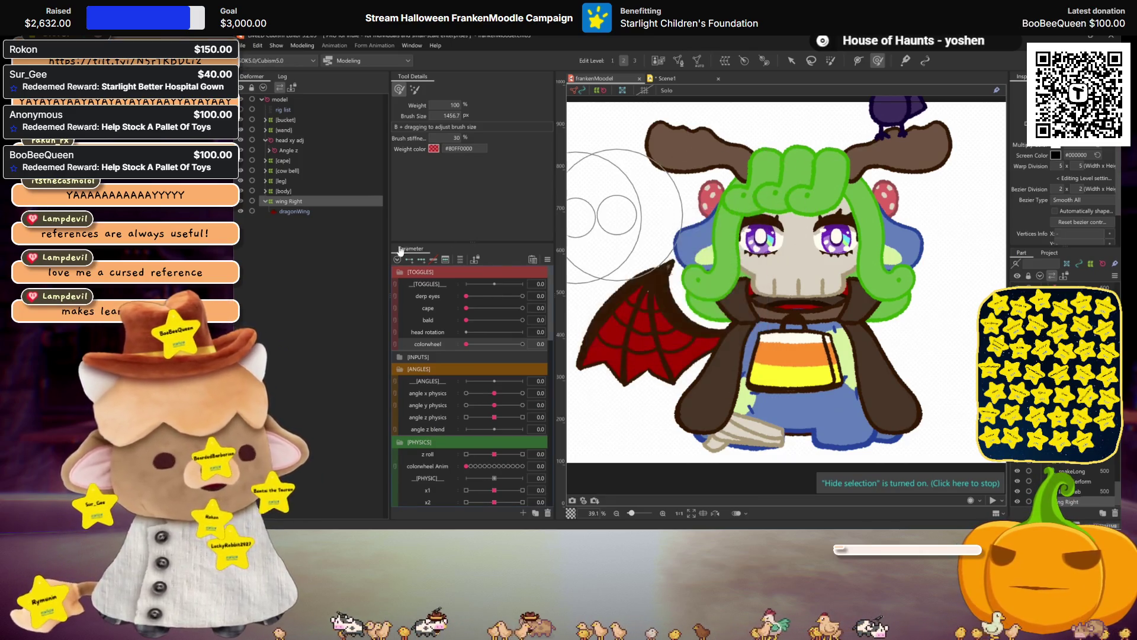
{"action": "left_click", "coordinate": [790, 60]}
{"action": "left_click", "coordinate": [283, 212]}
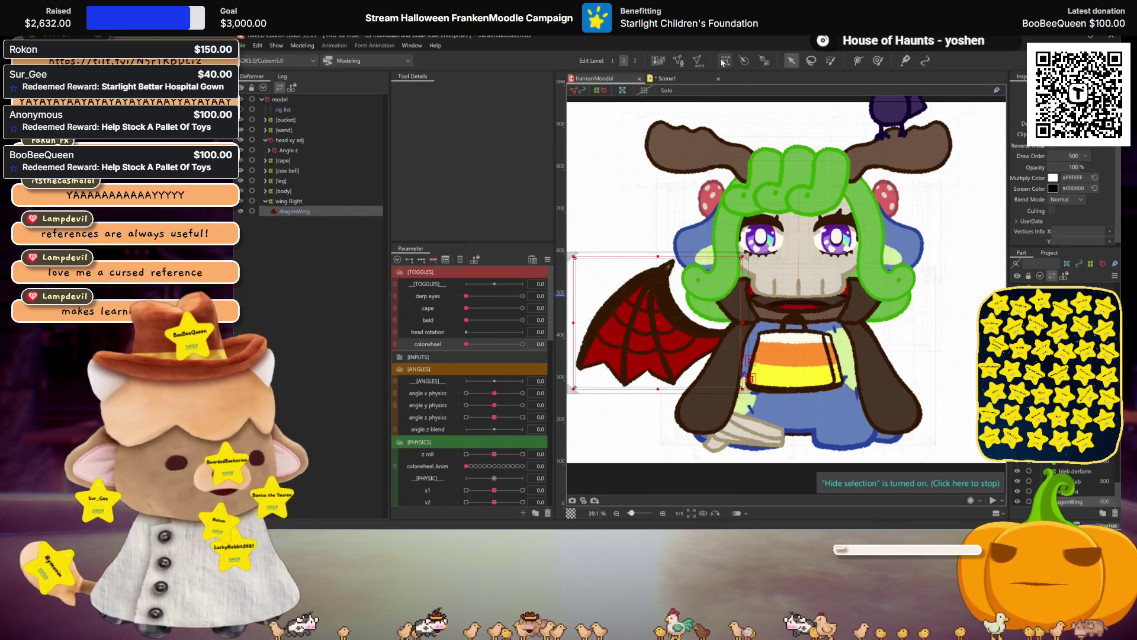
{"action": "left_click", "coordinate": [698, 61]}
{"action": "left_click", "coordinate": [471, 125]}
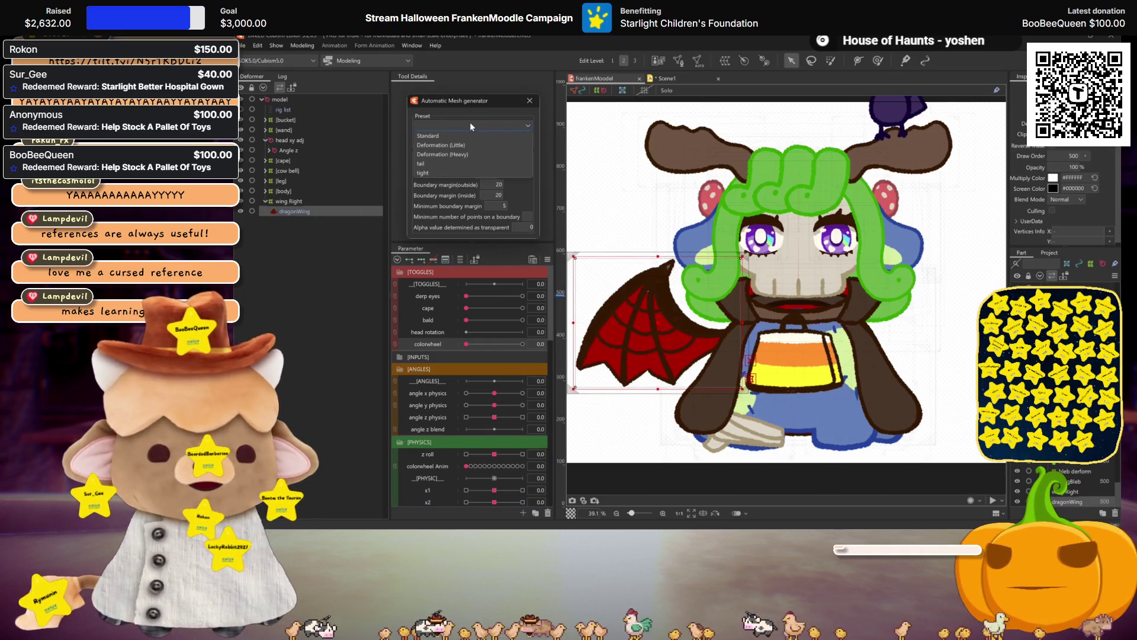
{"action": "left_click", "coordinate": [438, 136]}
{"action": "left_click", "coordinate": [533, 104]}
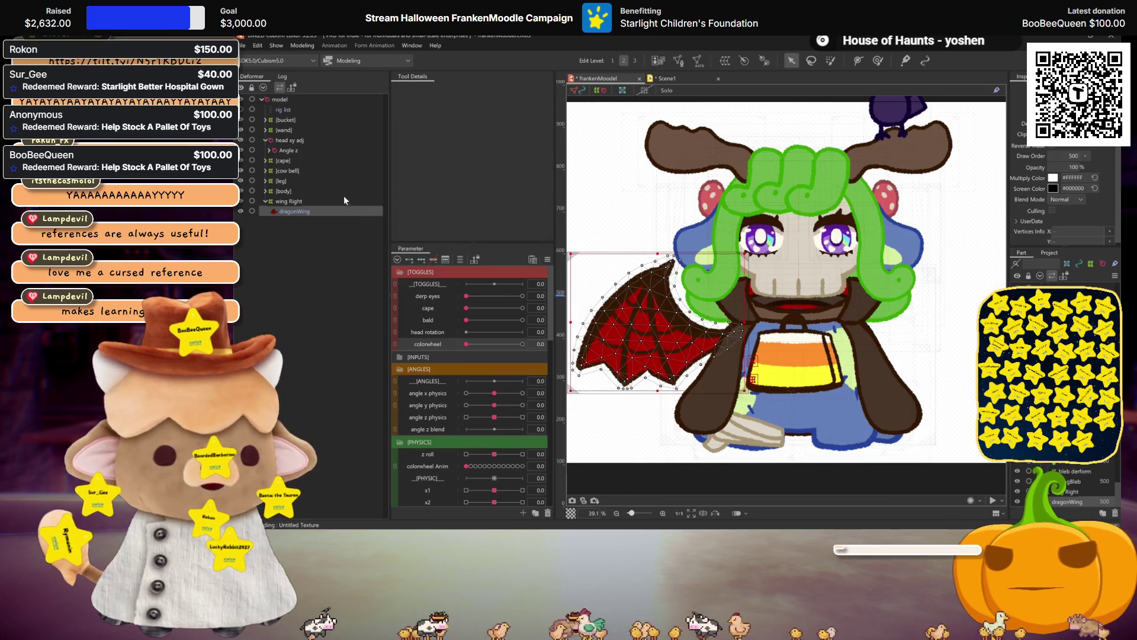
- Select the wing Right warp deformer and set angle x physics to 30 for posing the wing
{"action": "left_click", "coordinate": [283, 202]}
{"action": "left_click_drag", "start_coordinate": [792, 346], "coordinate": [819, 378]}
{"action": "scroll", "coordinate": [466, 388], "scroll_direction": "down", "scroll_amount": 2}
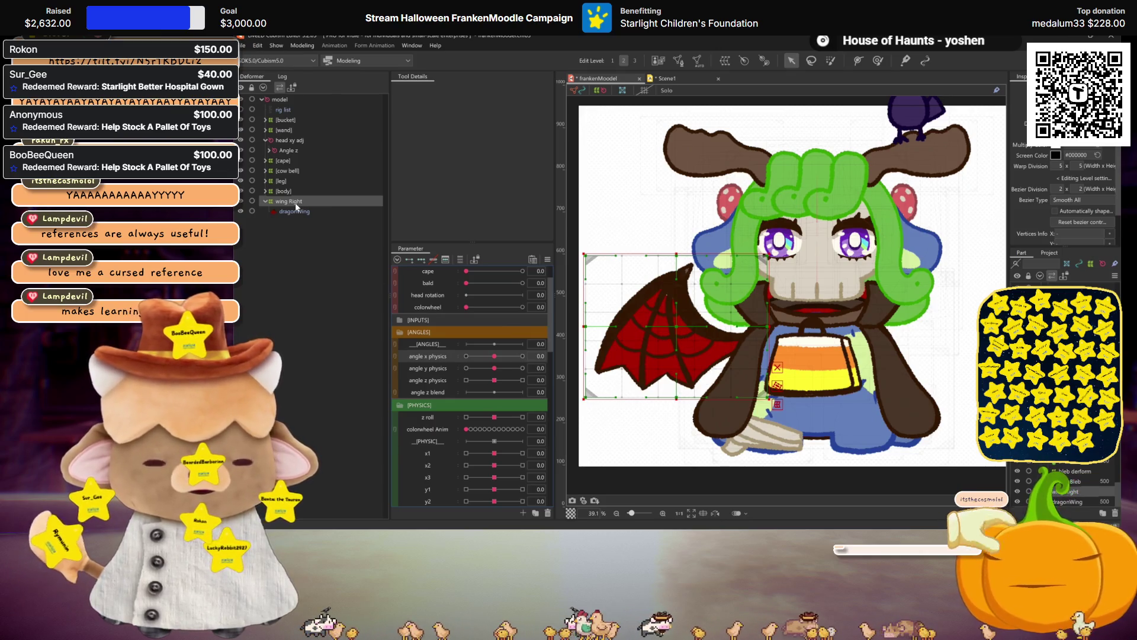
{"action": "left_click_drag", "start_coordinate": [494, 356], "coordinate": [521, 356]}
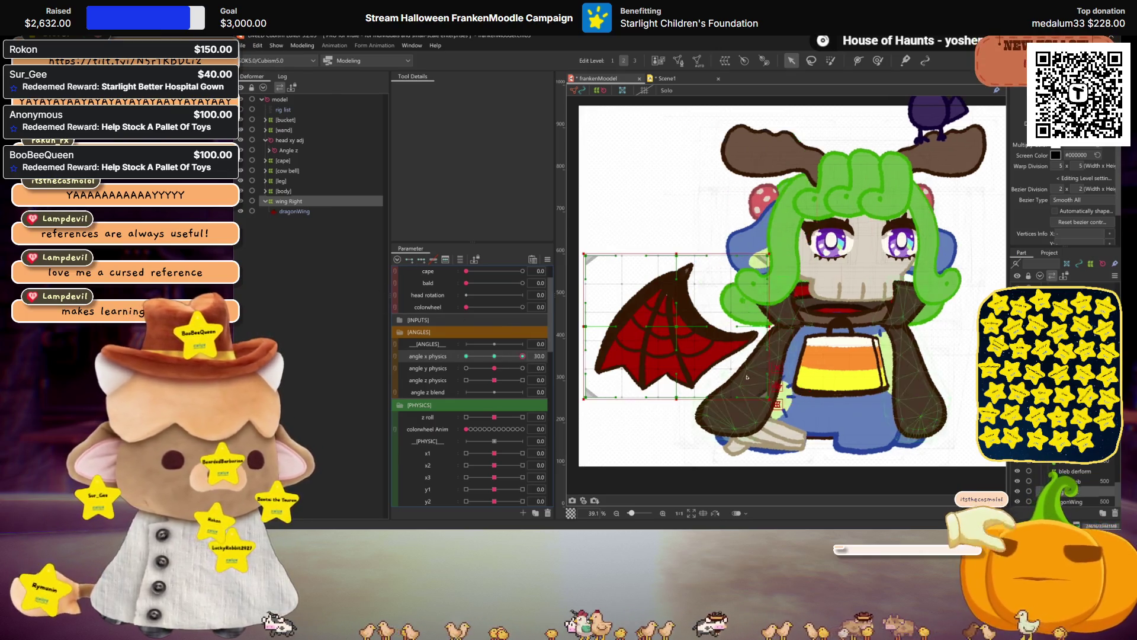
{"action": "left_click", "coordinate": [700, 348]}
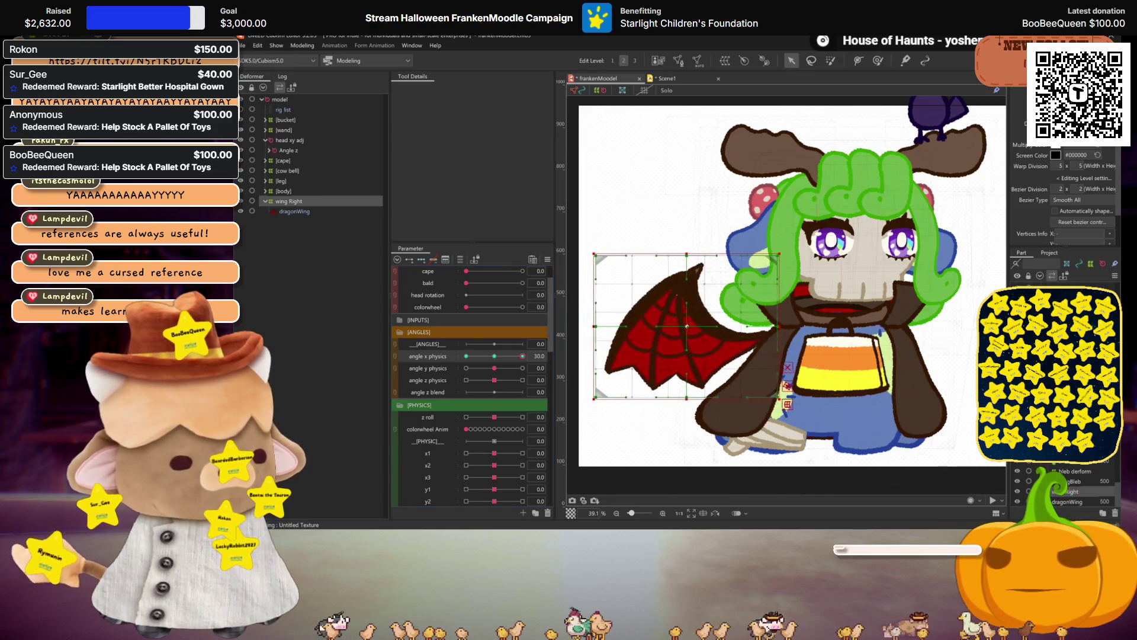
- Mirror the wing's +30 angle x pose onto −30 and nudge the wing rightward there
{"action": "left_click", "coordinate": [577, 410]}
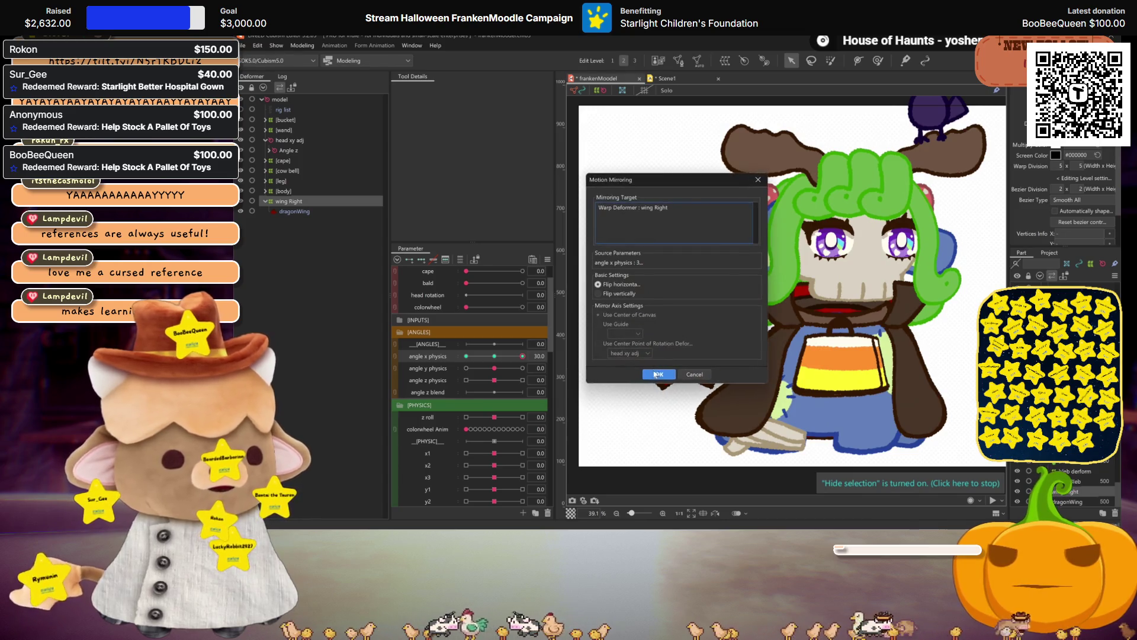
{"action": "left_click_drag", "start_coordinate": [522, 356], "coordinate": [438, 351]}
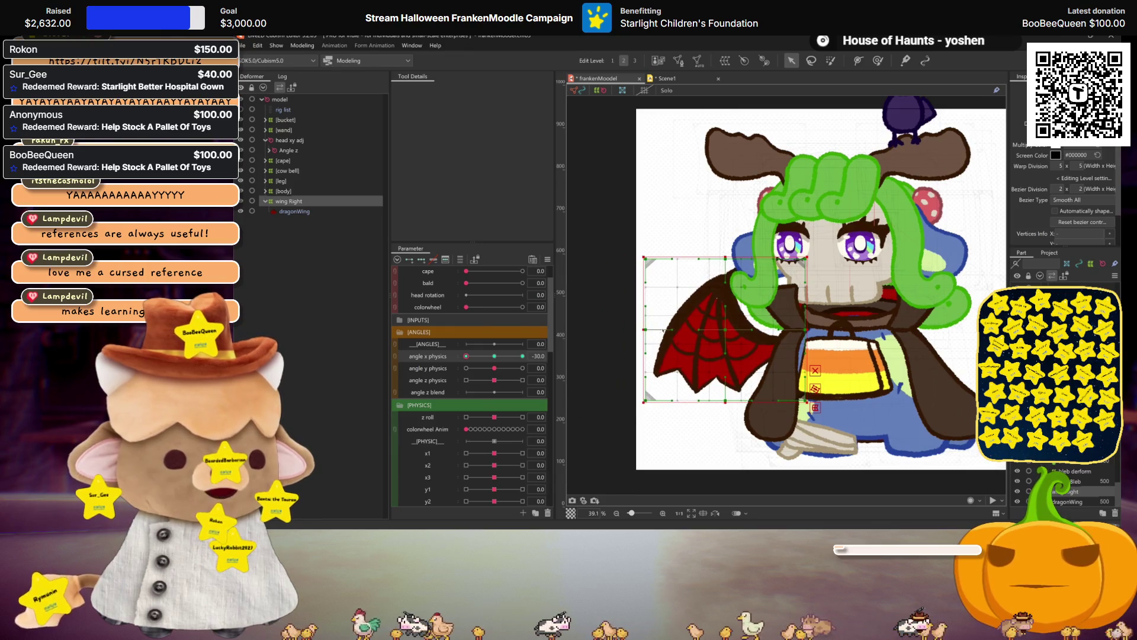
{"action": "left_click_drag", "start_coordinate": [715, 331], "coordinate": [738, 330]}
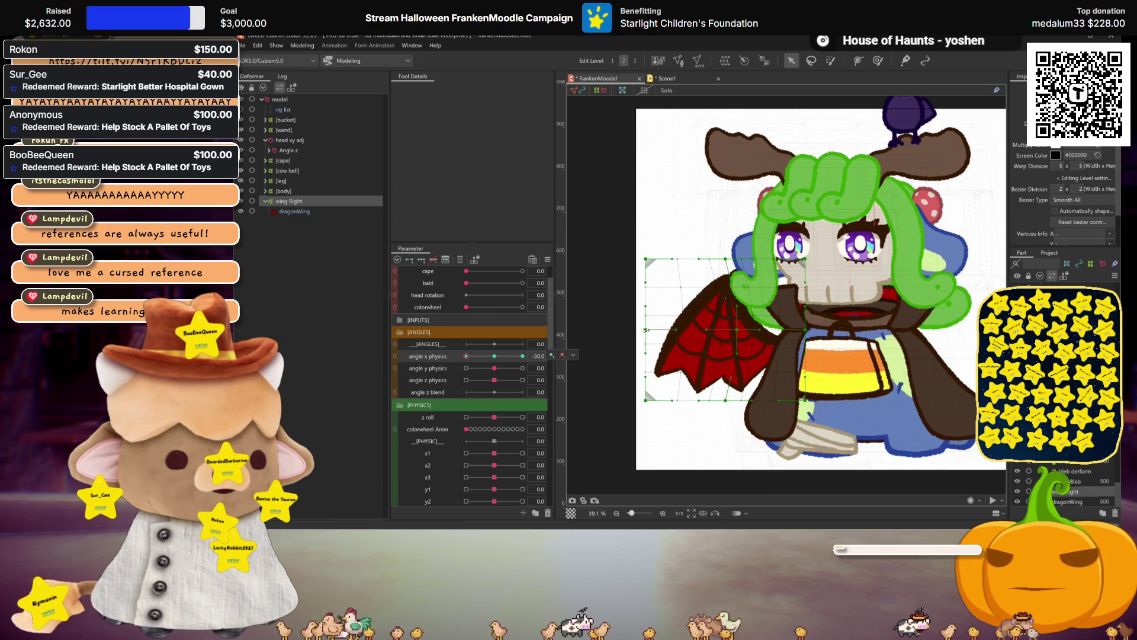
- Preview the wing flap by scrubbing angle x physics with the deformer grid hidden and shown
{"action": "key", "text": "ctrl+h"}
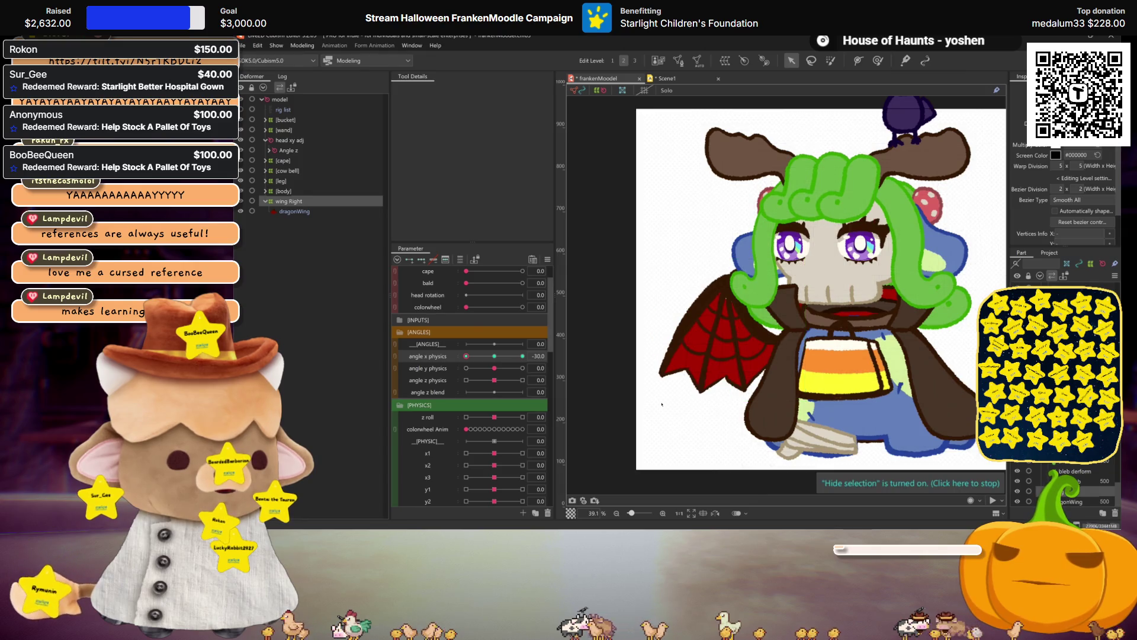
{"action": "left_click_drag", "start_coordinate": [466, 356], "coordinate": [522, 356]}
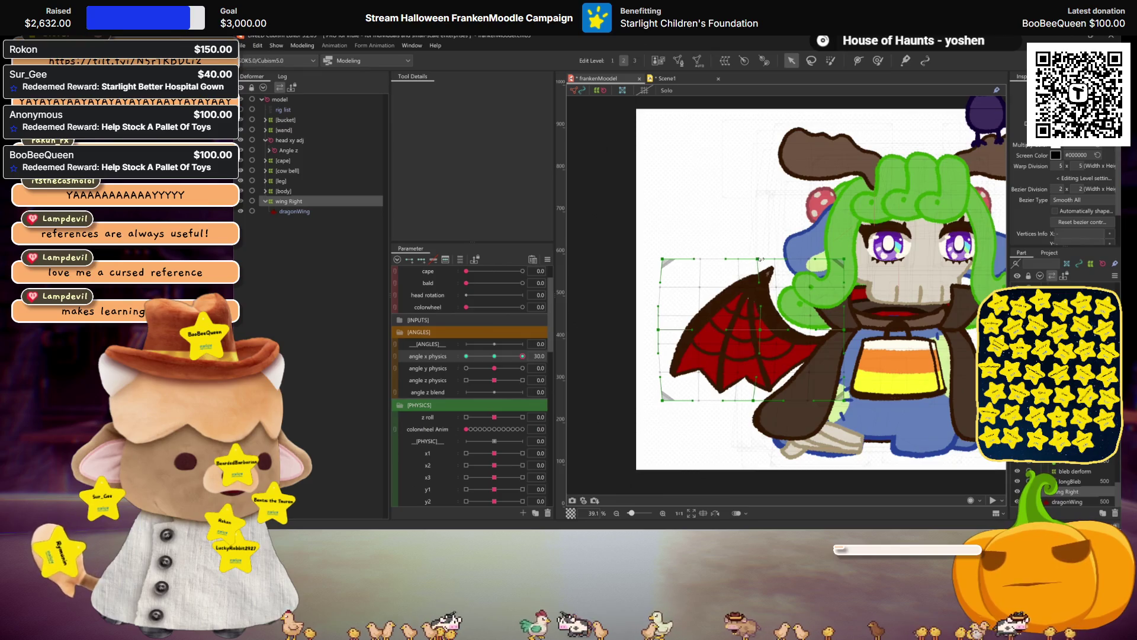
{"action": "left_click_drag", "start_coordinate": [523, 356], "coordinate": [558, 364]}
{"action": "key", "text": "ctrl+h"}
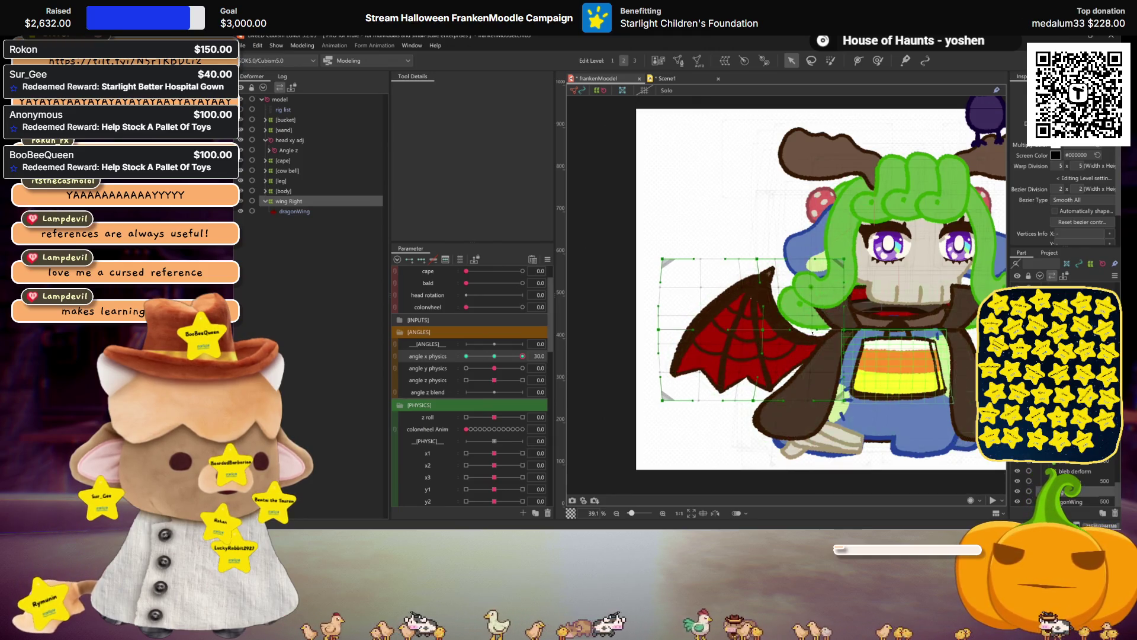
{"action": "key", "text": "ctrl+h"}
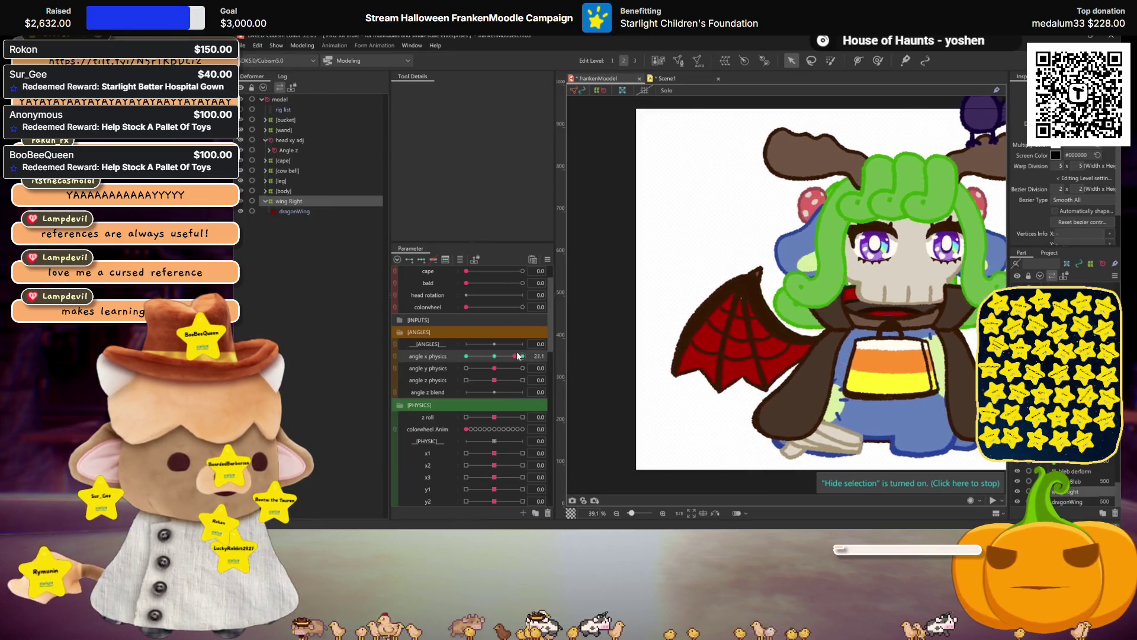
{"action": "key", "text": "ctrl+h"}
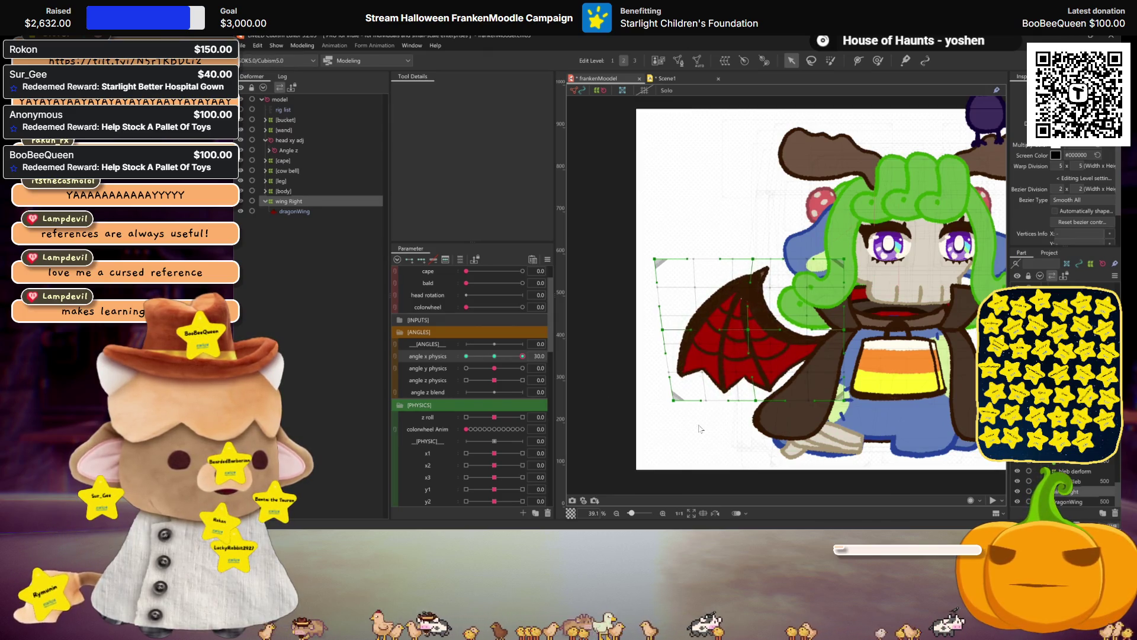
{"action": "key", "text": "ctrl+h"}
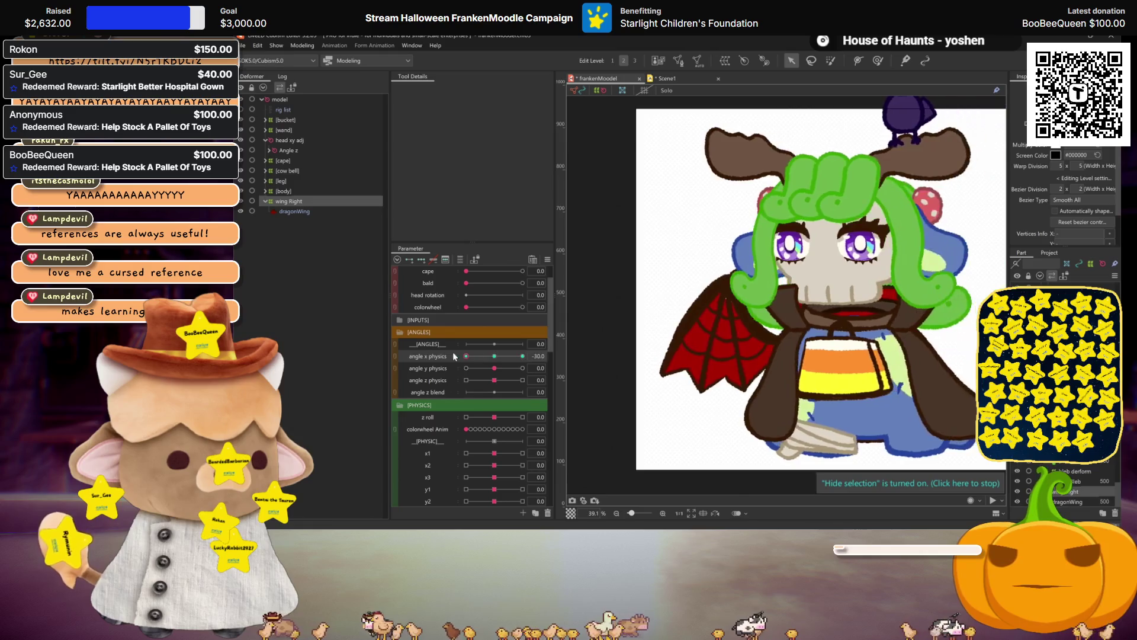
{"action": "left_click", "coordinate": [521, 355]}
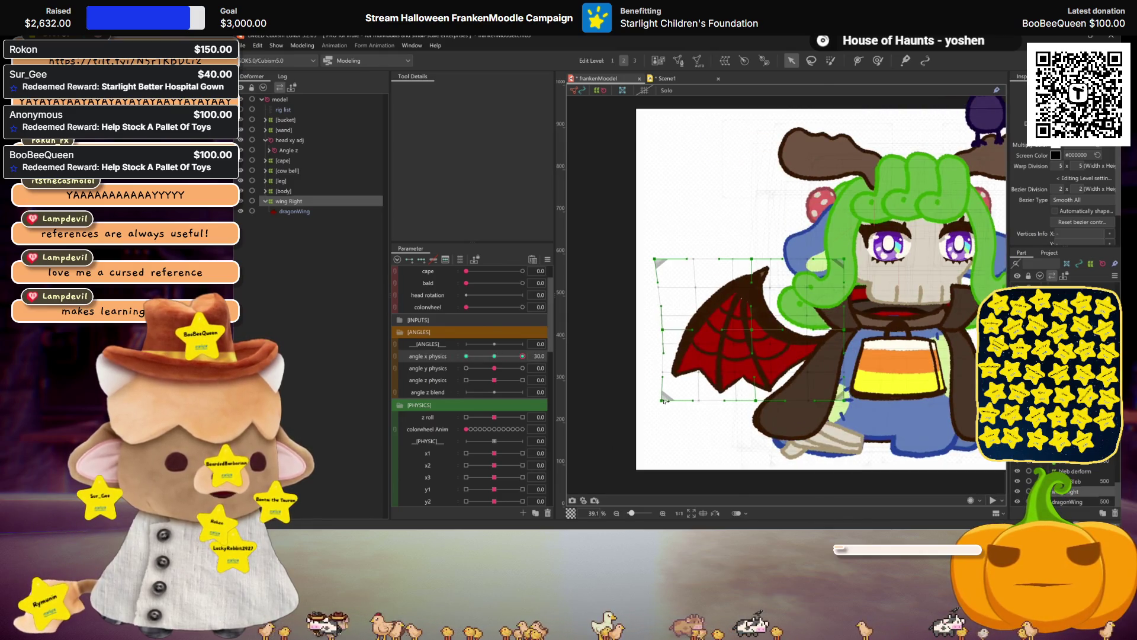
{"action": "key", "text": "ctrl+h"}
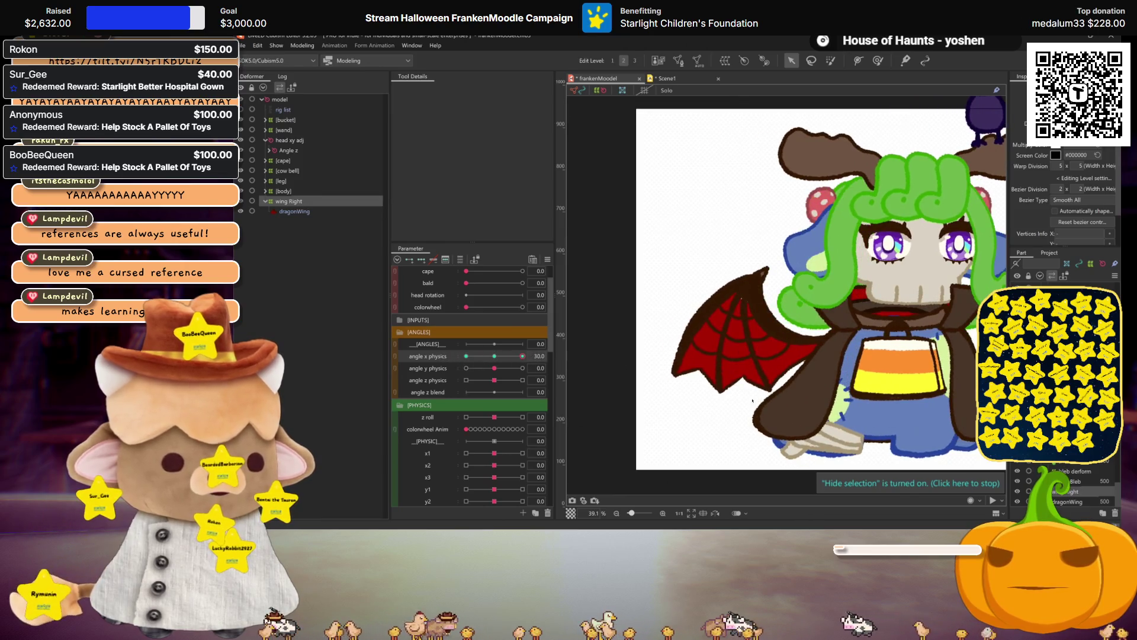
- Save the model, check the −30 angle x pose zoomed out, and reset angle x physics to 0
{"action": "key", "text": "ctrl+s"}
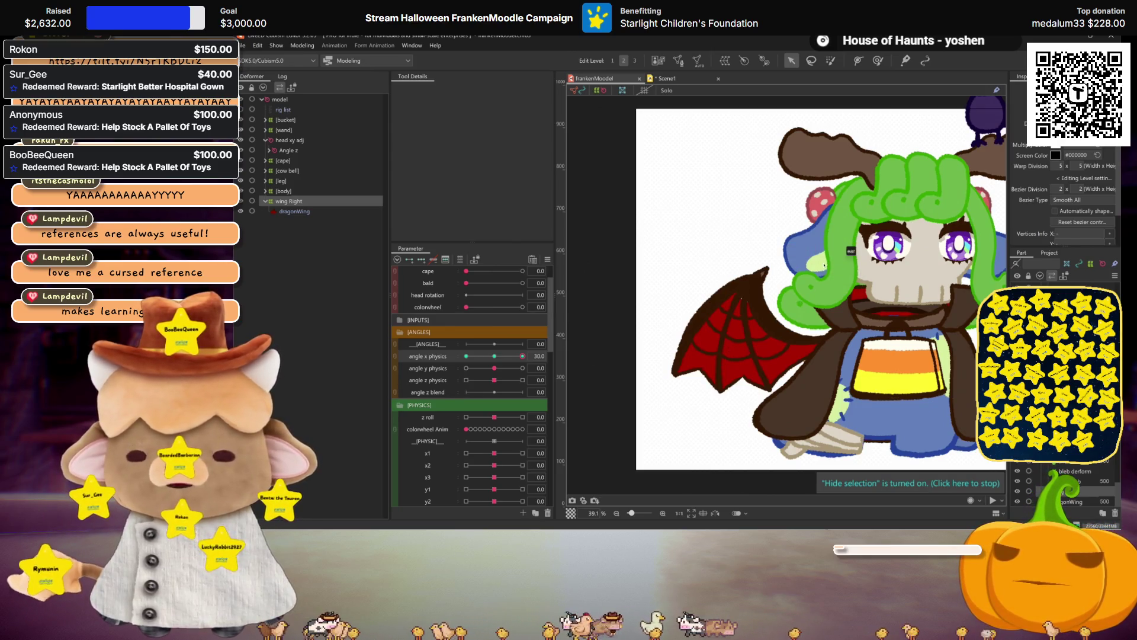
{"action": "scroll", "coordinate": [824, 265], "scroll_direction": "down", "scroll_amount": 2}
{"action": "left_click", "coordinate": [503, 353]}
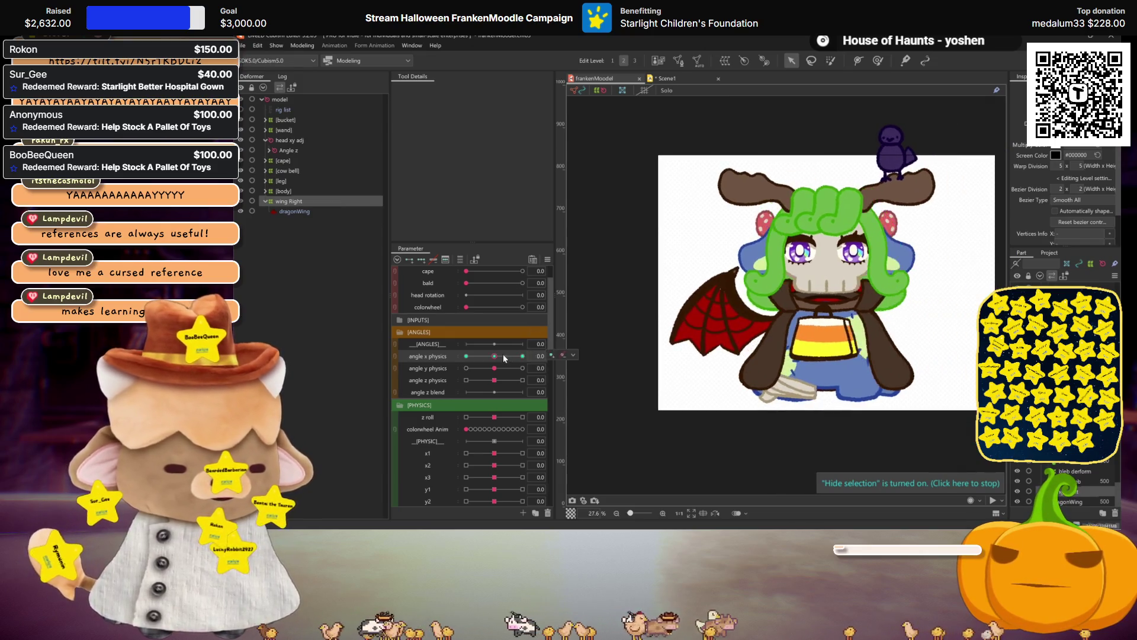
{"action": "left_click_drag", "start_coordinate": [502, 355], "coordinate": [368, 372]}
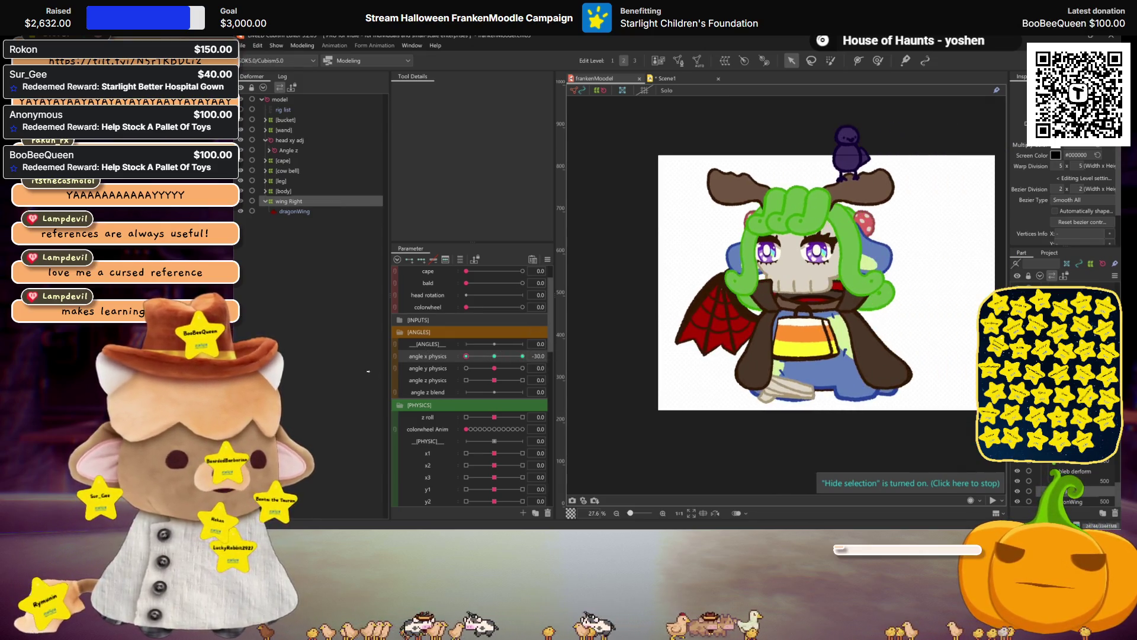
{"action": "left_click", "coordinate": [493, 357]}
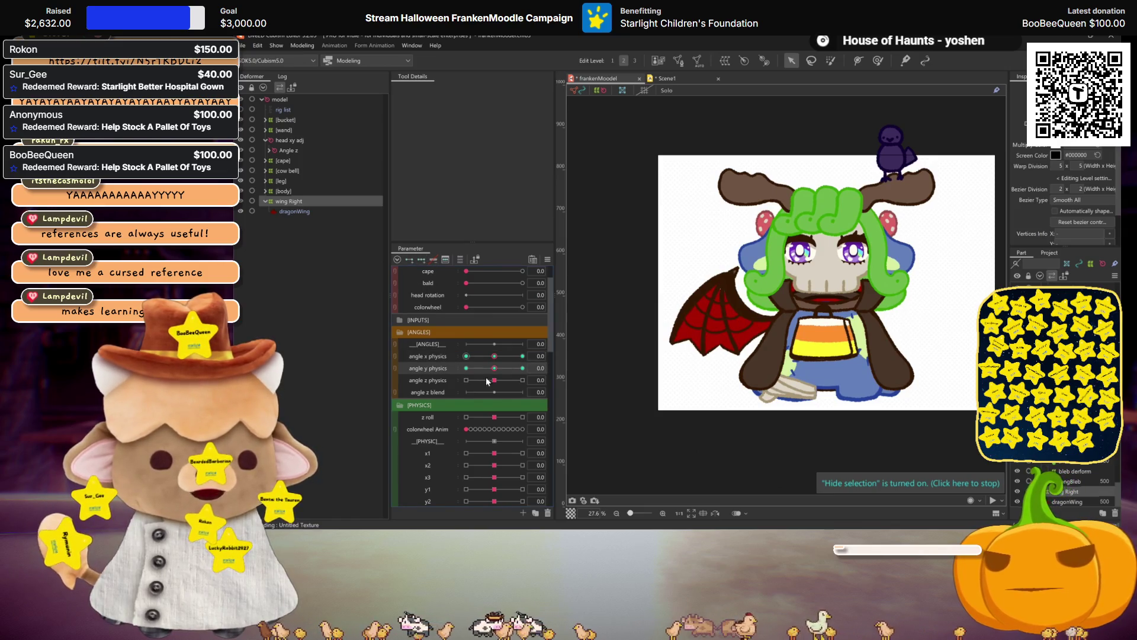
- Set angle y physics to 30 and rotate the wing warp deformer counterclockwise for that pose
{"action": "left_click", "coordinate": [522, 368]}
{"action": "left_click", "coordinate": [711, 337]}
{"action": "scroll", "coordinate": [738, 323], "scroll_direction": "up", "scroll_amount": 2}
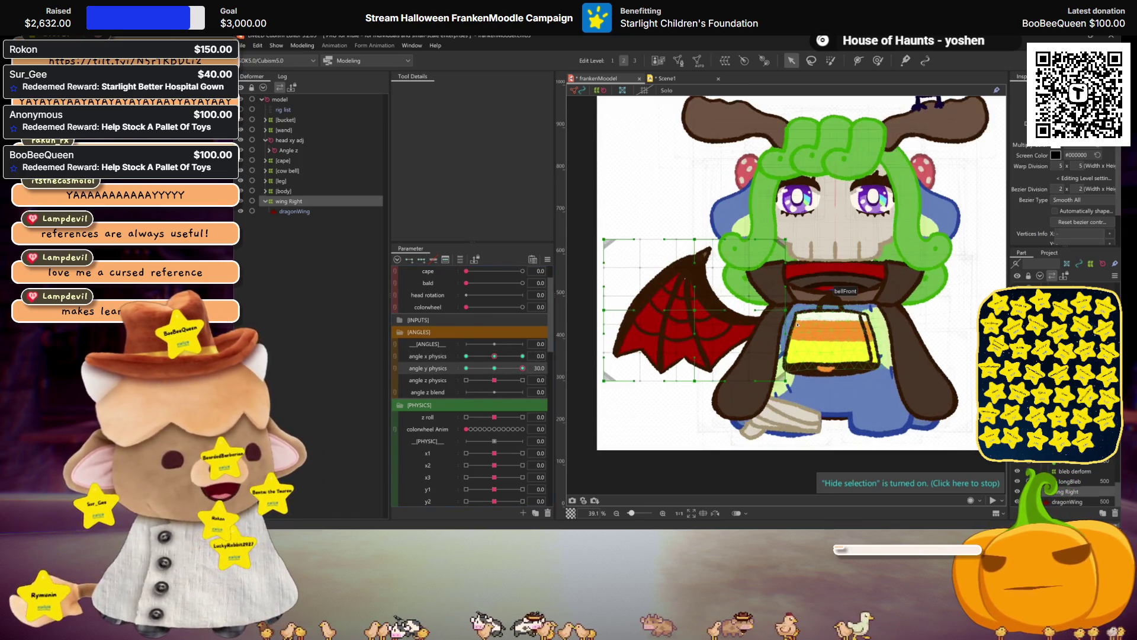
{"action": "left_click", "coordinate": [737, 322]}
{"action": "left_click_drag", "start_coordinate": [603, 240], "coordinate": [597, 253]}
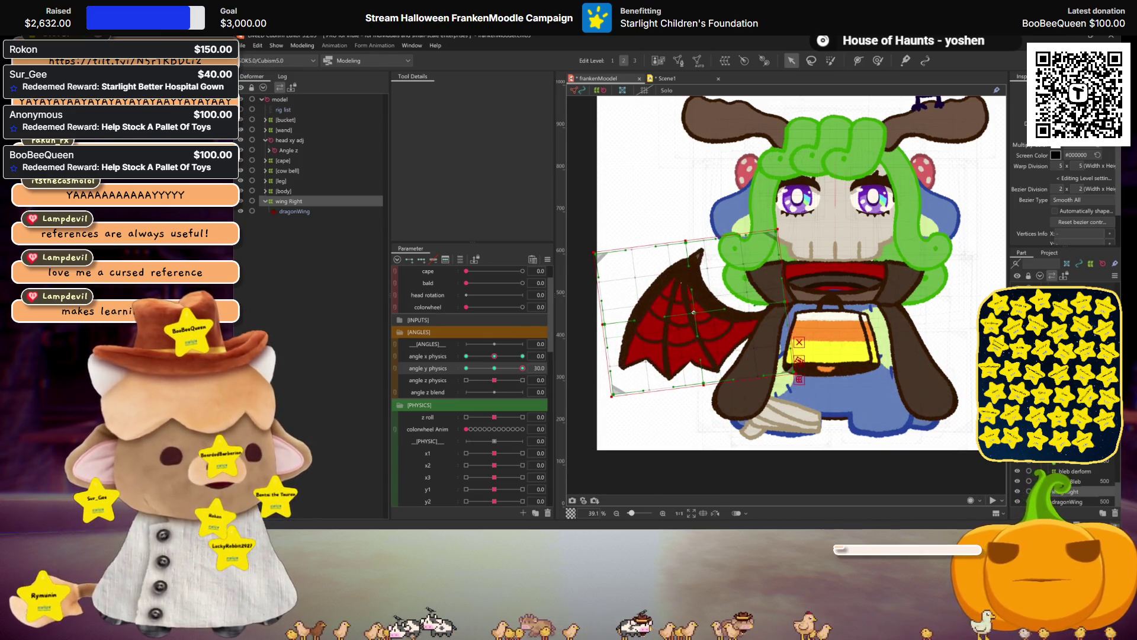
- Mirror the angle y pose onto −30 with Motion Mirroring, check it, and bring up the parameter menu
{"action": "key", "text": "ctrl+h"}
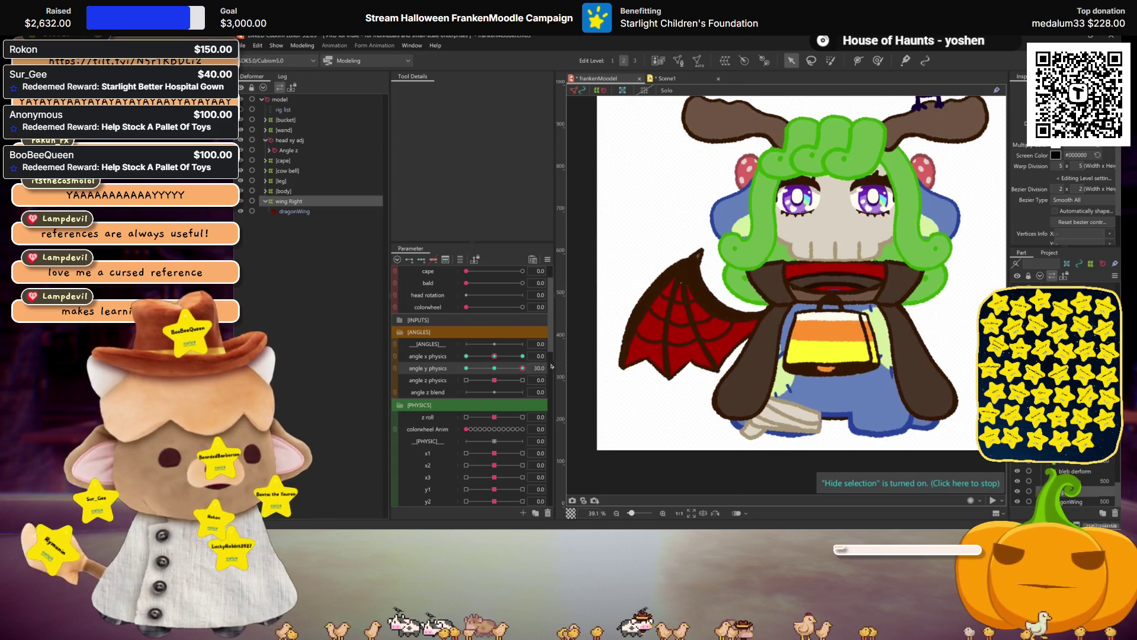
{"action": "key", "text": "ctrl+m"}
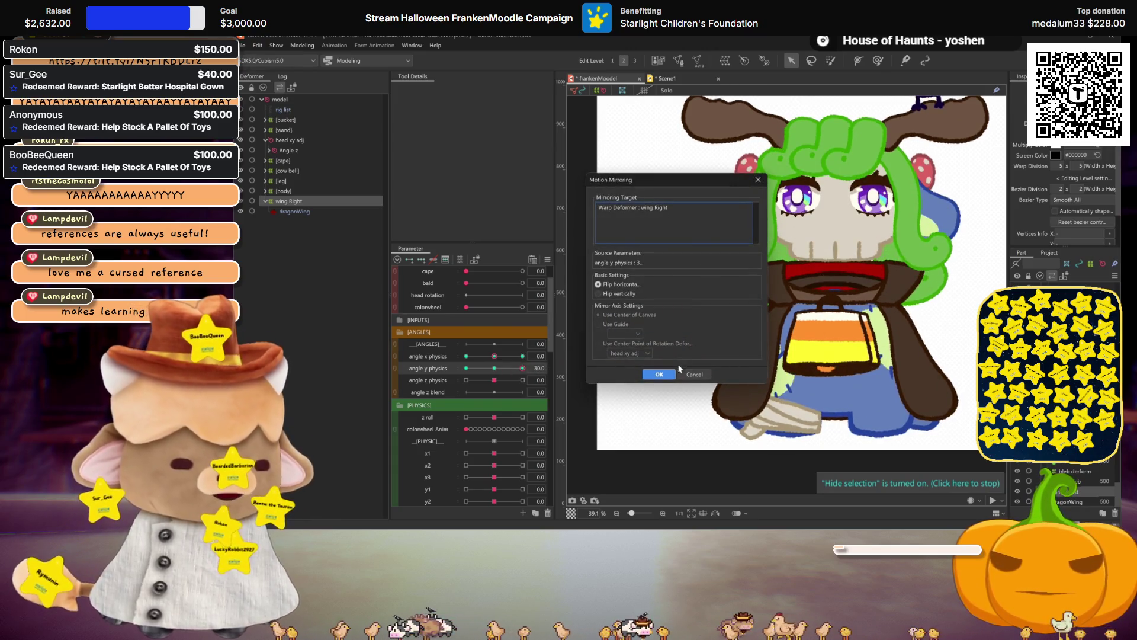
{"action": "left_click", "coordinate": [659, 375]}
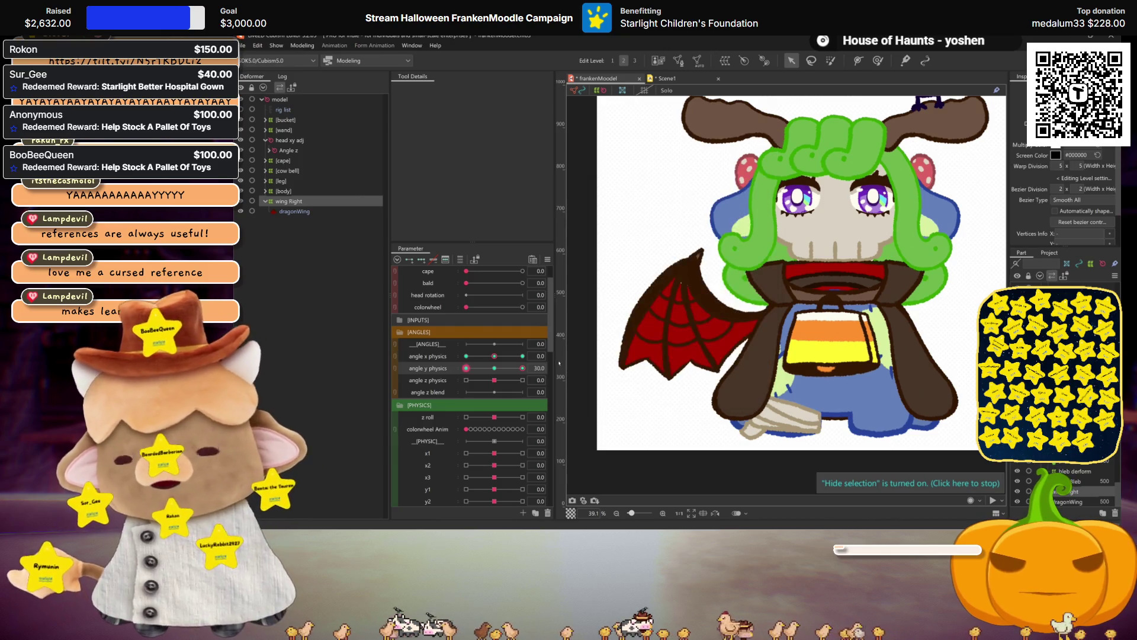
{"action": "mouse_move", "coordinate": [519, 367]}
{"action": "left_mouse_down"}
{"action": "mouse_move", "coordinate": [415, 366]}
{"action": "mouse_move", "coordinate": [494, 367]}
{"action": "left_mouse_up"}
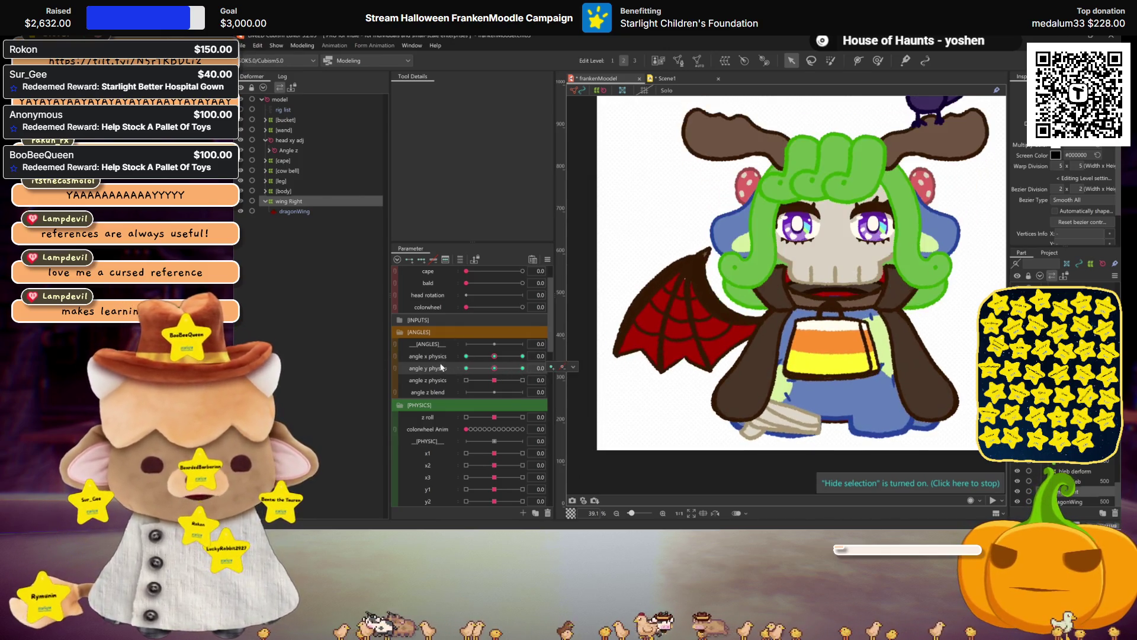
{"action": "left_click", "coordinate": [549, 259]}
{"action": "left_click", "coordinate": [657, 328]}
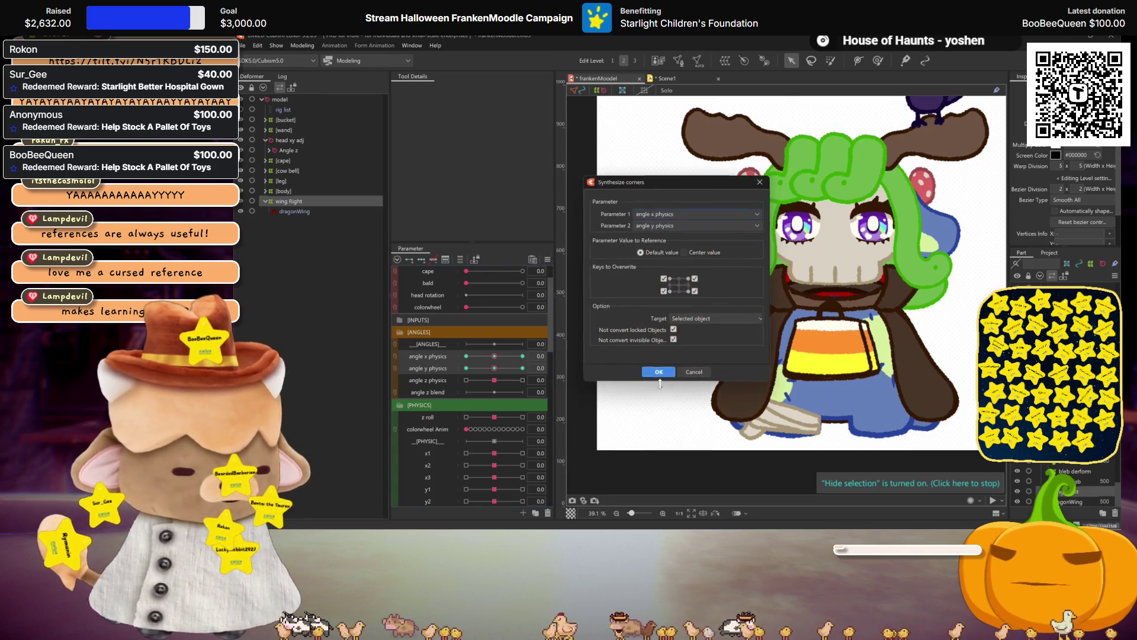
{"action": "left_click", "coordinate": [658, 372]}
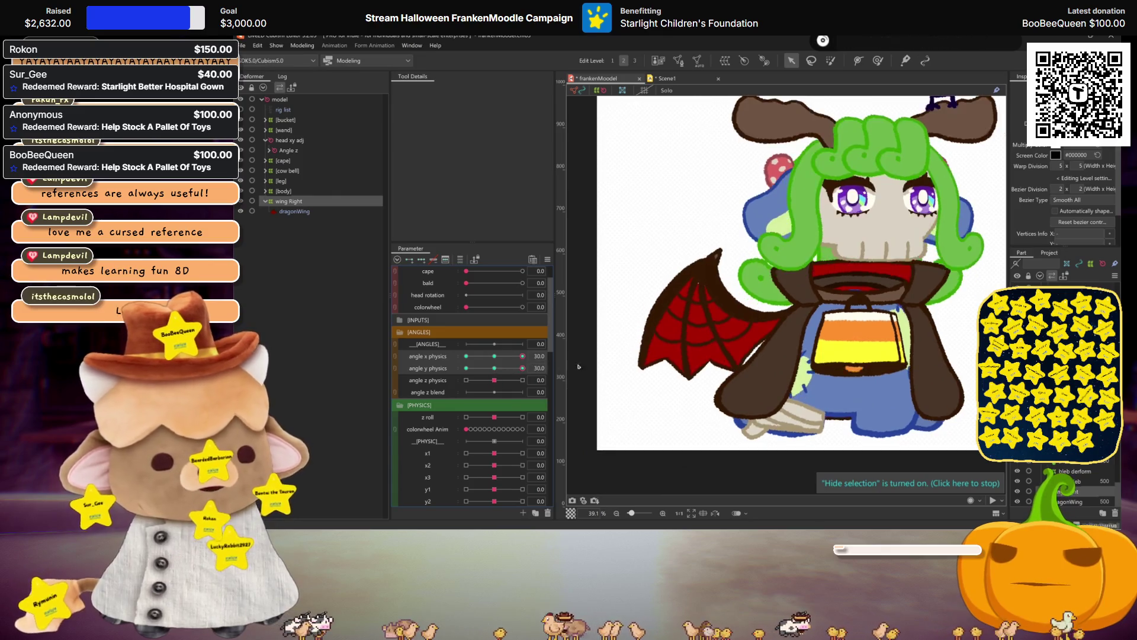
{"action": "mouse_move", "coordinate": [523, 369]}
{"action": "left_mouse_down"}
{"action": "mouse_move", "coordinate": [466, 368]}
{"action": "mouse_move", "coordinate": [495, 353]}
{"action": "left_mouse_up"}
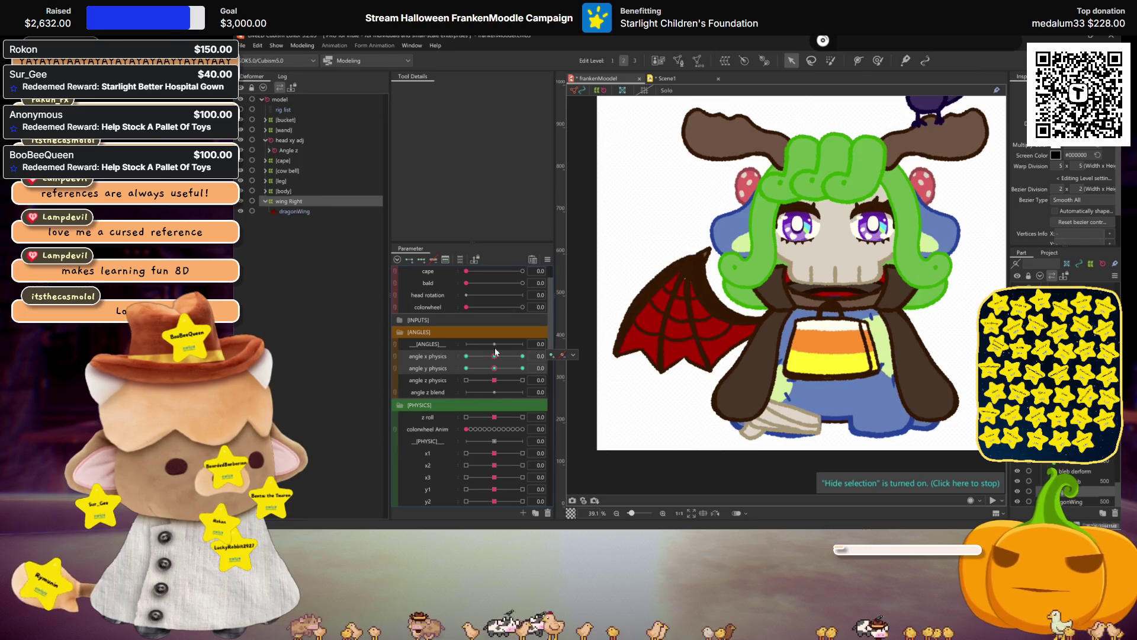
{"action": "scroll", "coordinate": [494, 347], "scroll_direction": "up", "scroll_amount": 1}
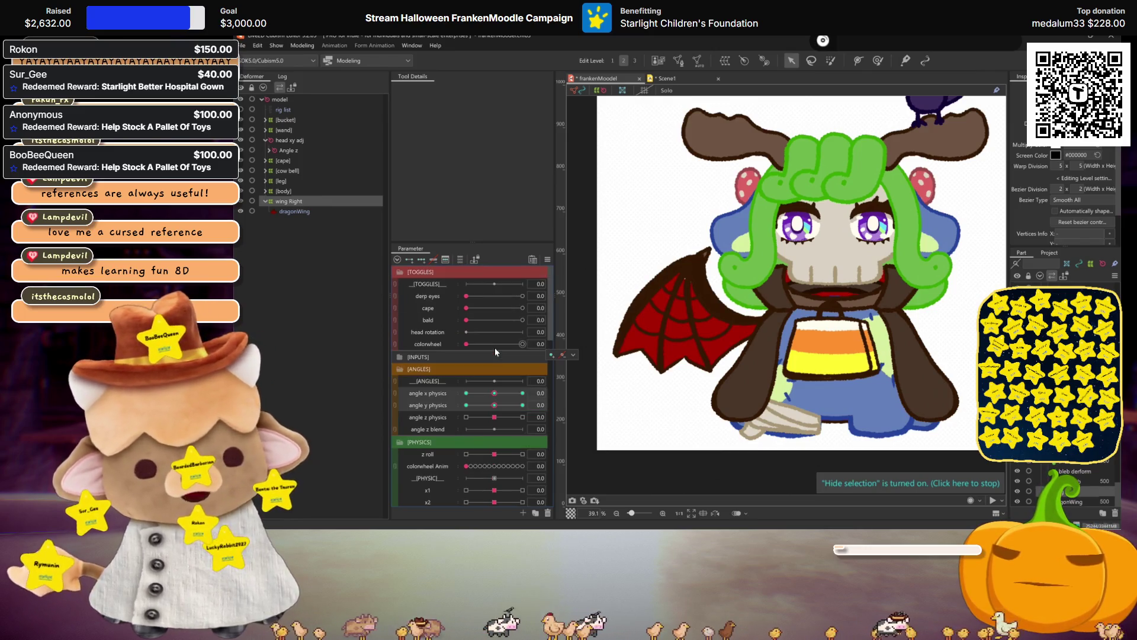
{"action": "left_click", "coordinate": [466, 394]}
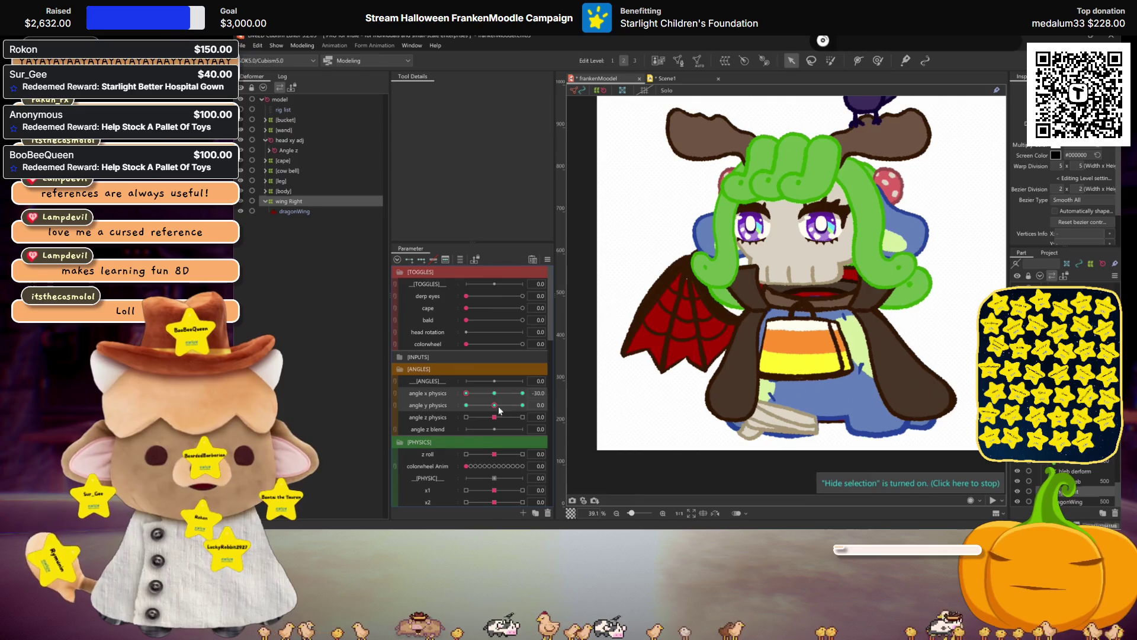
{"action": "left_click", "coordinate": [494, 392]}
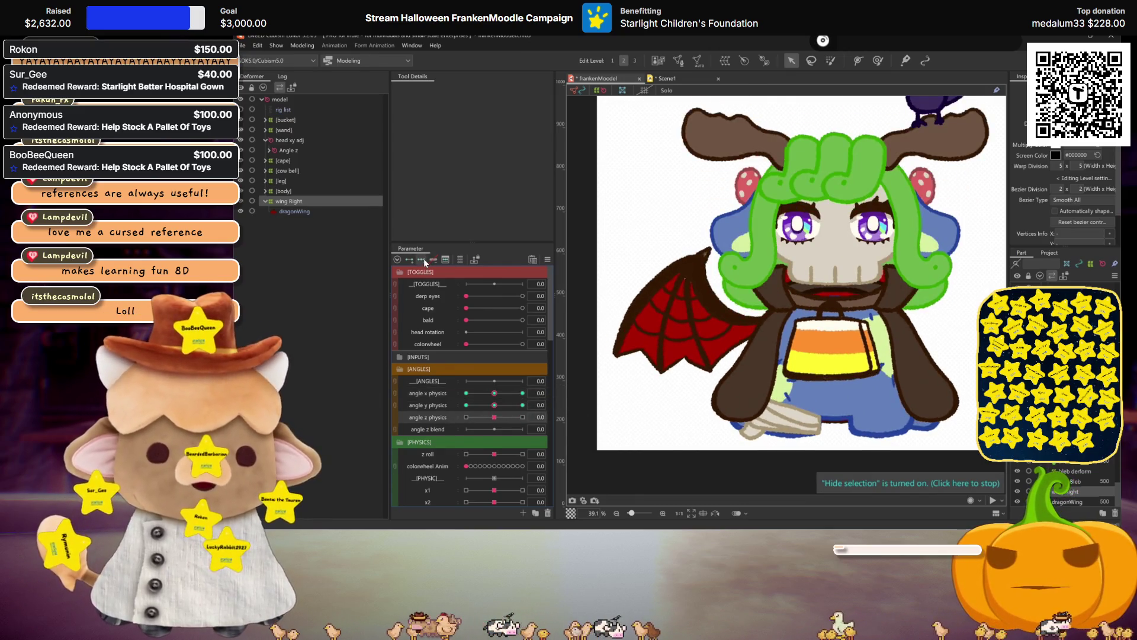
- Preview body tilt at angle z +30 and −30, reset it, then select cape through body deformers together
{"action": "left_click", "coordinate": [523, 417]}
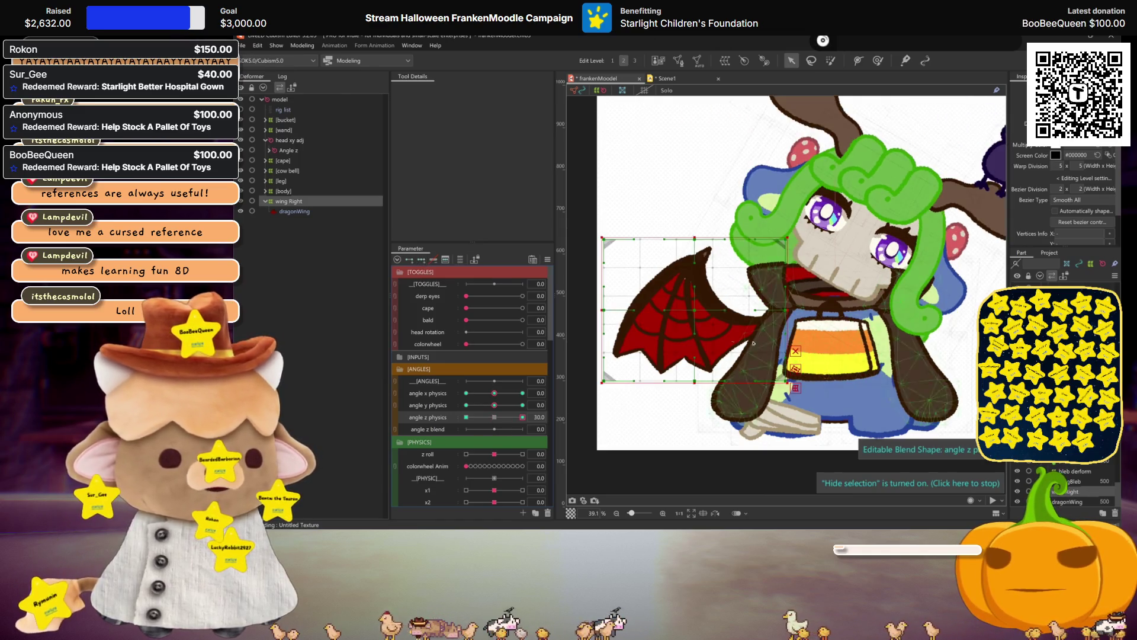
{"action": "left_click", "coordinate": [497, 417]}
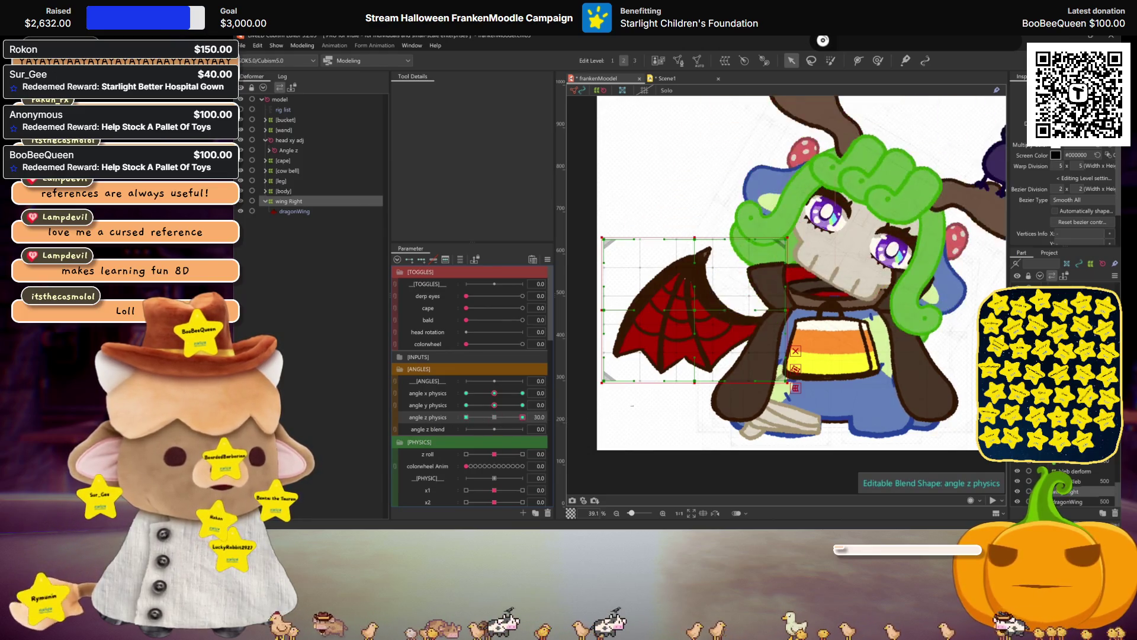
{"action": "left_click", "coordinate": [466, 417]}
{"action": "left_click", "coordinate": [495, 417]}
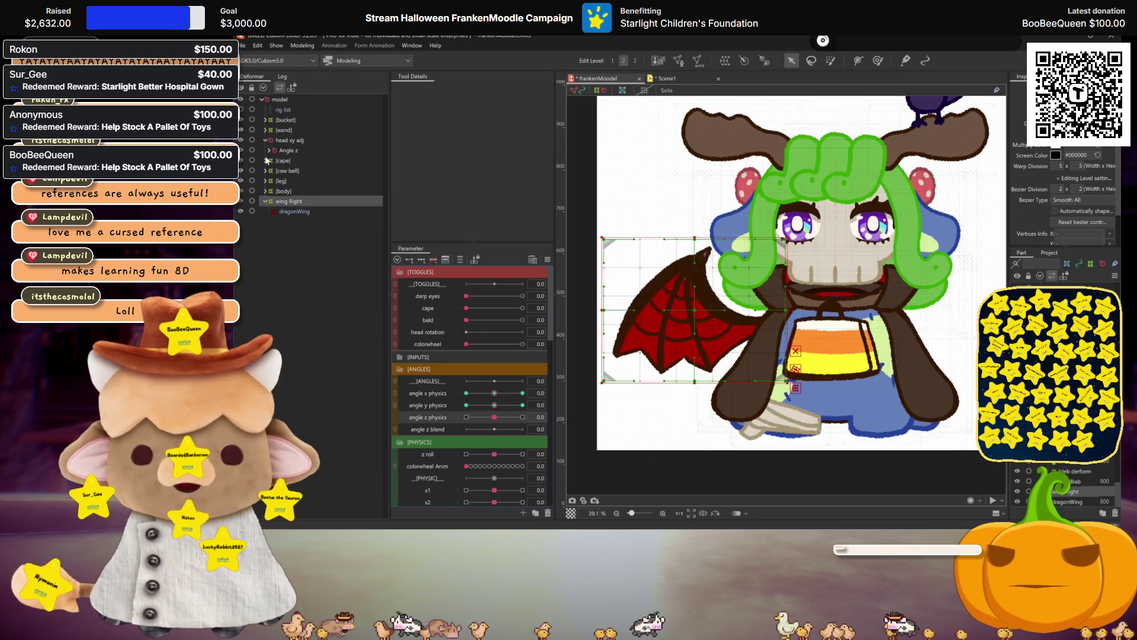
{"action": "left_click", "coordinate": [286, 159]}
{"action": "left_click", "coordinate": [283, 192], "text": "shift"}
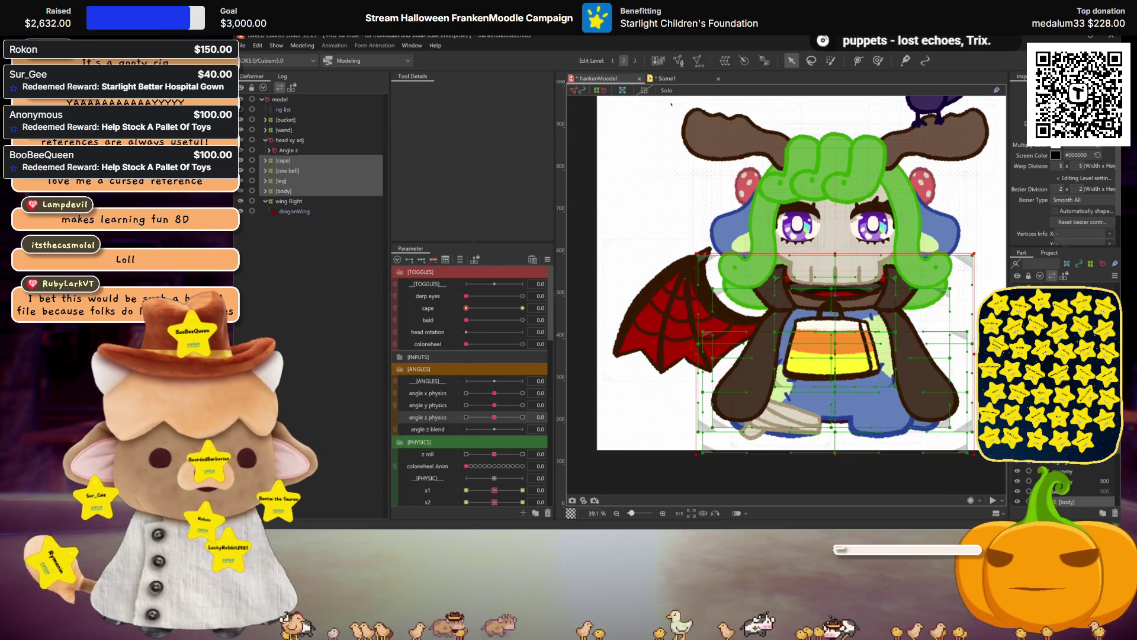
- Create the body z warp deformer around the parts and tilt its grid at angle z −30
{"action": "left_click", "coordinate": [658, 59]}
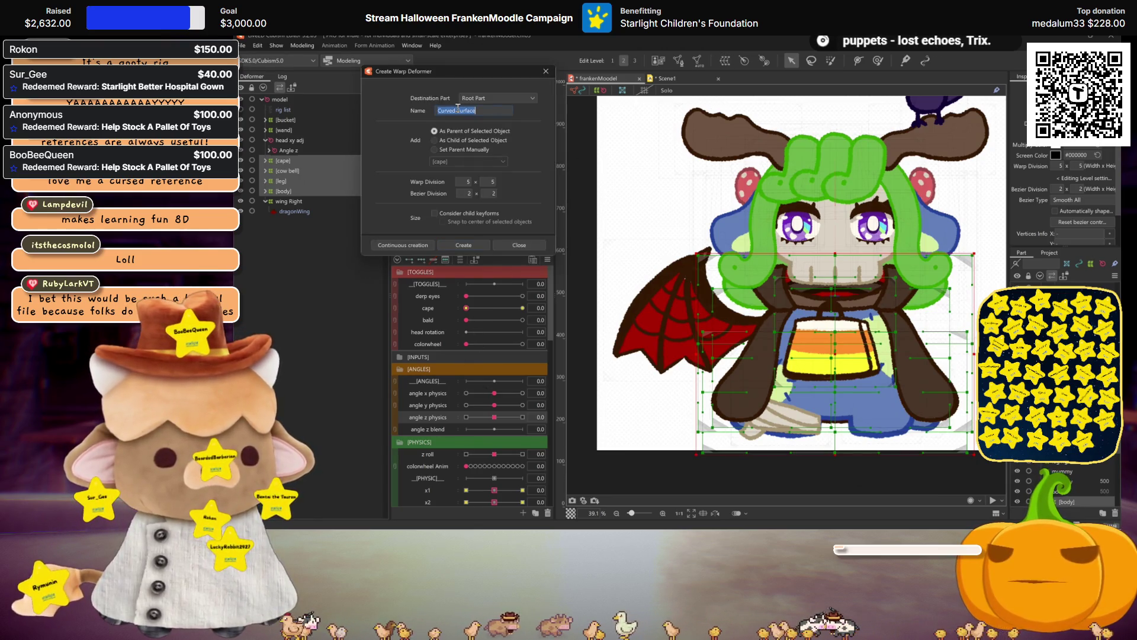
{"action": "type", "text": "body z"}
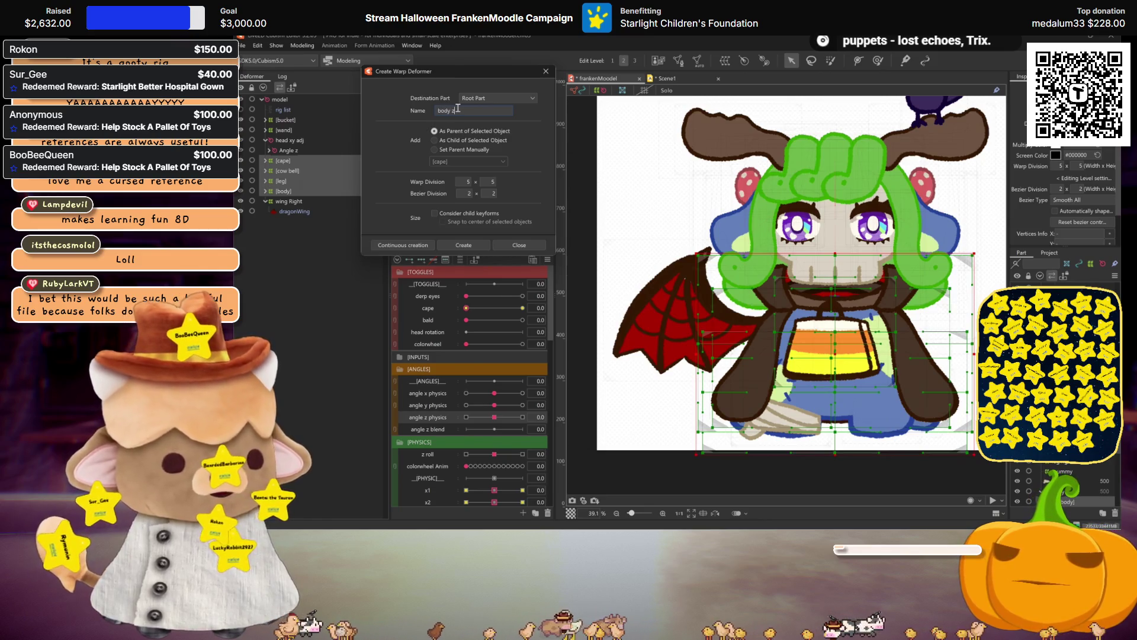
{"action": "left_click", "coordinate": [464, 245]}
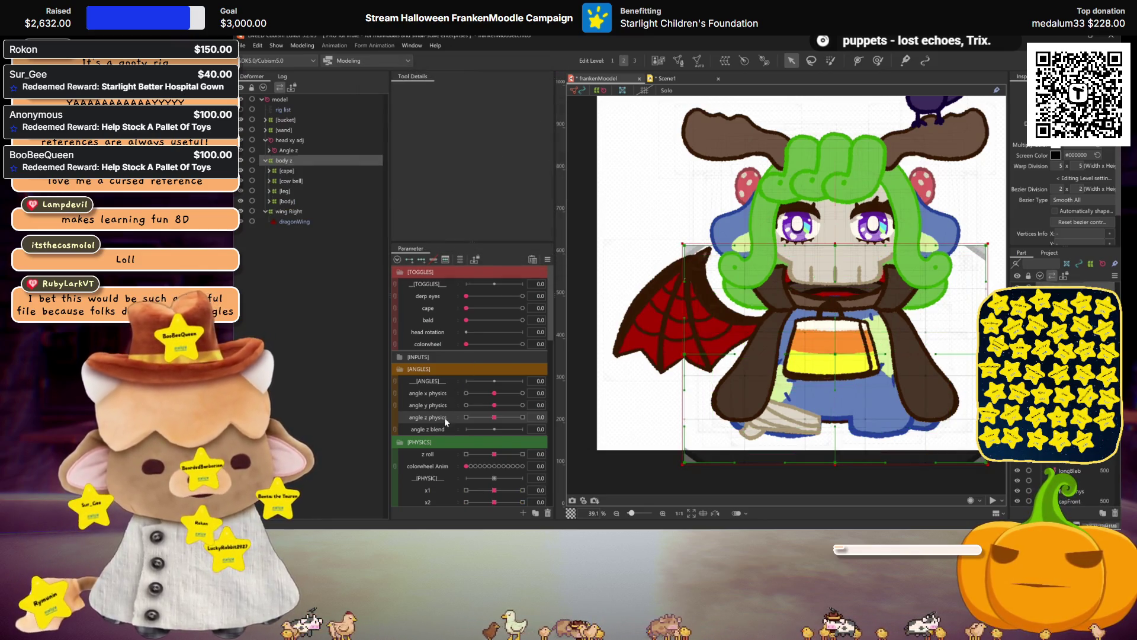
{"action": "left_click", "coordinate": [465, 417]}
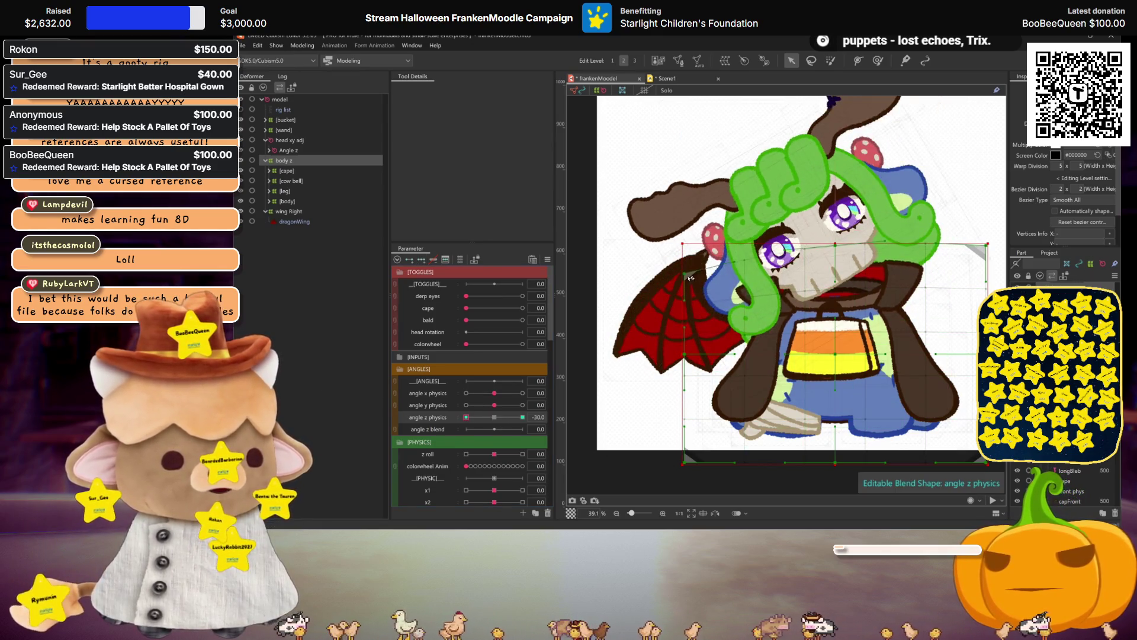
{"action": "left_click_drag", "start_coordinate": [986, 252], "coordinate": [977, 233]}
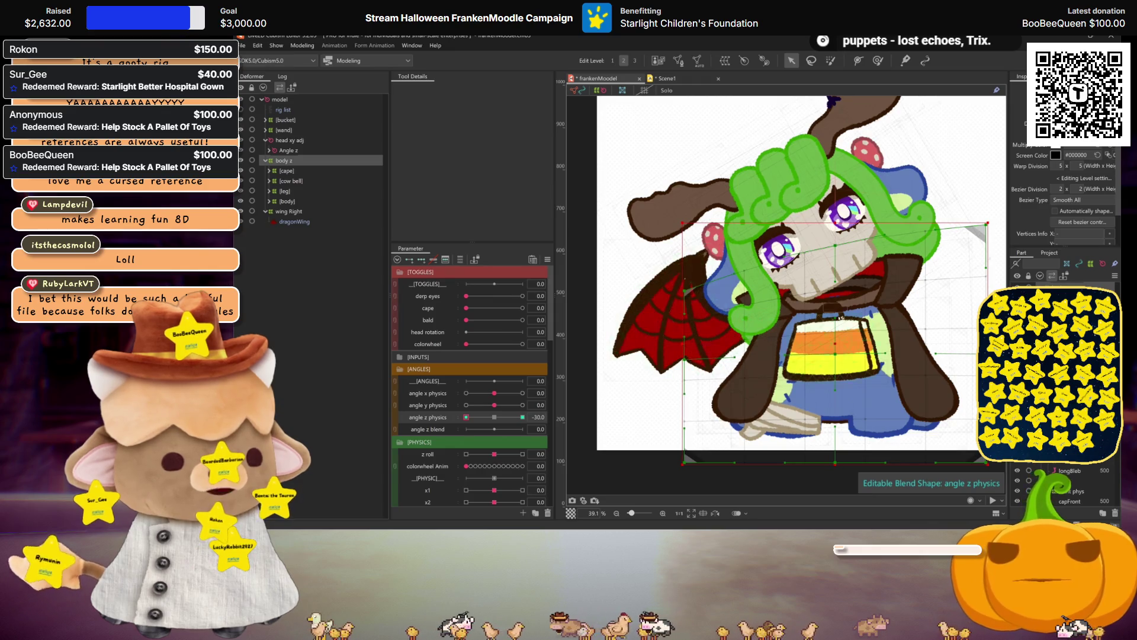
{"action": "left_click", "coordinate": [840, 315]}
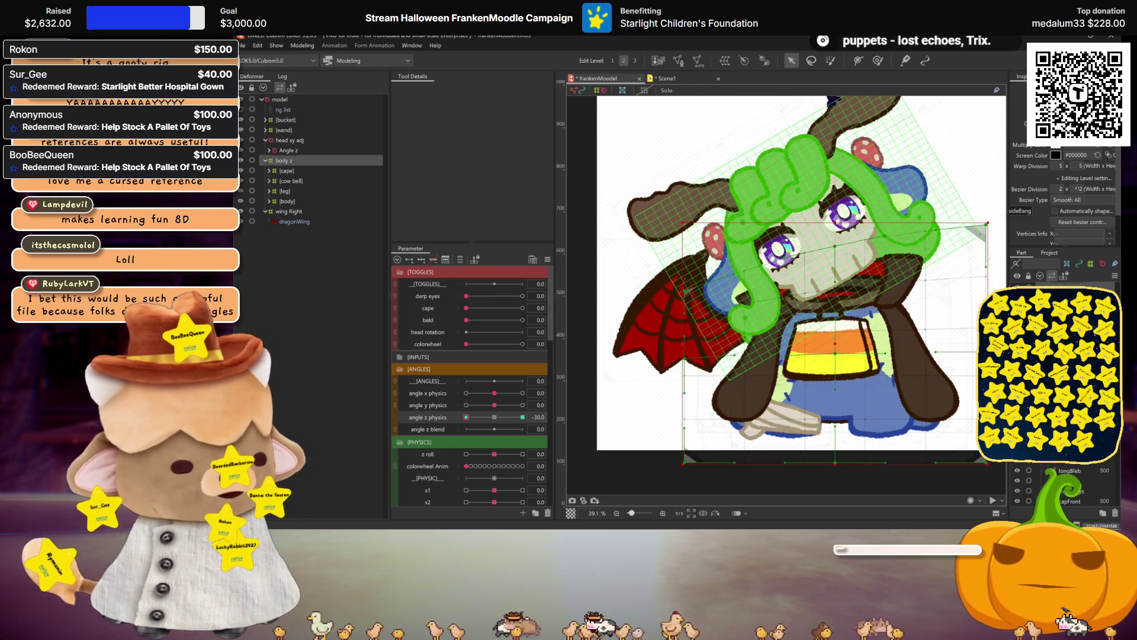
- Refine the −30 tilt, mirror it to the opposite keyform with Motion Mirroring, and reset angle z to 0
{"action": "left_click", "coordinate": [659, 376]}
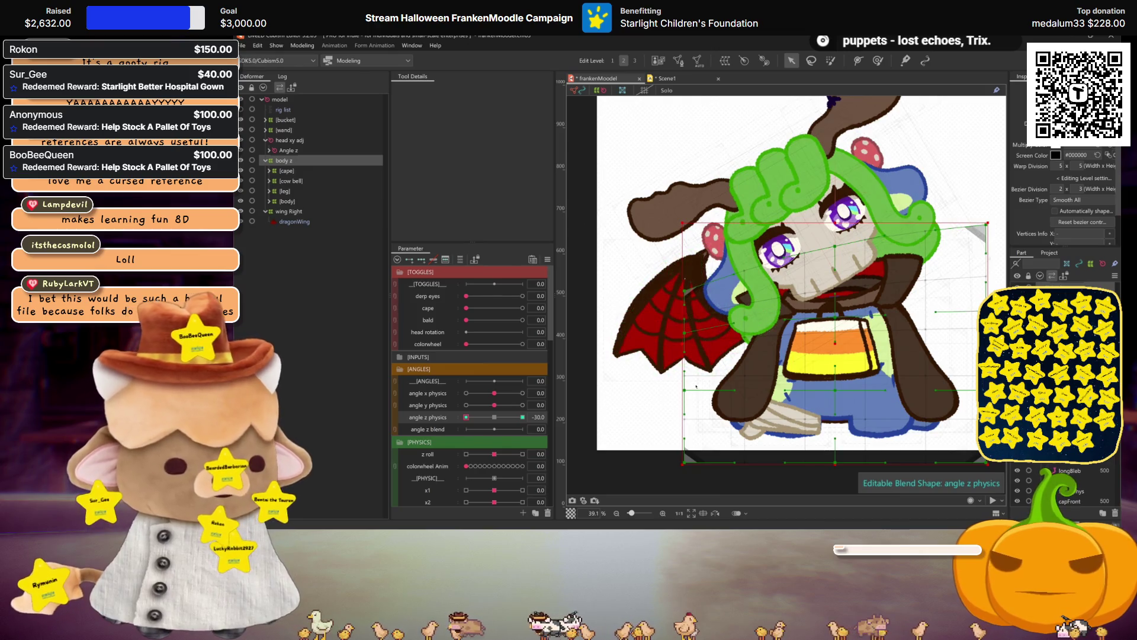
{"action": "left_click", "coordinate": [688, 335]}
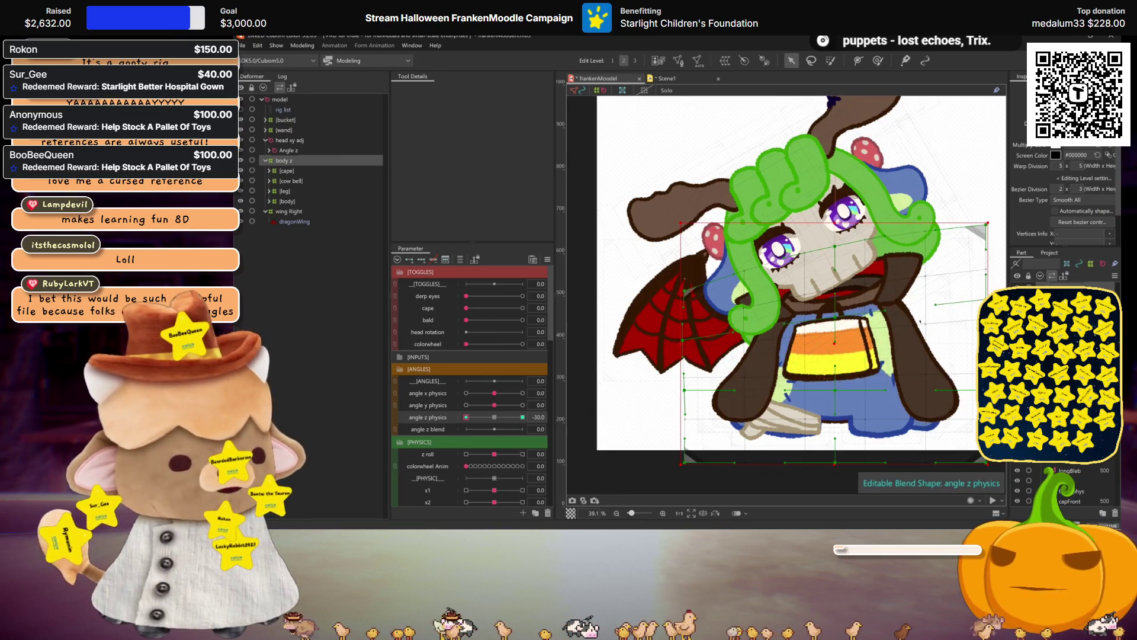
{"action": "scroll", "coordinate": [799, 276], "scroll_direction": "down", "scroll_amount": 2}
{"action": "mouse_move", "coordinate": [480, 417]}
{"action": "left_mouse_down"}
{"action": "mouse_move", "coordinate": [493, 424]}
{"action": "mouse_move", "coordinate": [399, 398]}
{"action": "left_mouse_up"}
{"action": "scroll", "coordinate": [711, 355], "scroll_direction": "up", "scroll_amount": 2}
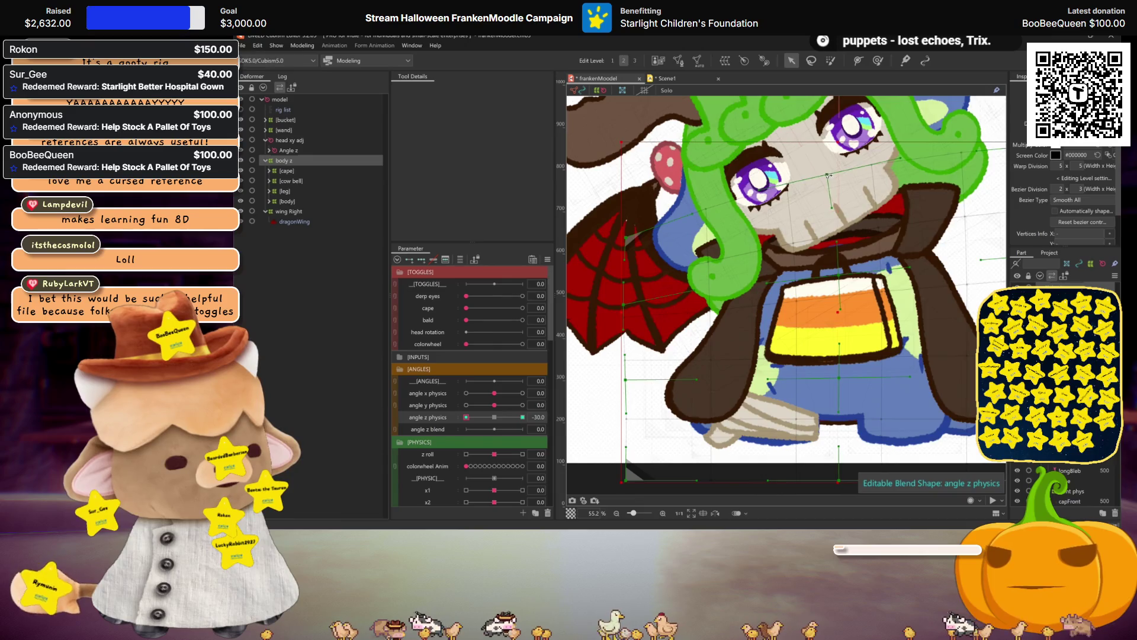
{"action": "scroll", "coordinate": [828, 175], "scroll_direction": "down", "scroll_amount": 1}
{"action": "left_click_drag", "start_coordinate": [466, 417], "coordinate": [459, 421]}
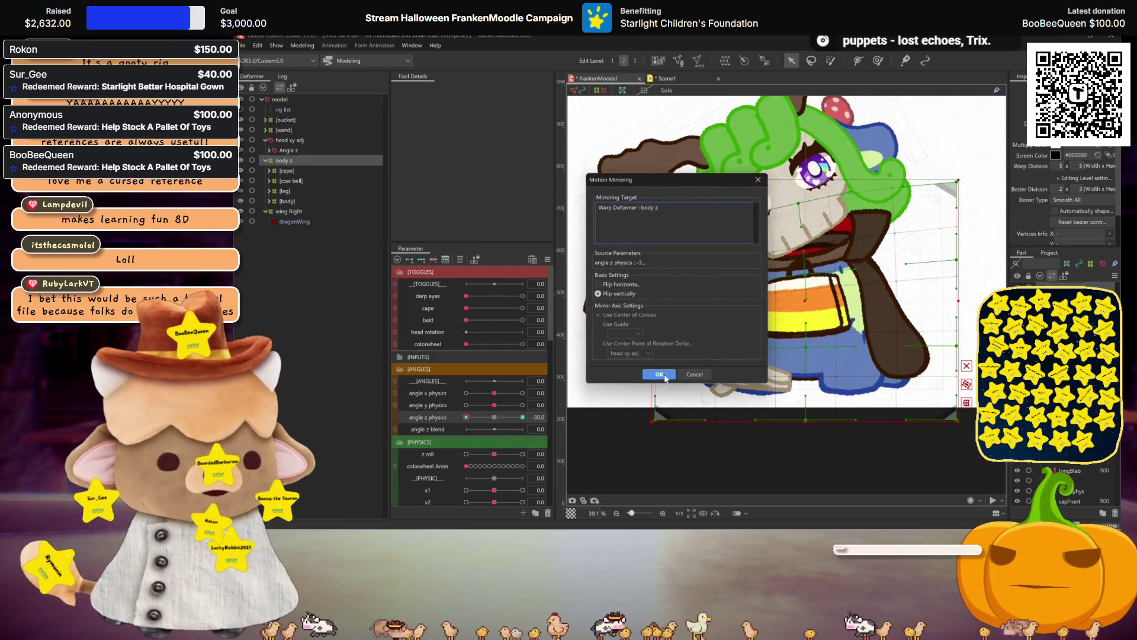
{"action": "left_click", "coordinate": [660, 374]}
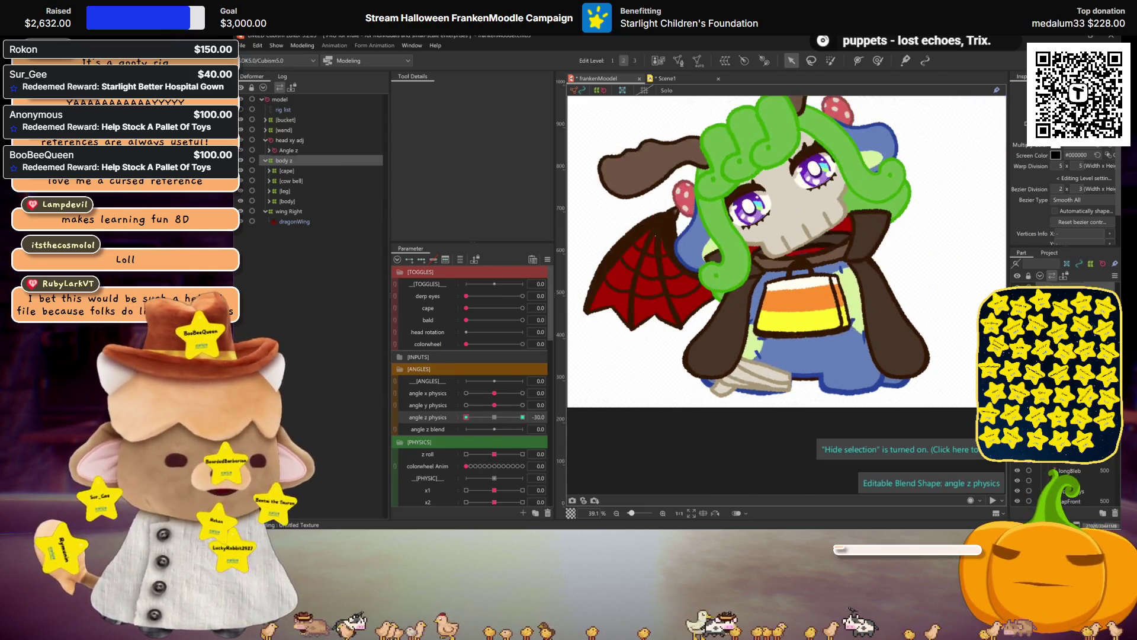
{"action": "left_click_drag", "start_coordinate": [487, 415], "coordinate": [492, 417]}
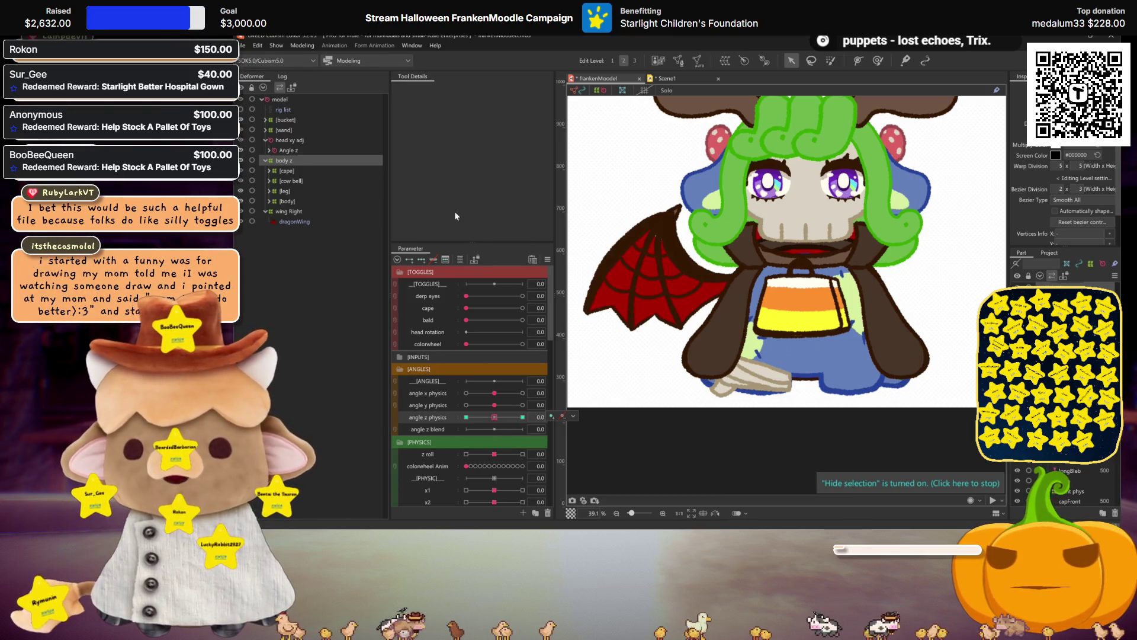
{"action": "left_click", "coordinate": [299, 46]}
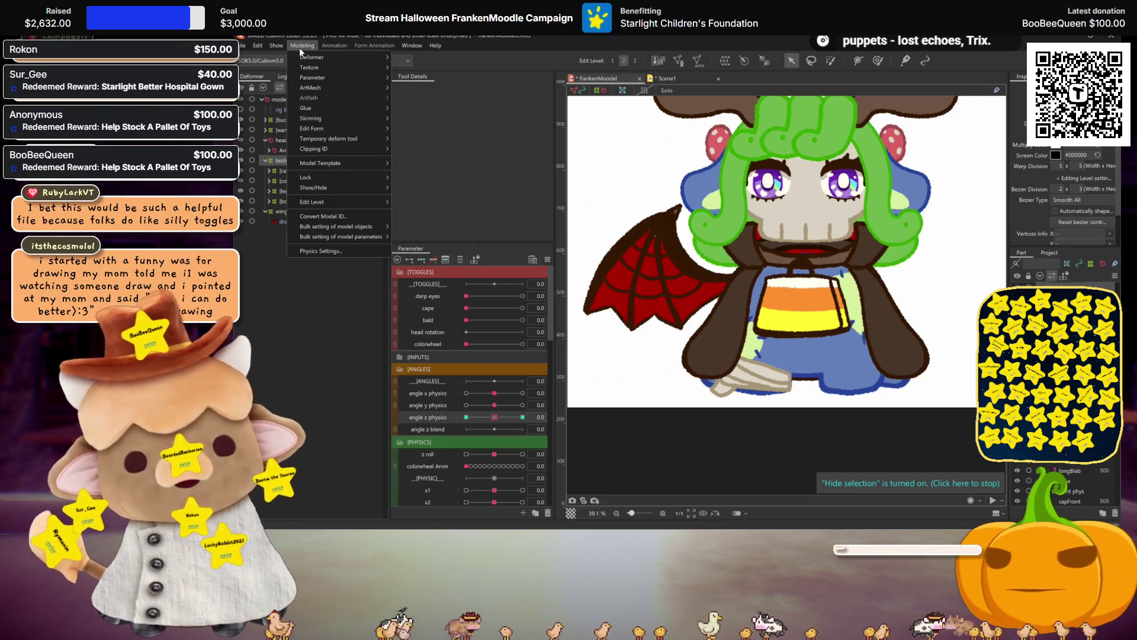
{"action": "left_click", "coordinate": [332, 249]}
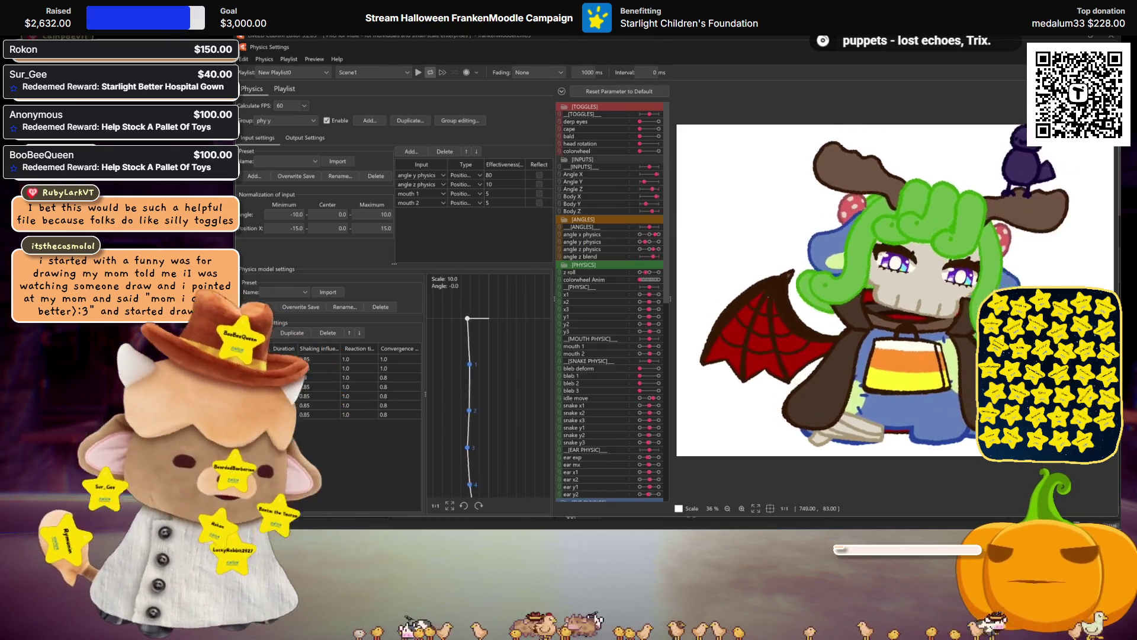
{"action": "key", "text": "Escape"}
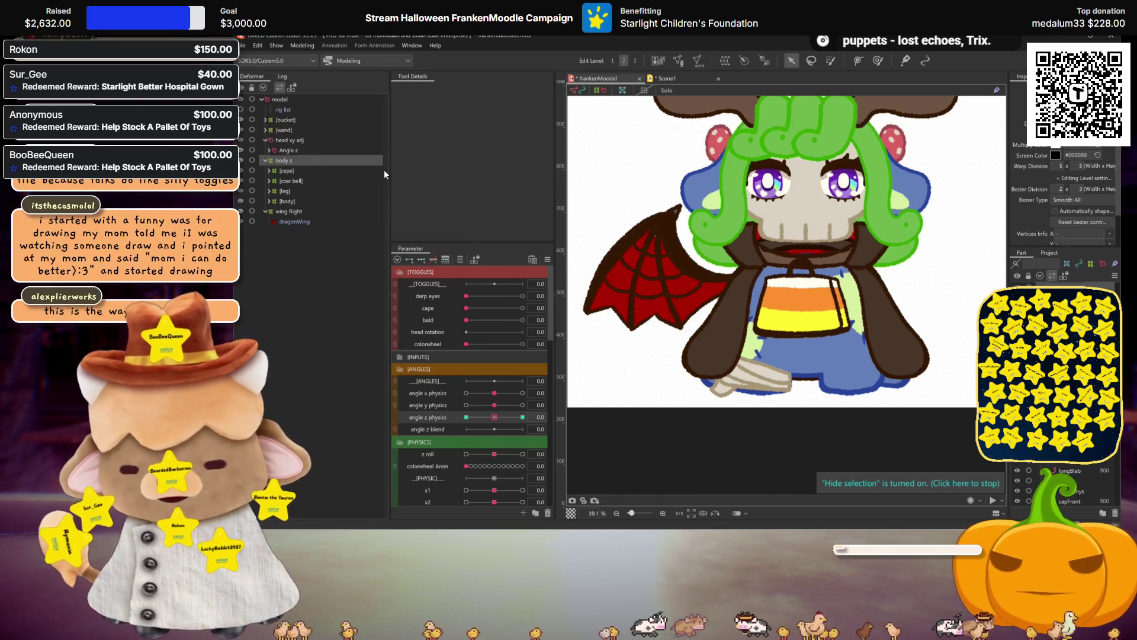
- Check the wing Right deformer with the model tilted to angle z −30
{"action": "mouse_move", "coordinate": [494, 417]}
{"action": "left_mouse_down"}
{"action": "mouse_move", "coordinate": [443, 417]}
{"action": "mouse_move", "coordinate": [494, 417]}
{"action": "left_mouse_up"}
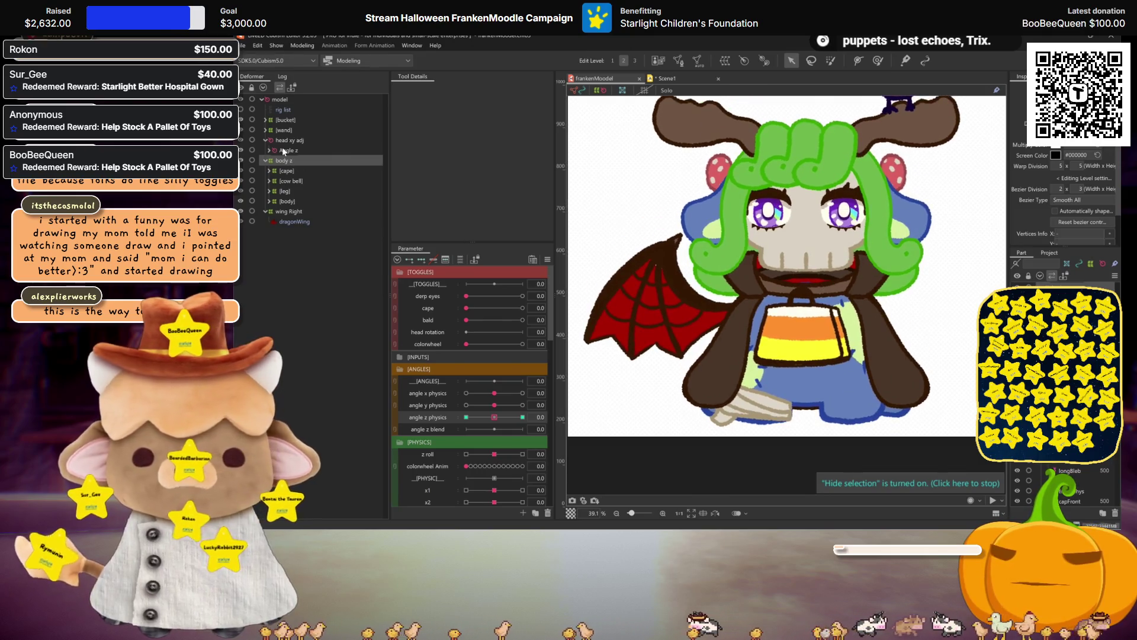
{"action": "left_click", "coordinate": [290, 211]}
{"action": "left_click_drag", "start_coordinate": [494, 417], "coordinate": [360, 402]}
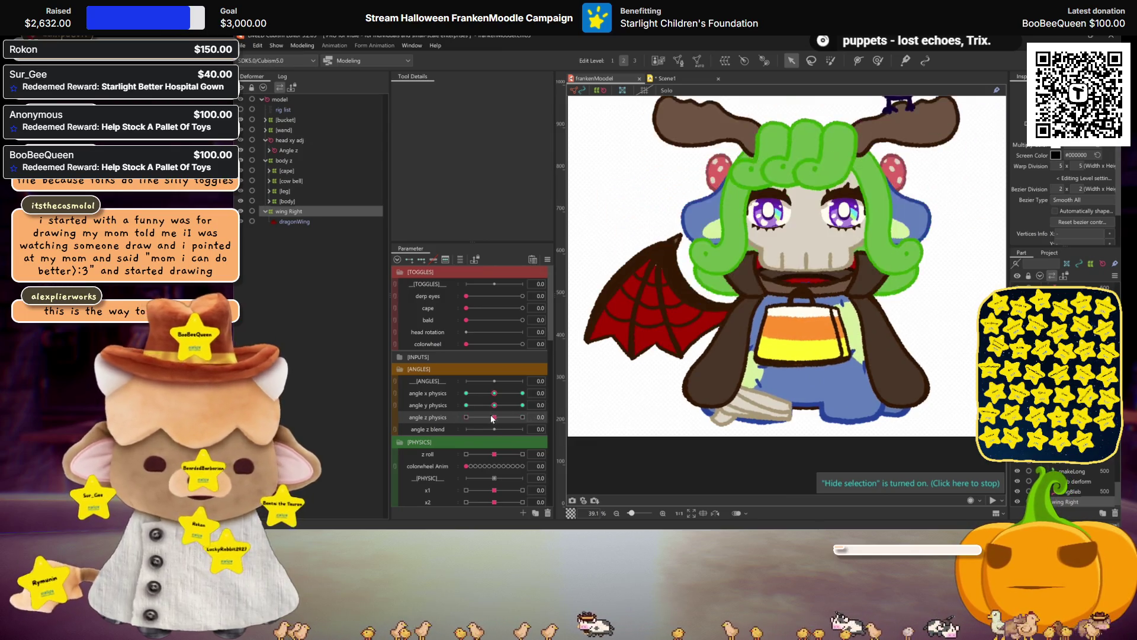
{"action": "scroll", "coordinate": [437, 407], "scroll_direction": "down", "scroll_amount": 5}
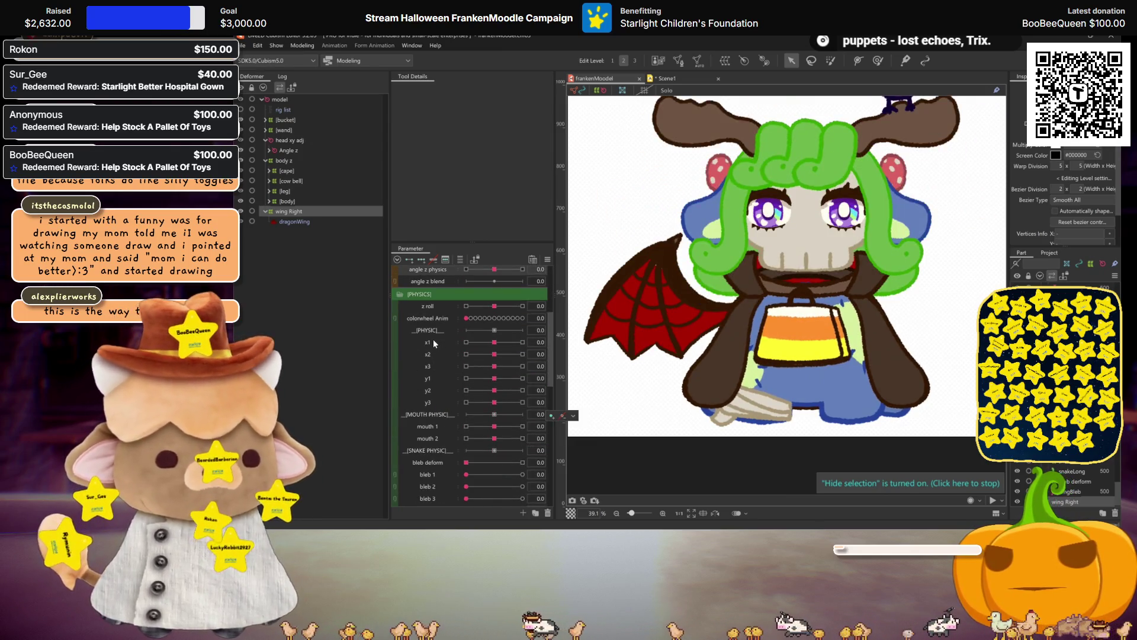
- Set x1 to 30 for the wing keyform and mirror the pose onto x1 −30
{"action": "left_click", "coordinate": [433, 341]}
{"action": "left_click", "coordinate": [522, 342]}
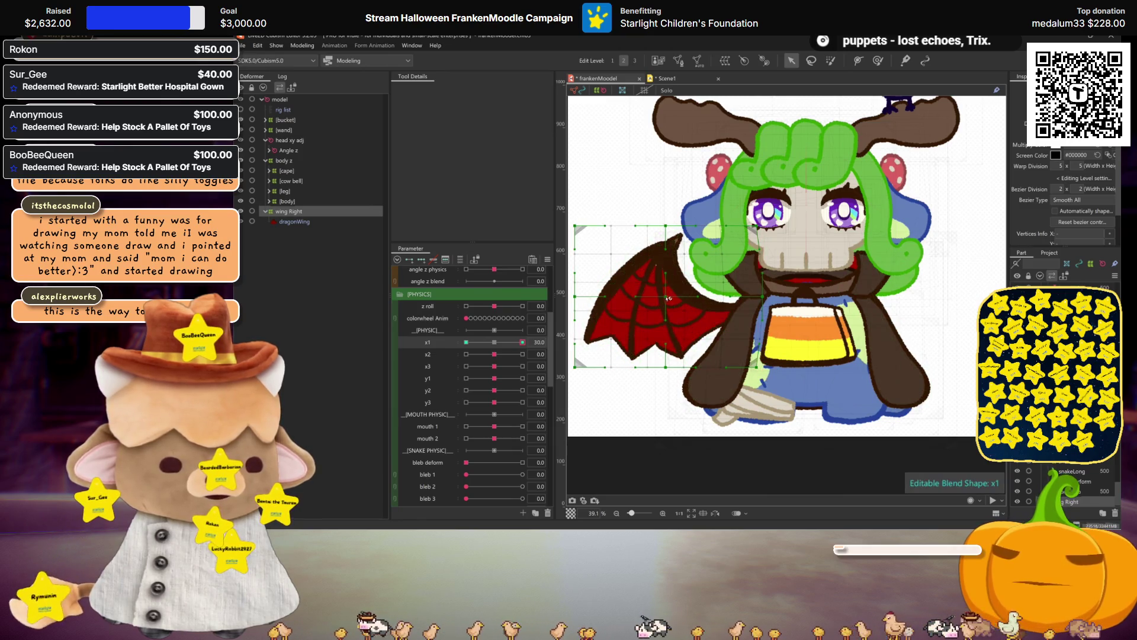
{"action": "key", "text": "ctrl+h"}
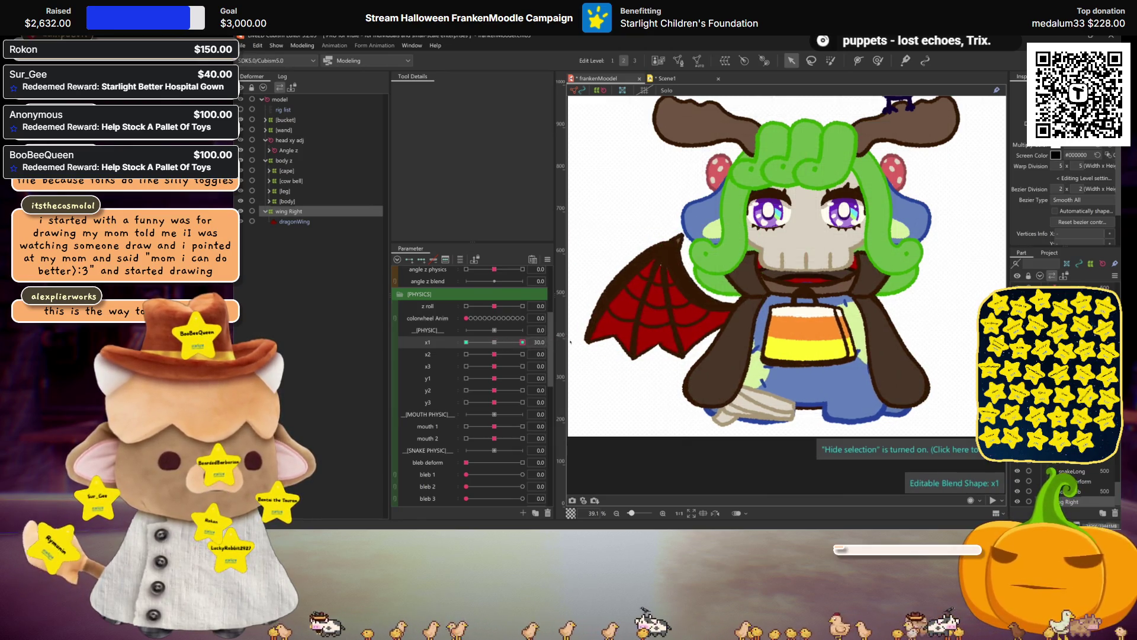
{"action": "key", "text": "ctrl+m"}
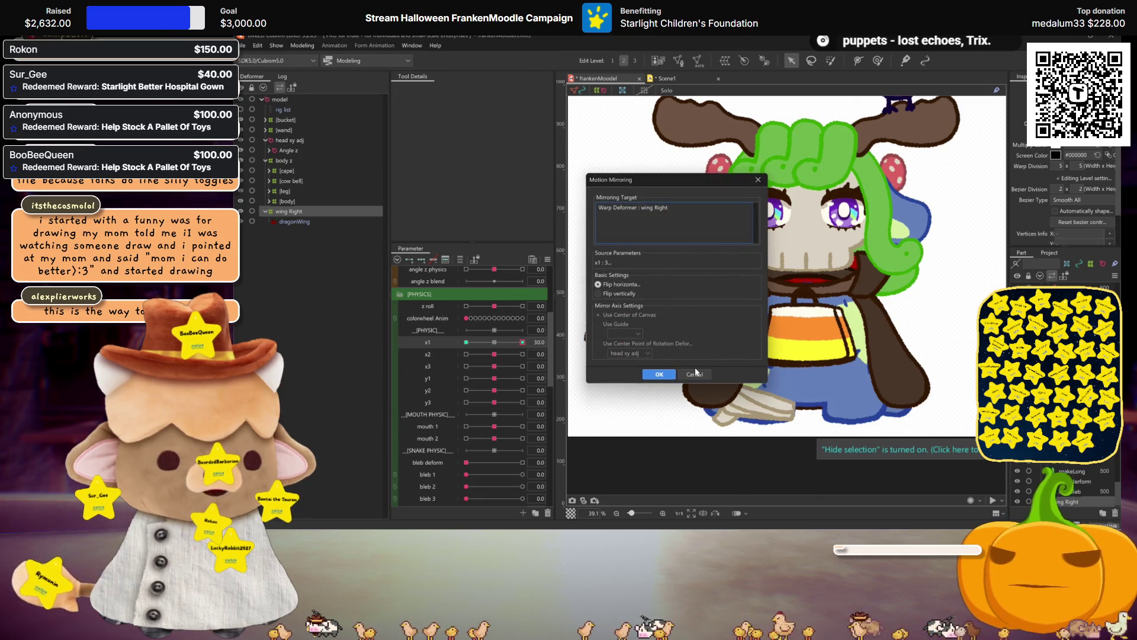
{"action": "left_click", "coordinate": [694, 373]}
{"action": "left_click", "coordinate": [698, 308]}
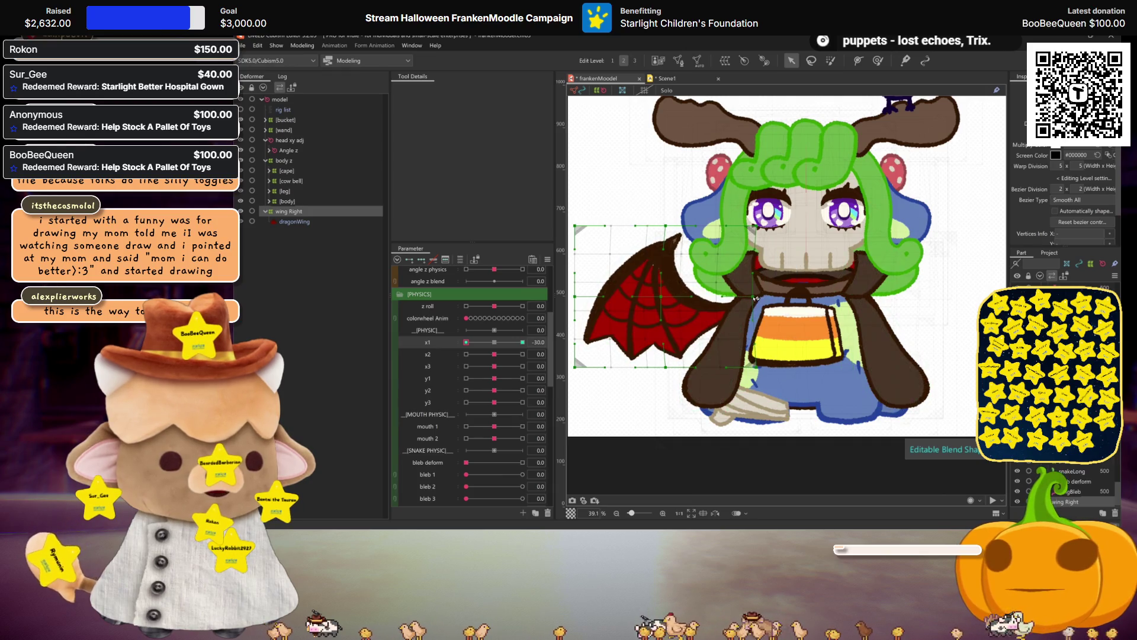
{"action": "key", "text": "ctrl+h"}
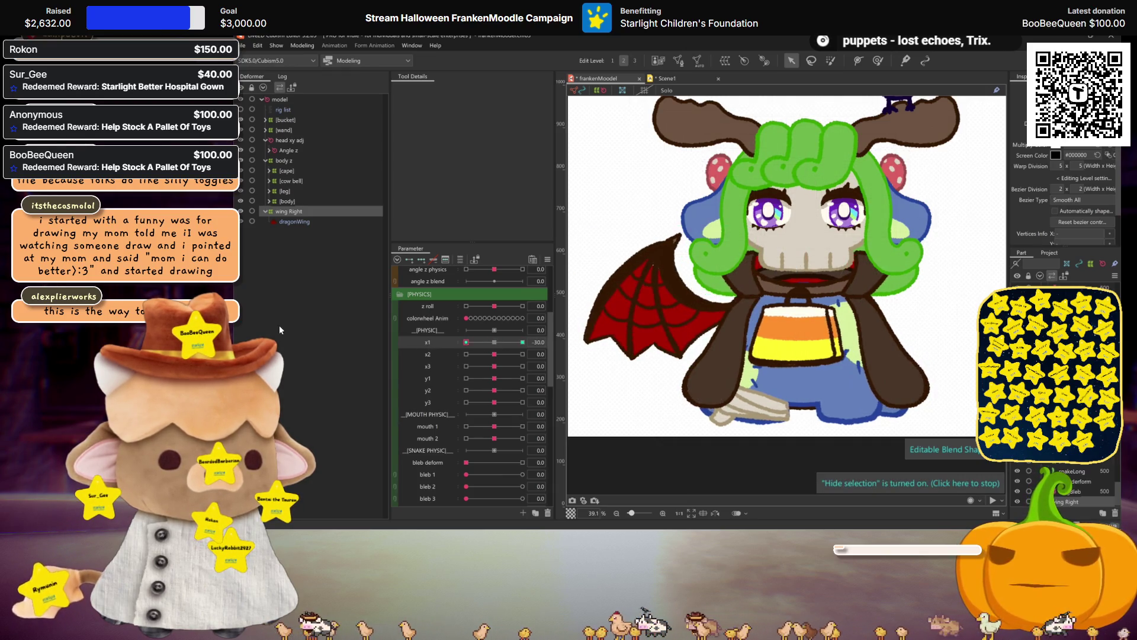
- Set x2 to 30 and inspect the wing with the deformer grid toggled on and off
{"action": "left_click", "coordinate": [442, 354]}
{"action": "left_click_drag", "start_coordinate": [495, 354], "coordinate": [821, 362]}
{"action": "key", "text": "ctrl+h"}
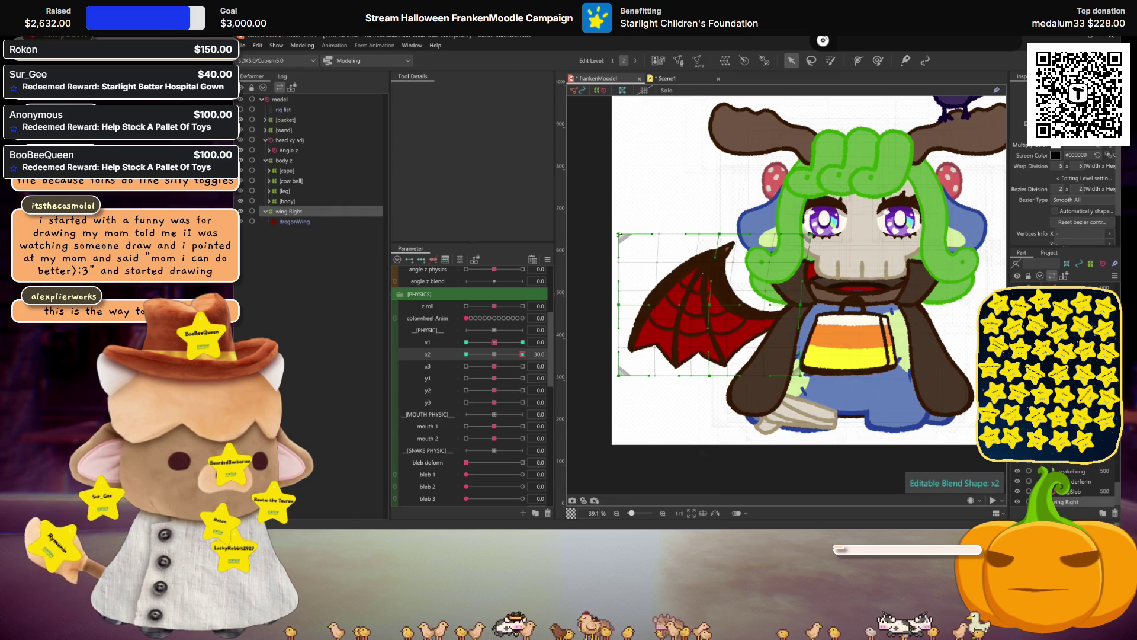
{"action": "key", "text": "ctrl+z"}
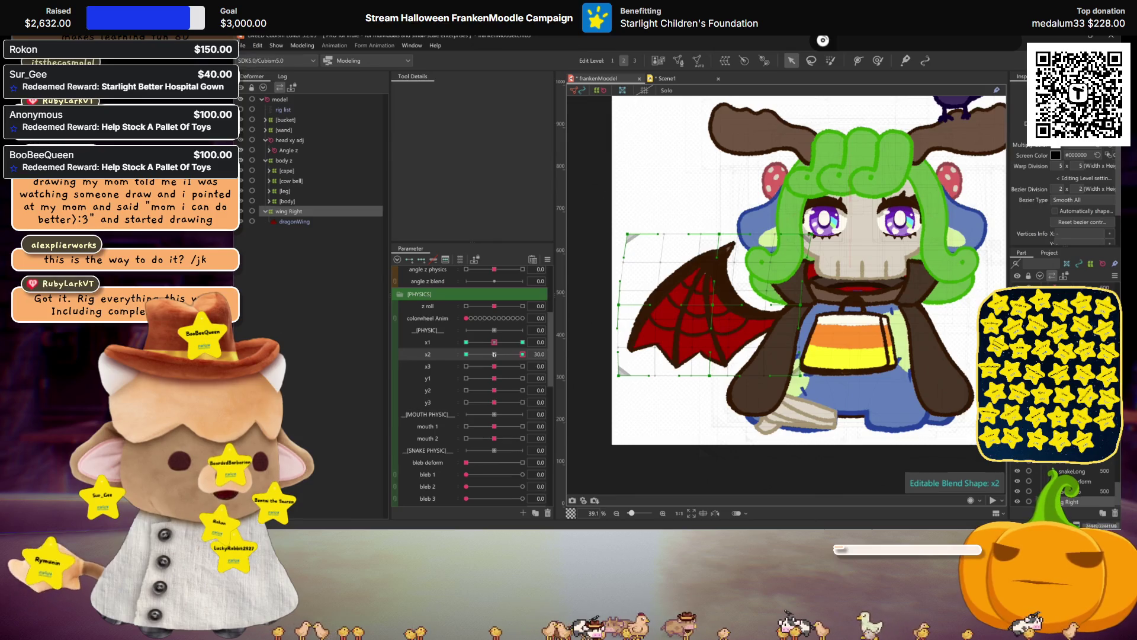
{"action": "key", "text": "ctrl+h"}
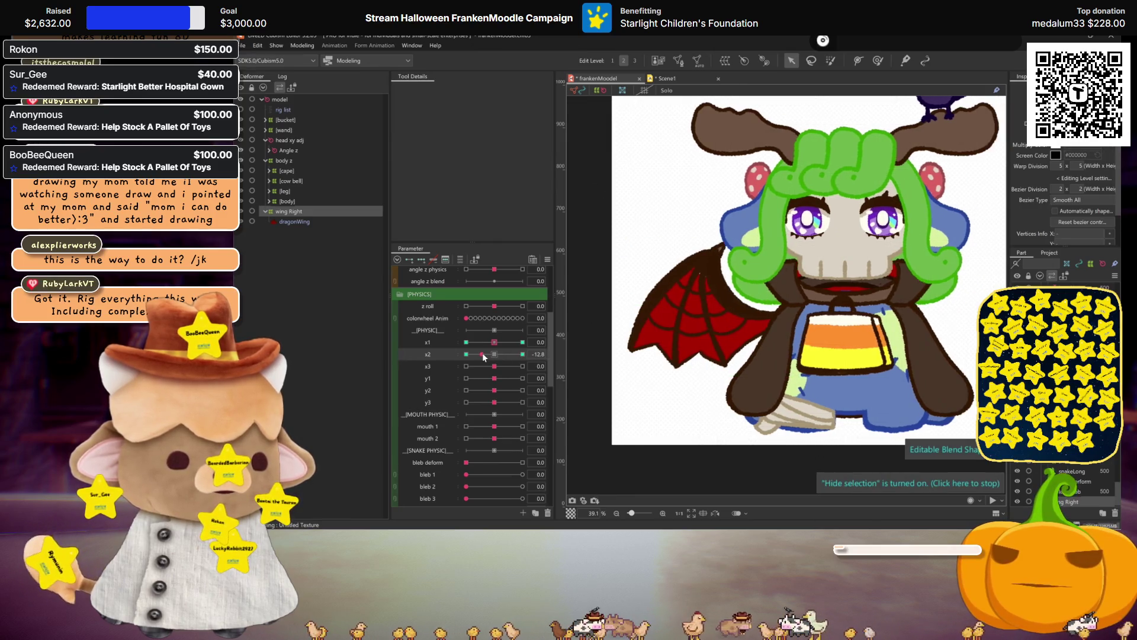
{"action": "key", "text": "ctrl+h"}
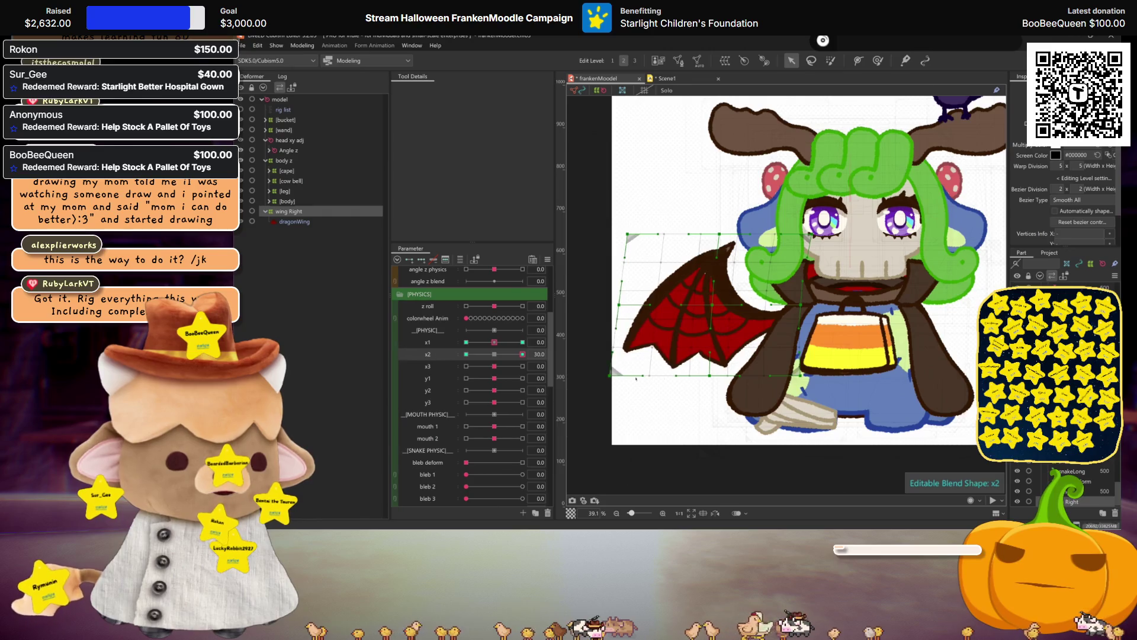
{"action": "key", "text": "ctrl+h"}
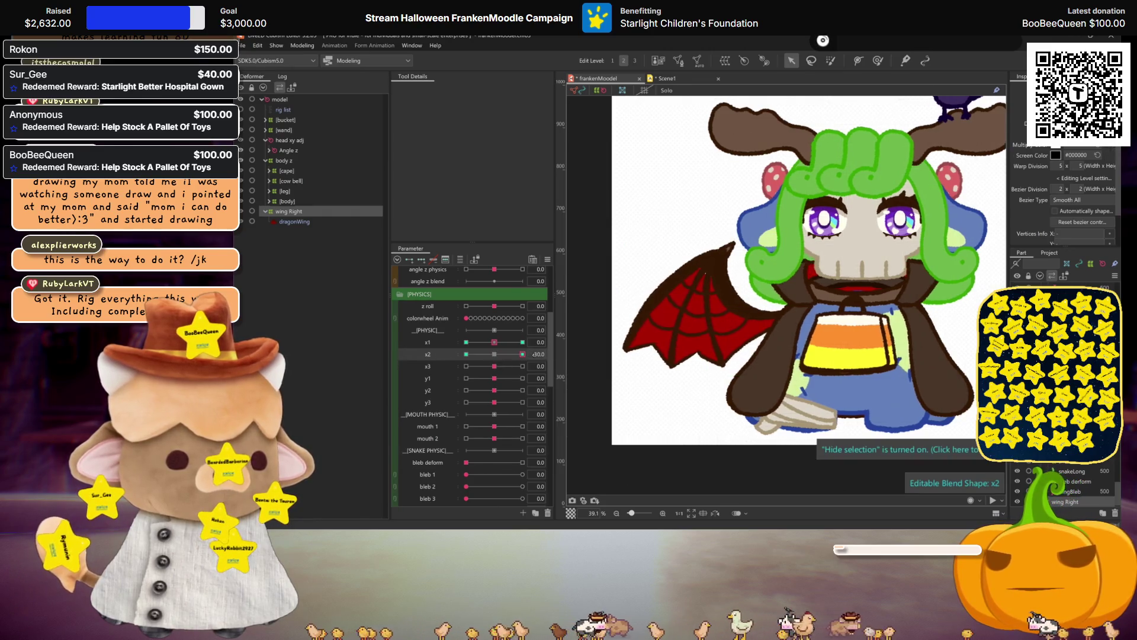
{"action": "key", "text": "ctrl+h"}
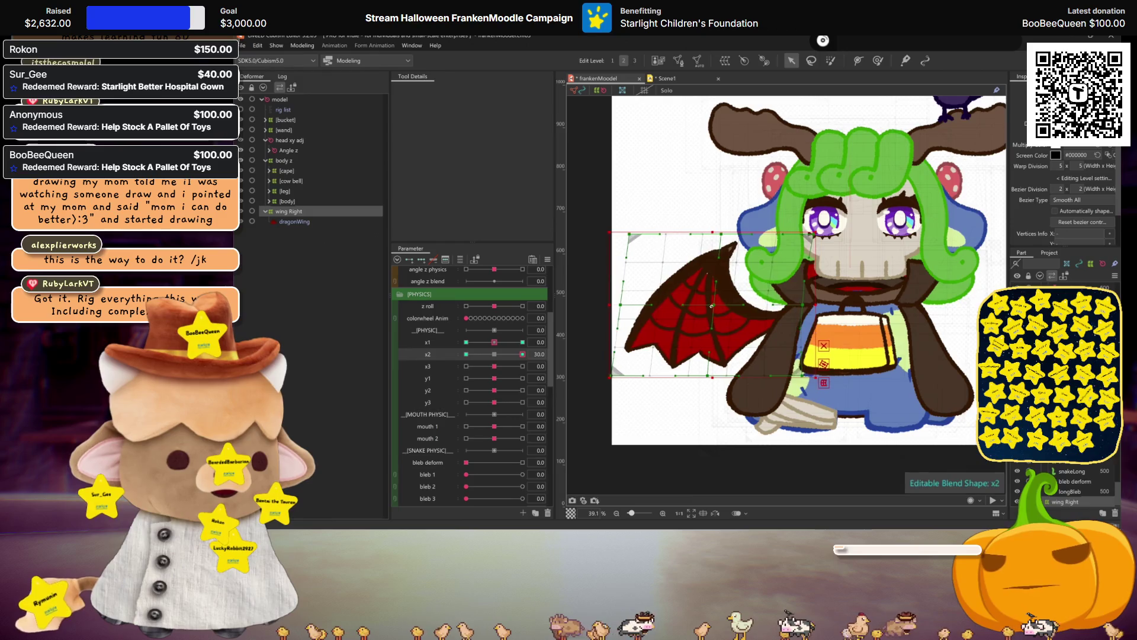
{"action": "key", "text": "ctrl+h"}
- Compare the wing's x2 poses at +30 and −30, then reset x2 to 0
{"action": "left_click", "coordinate": [496, 355]}
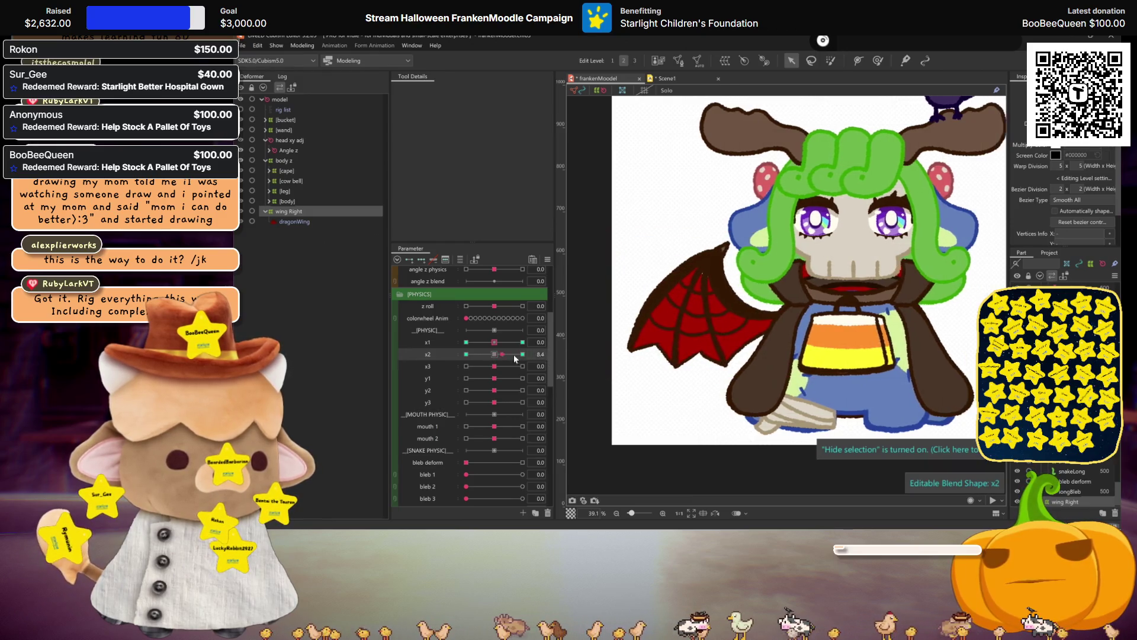
{"action": "left_click_drag", "start_coordinate": [497, 359], "coordinate": [522, 355]}
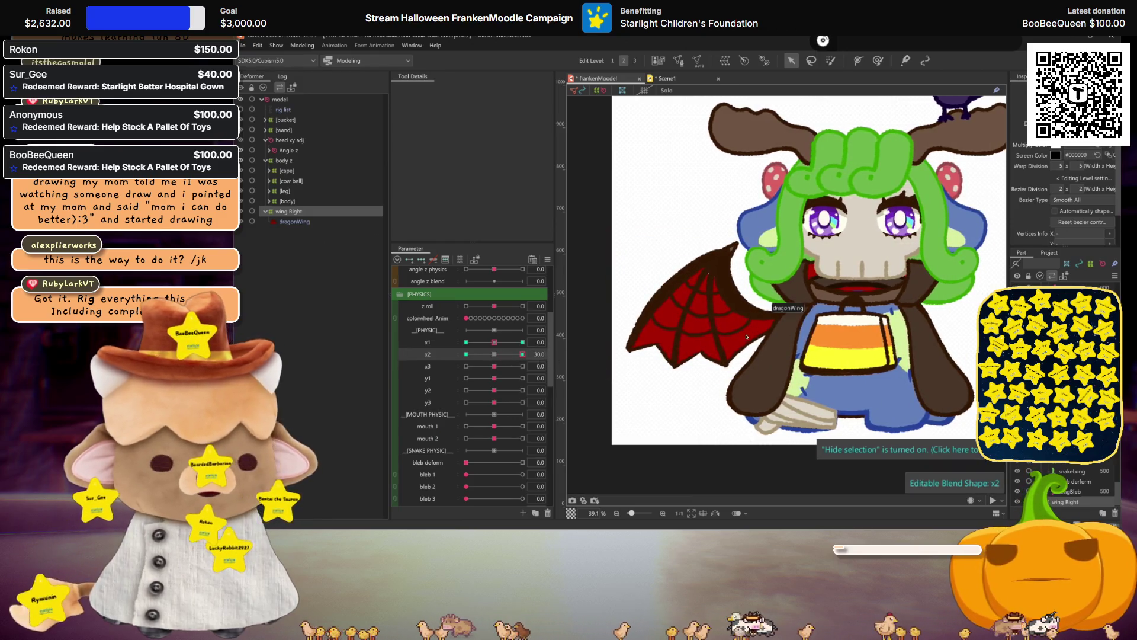
{"action": "left_click", "coordinate": [655, 370]}
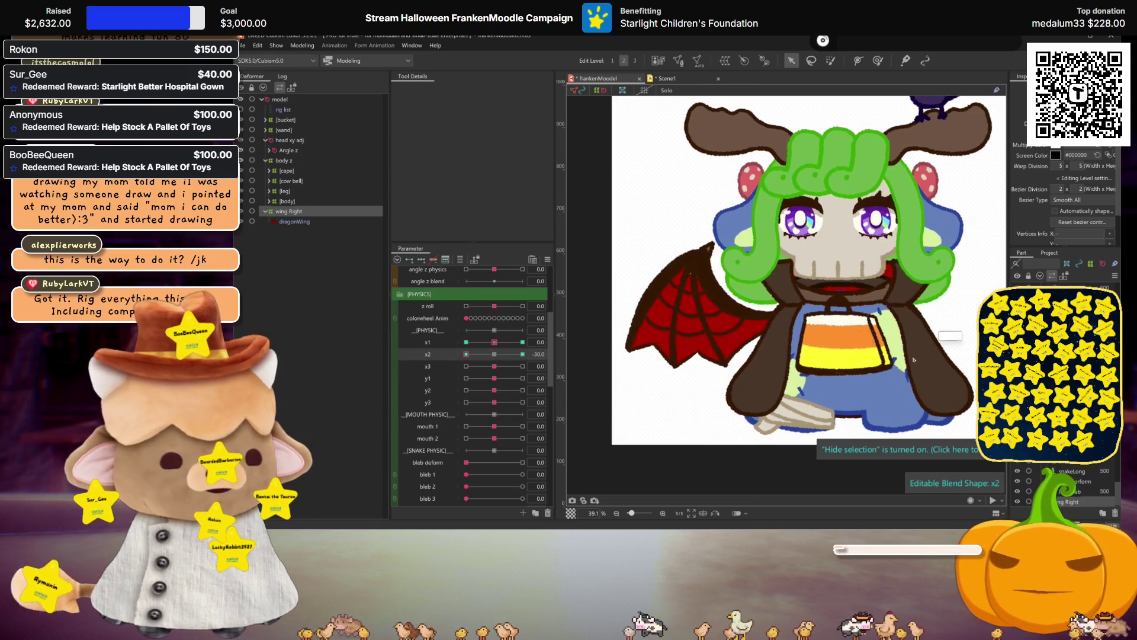
{"action": "scroll", "coordinate": [853, 357], "scroll_direction": "right", "scroll_amount": 2}
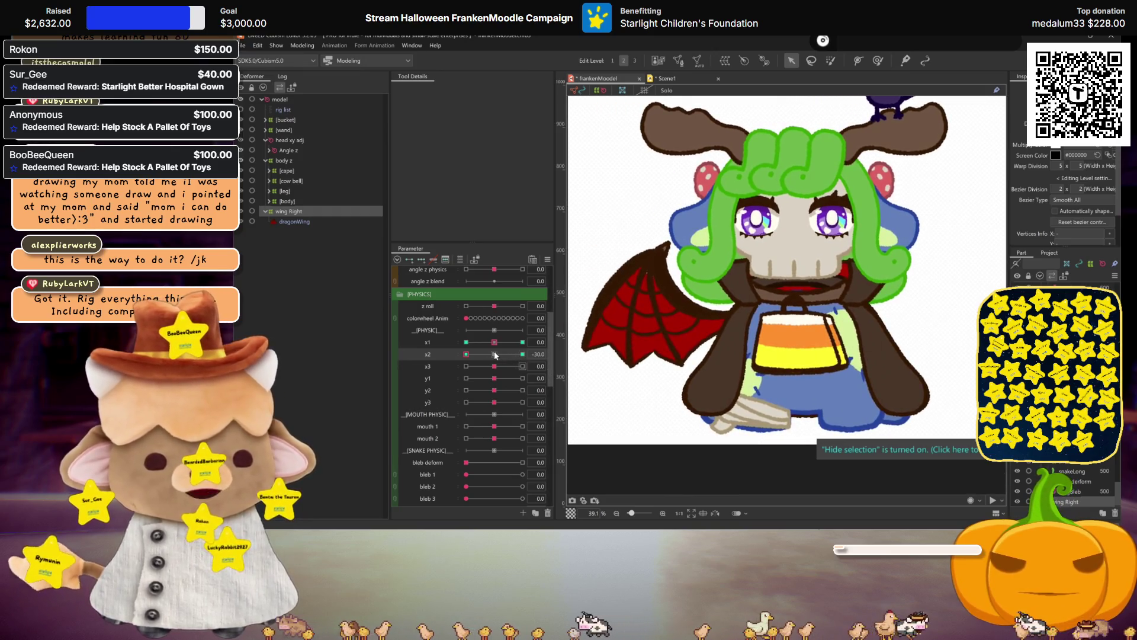
{"action": "left_click", "coordinate": [522, 354]}
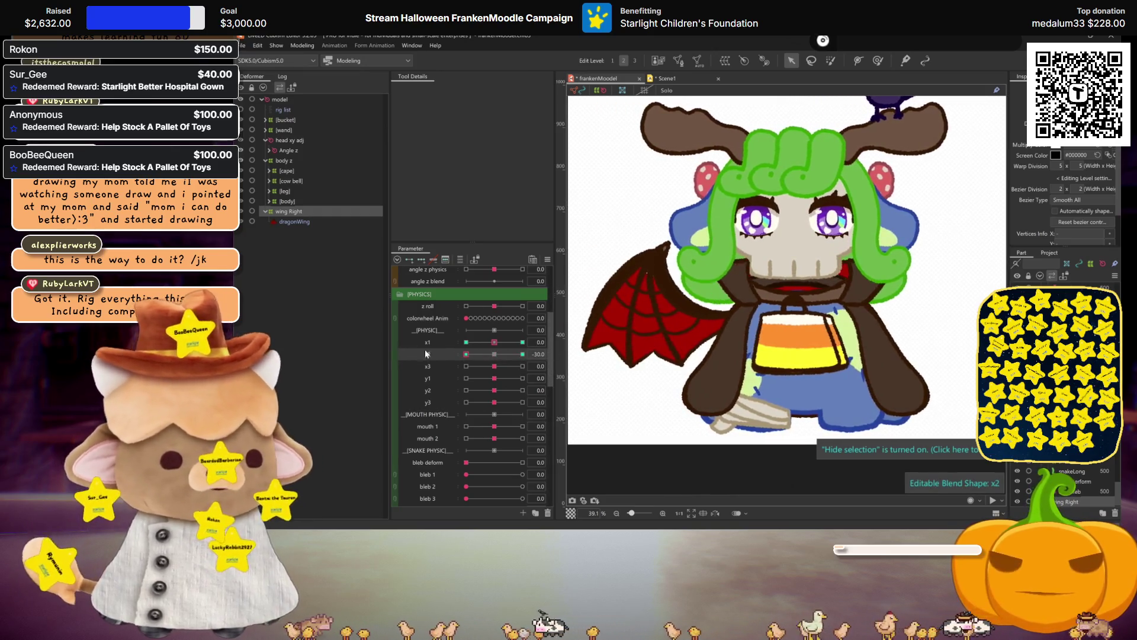
{"action": "left_click", "coordinate": [466, 354]}
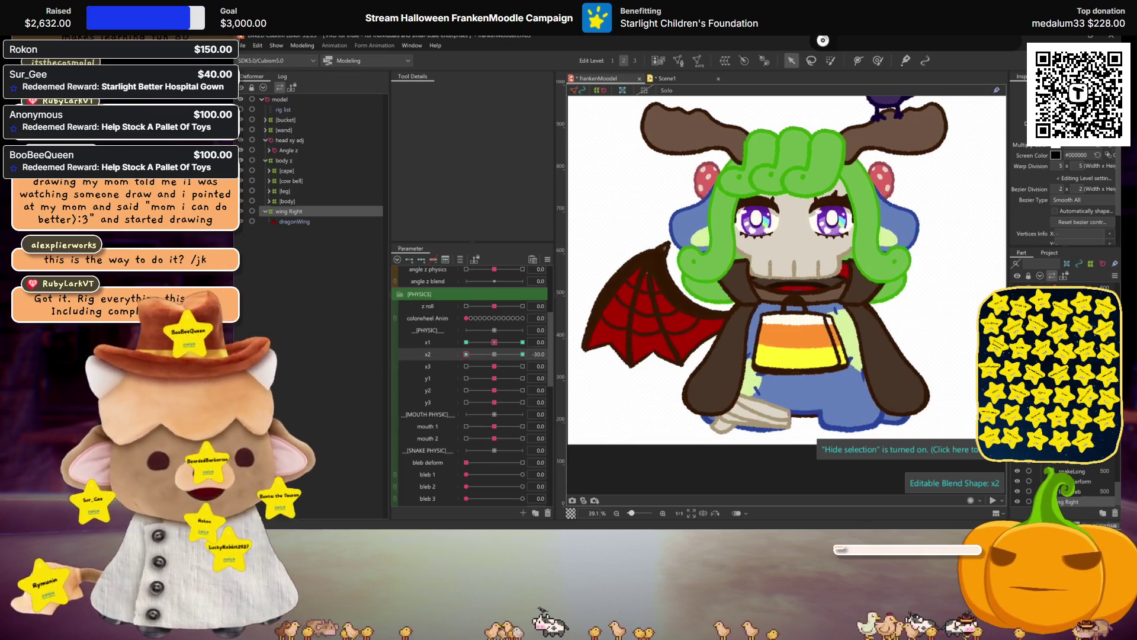
{"action": "left_click", "coordinate": [523, 354]}
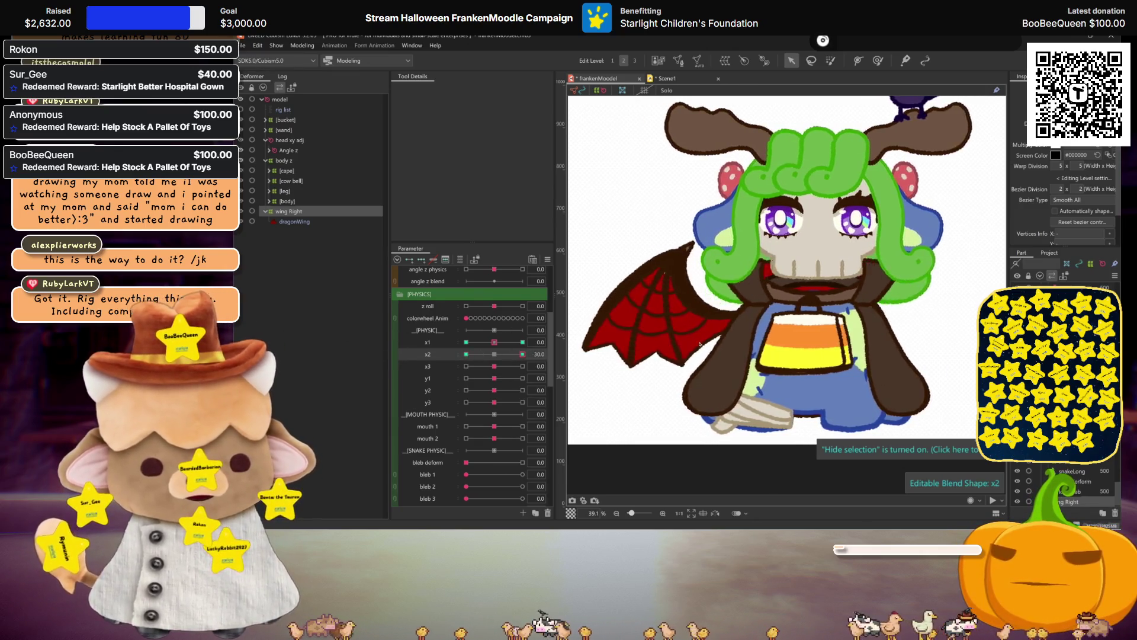
{"action": "left_click", "coordinate": [494, 354]}
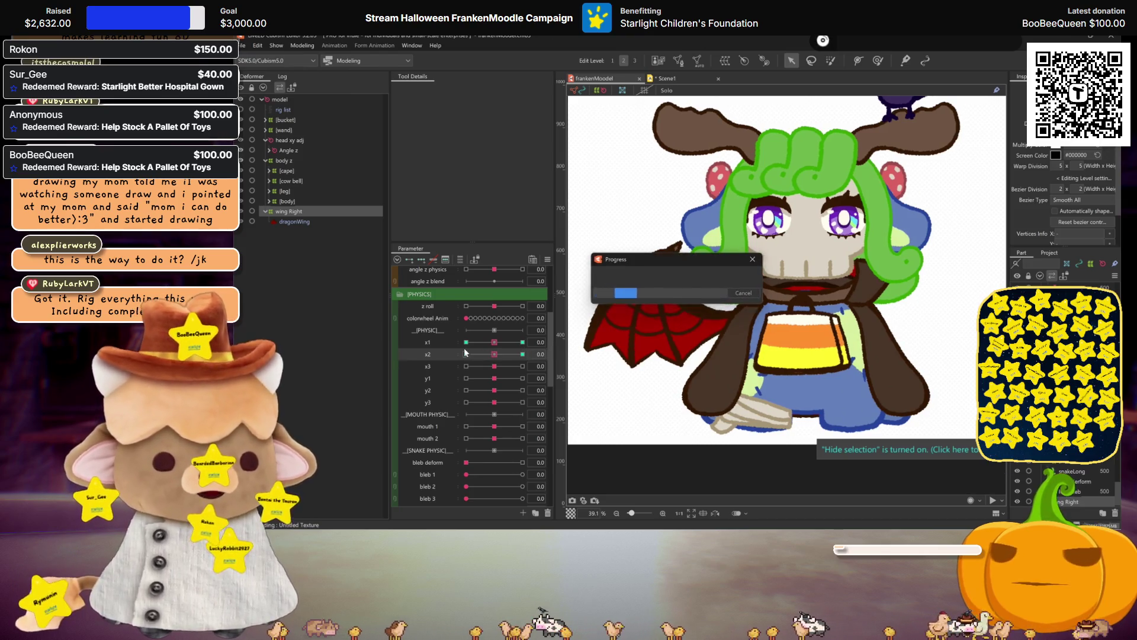
- Test x3 at 30 and reset it, then set the idle move parameter to its +30 key
{"action": "left_click_drag", "start_coordinate": [469, 366], "coordinate": [586, 371]}
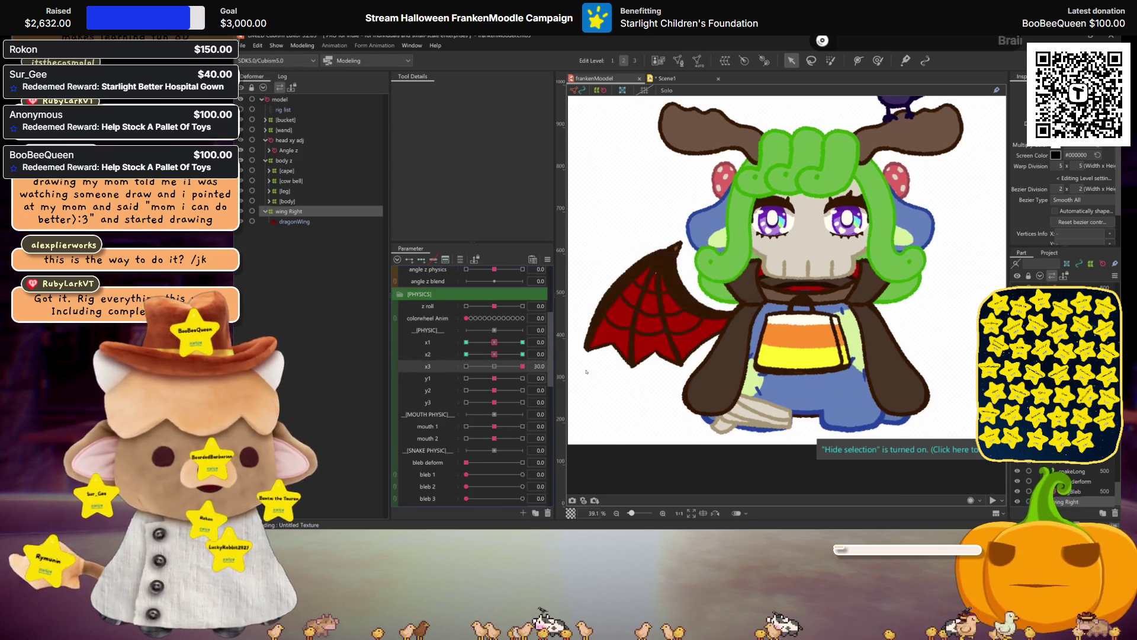
{"action": "left_click", "coordinate": [496, 367]}
{"action": "scroll", "coordinate": [472, 366], "scroll_direction": "down", "scroll_amount": 5}
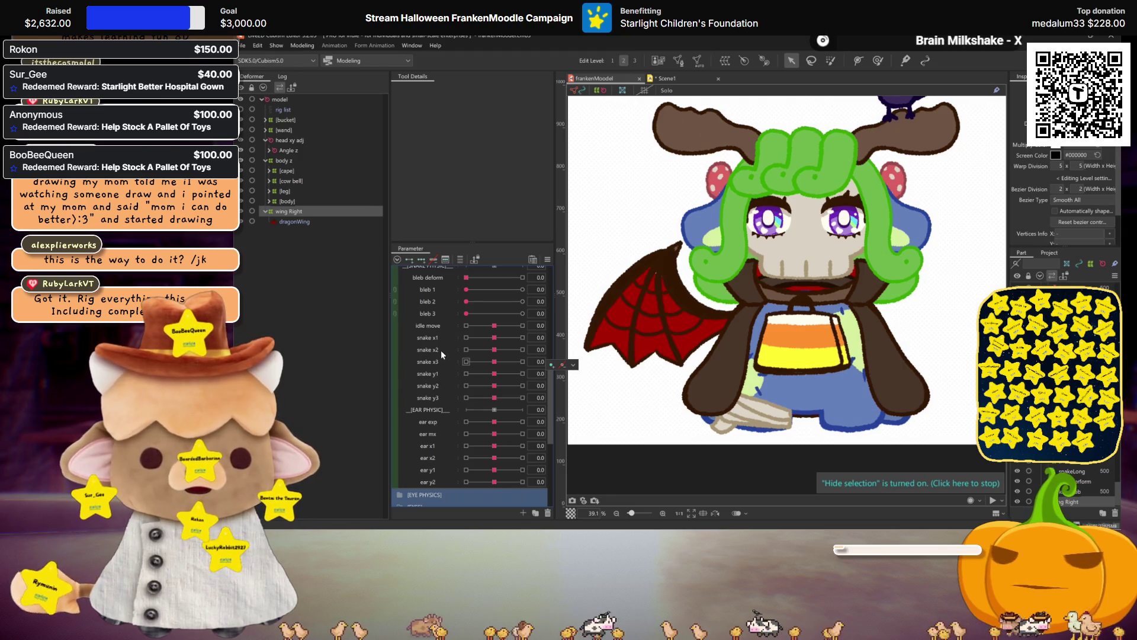
{"action": "scroll", "coordinate": [441, 351], "scroll_direction": "up", "scroll_amount": 1}
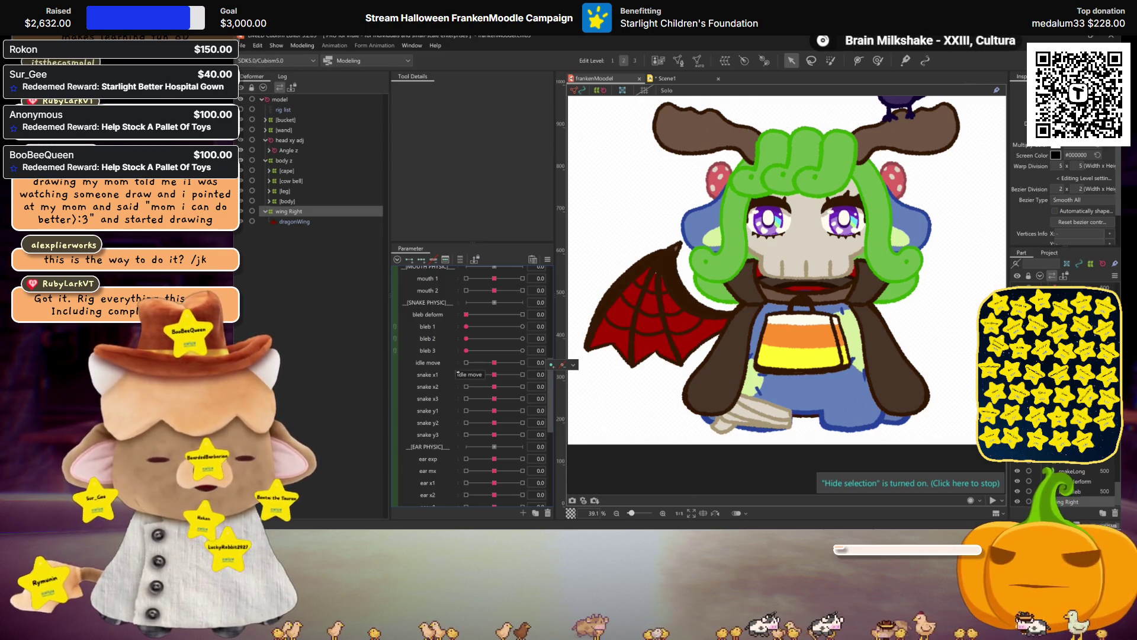
{"action": "left_click", "coordinate": [431, 361]}
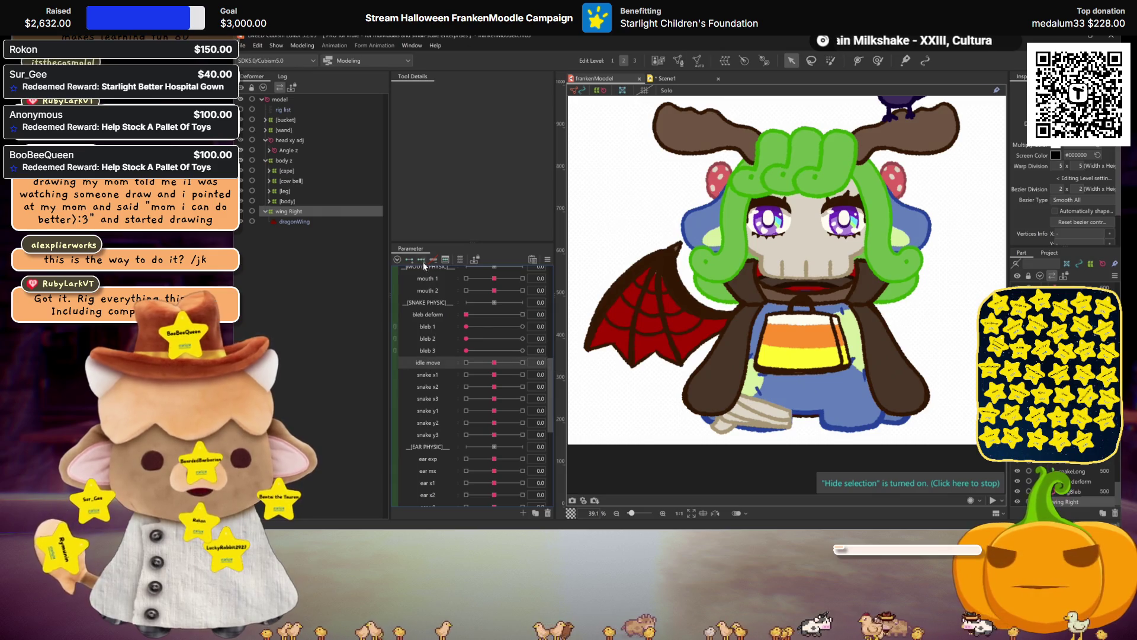
{"action": "left_click", "coordinate": [522, 361]}
- At idle move +30, stretch the wing Right warp grid into a raised pose and preview the motion
{"action": "left_click", "coordinate": [699, 342]}
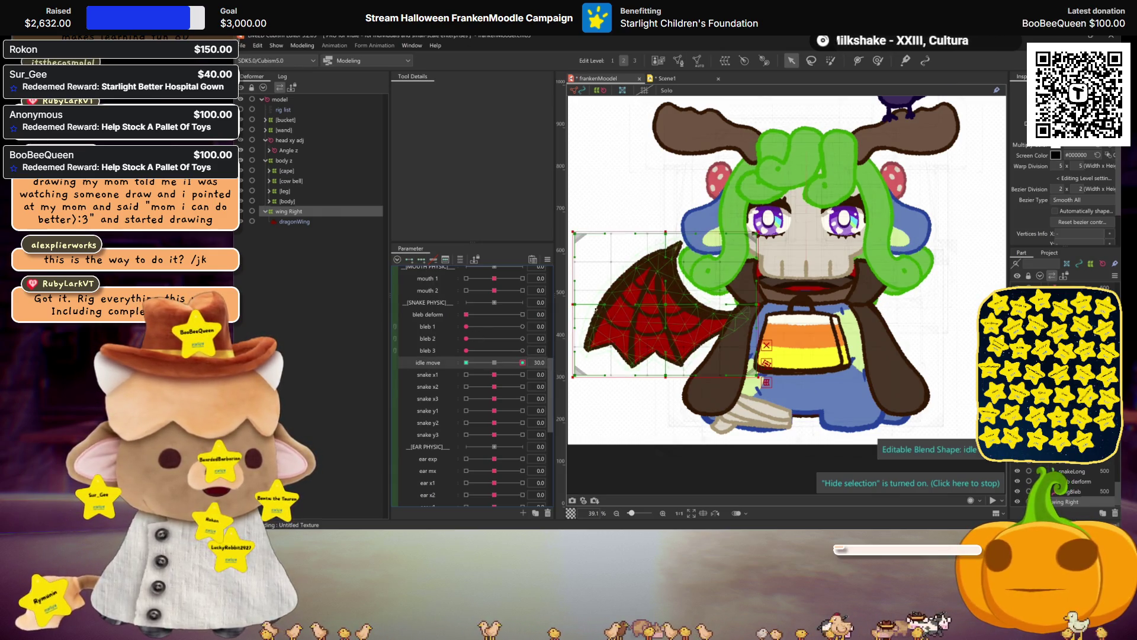
{"action": "mouse_move", "coordinate": [575, 302]}
{"action": "left_mouse_down"}
{"action": "mouse_move", "coordinate": [588, 297]}
{"action": "mouse_move", "coordinate": [582, 280]}
{"action": "left_mouse_up"}
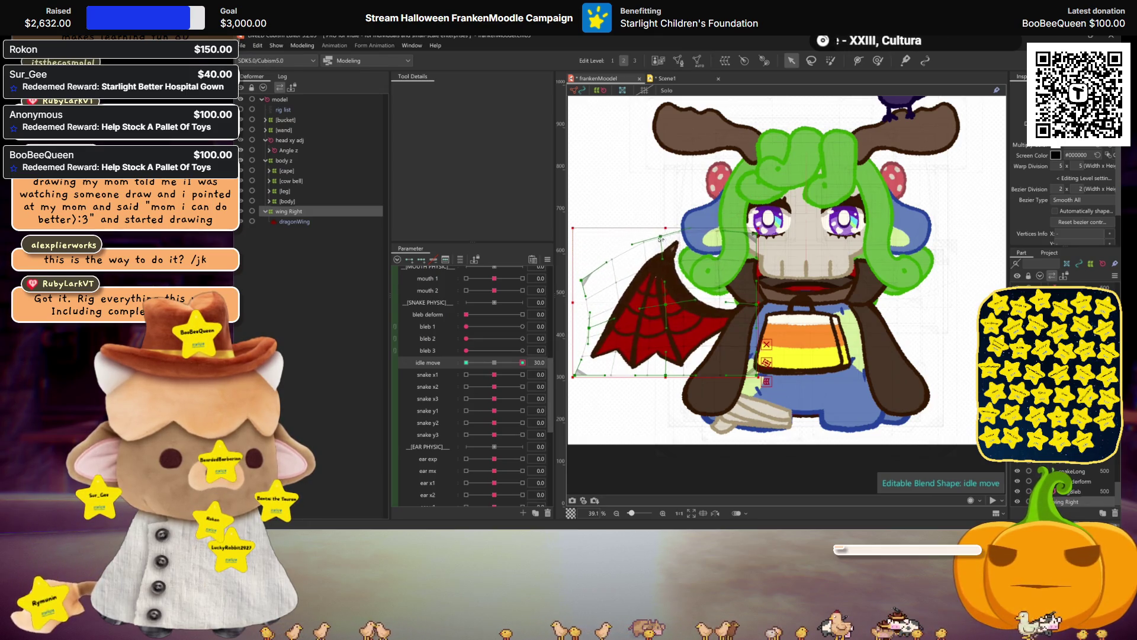
{"action": "left_click_drag", "start_coordinate": [681, 230], "coordinate": [667, 251]}
{"action": "left_click_drag", "start_coordinate": [671, 315], "coordinate": [662, 266]}
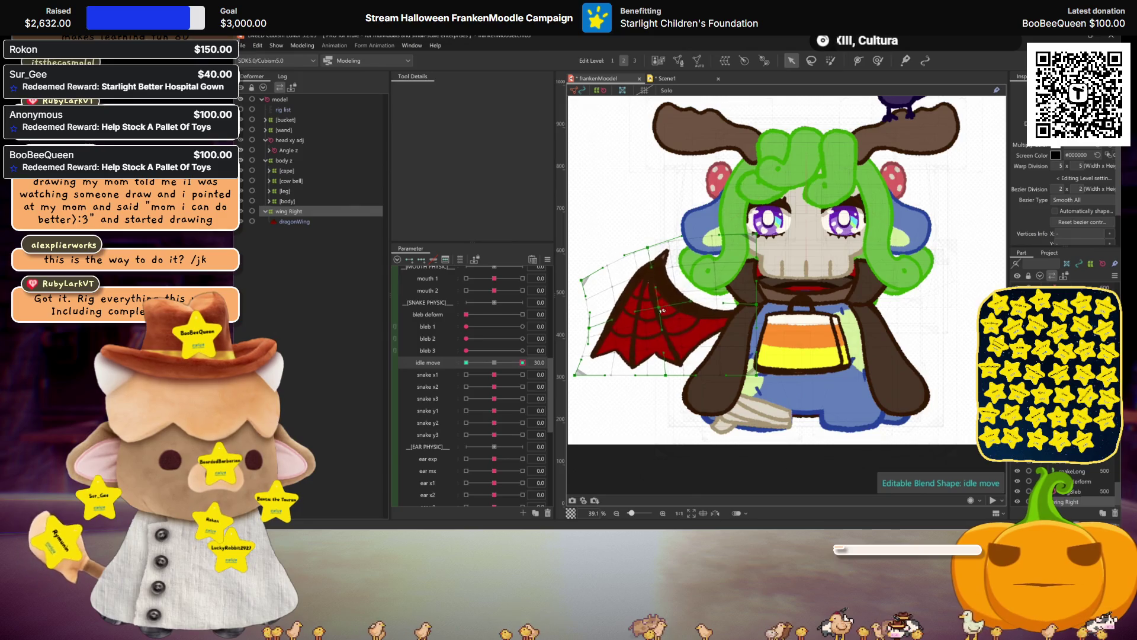
{"action": "left_click_drag", "start_coordinate": [578, 375], "coordinate": [599, 392]}
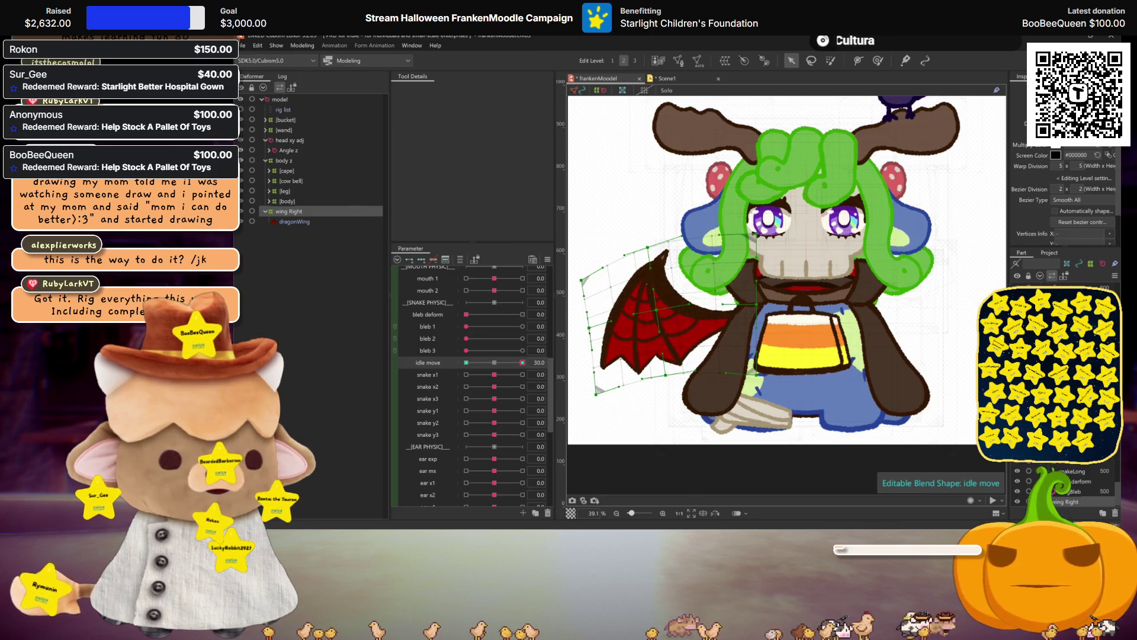
{"action": "mouse_move", "coordinate": [521, 362]}
{"action": "left_mouse_down"}
{"action": "mouse_move", "coordinate": [503, 364]}
{"action": "mouse_move", "coordinate": [522, 363]}
{"action": "left_mouse_up"}
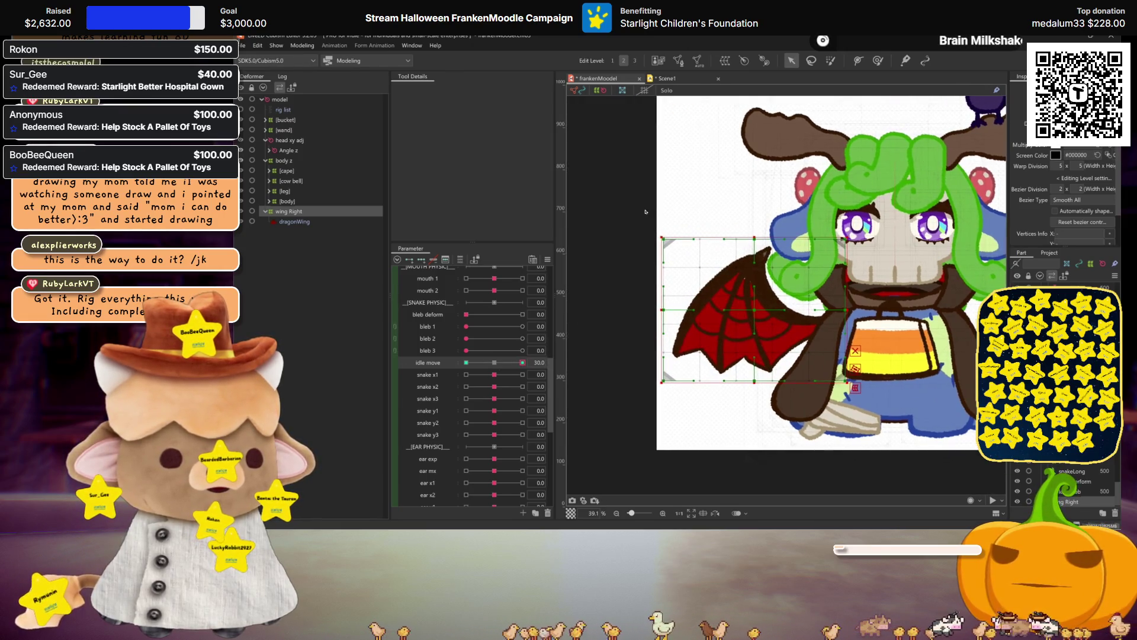
- Shift the wing grid's left column of points rightward to narrow the wing at +30
{"action": "left_click_drag", "start_coordinate": [656, 210], "coordinate": [746, 426]}
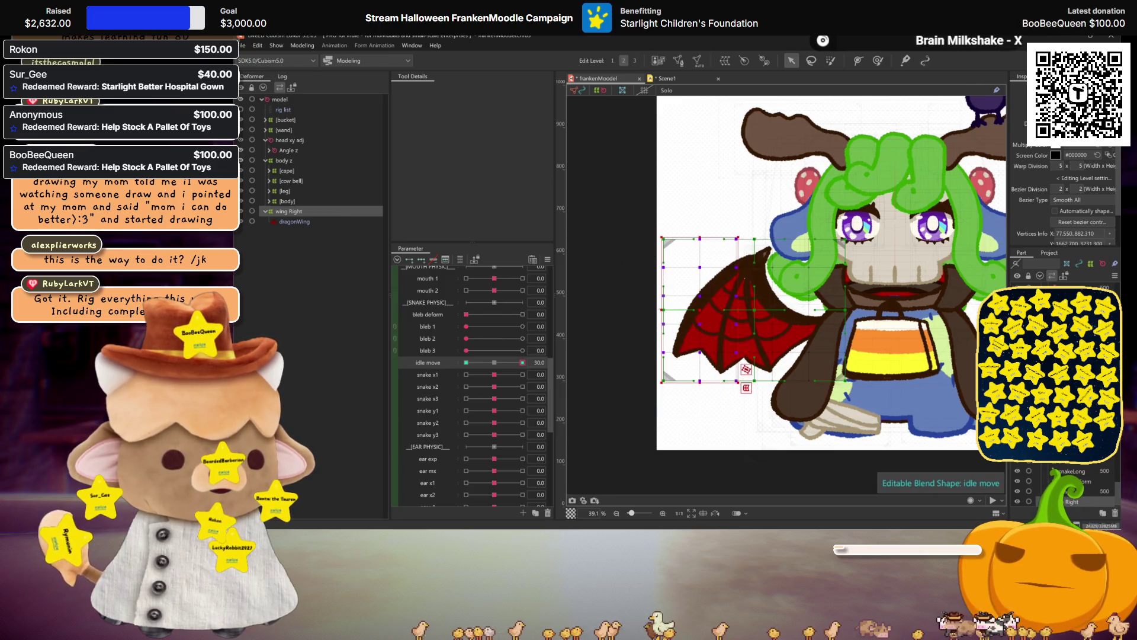
{"action": "left_click_drag", "start_coordinate": [730, 311], "coordinate": [756, 312]}
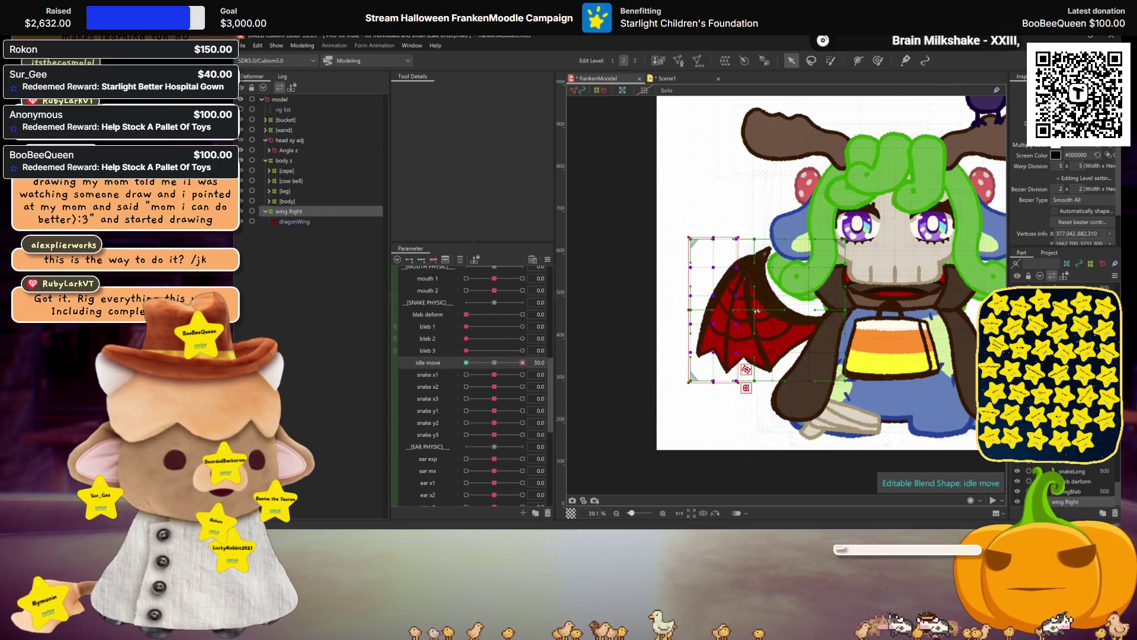
{"action": "key", "text": "ctrl+z"}
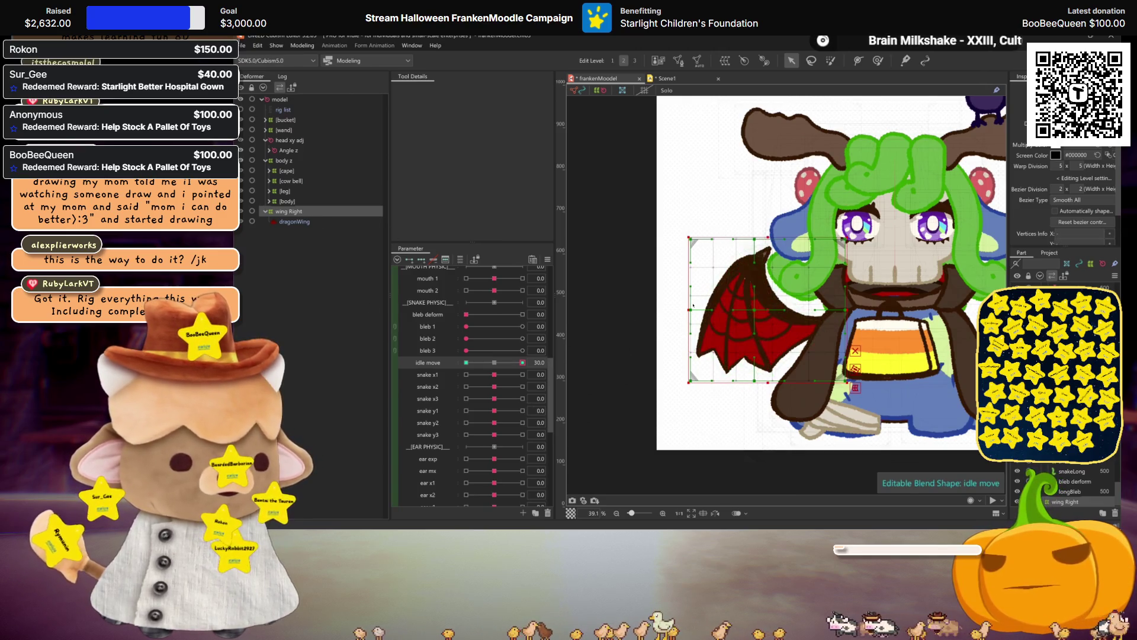
{"action": "left_click_drag", "start_coordinate": [677, 224], "coordinate": [805, 425]}
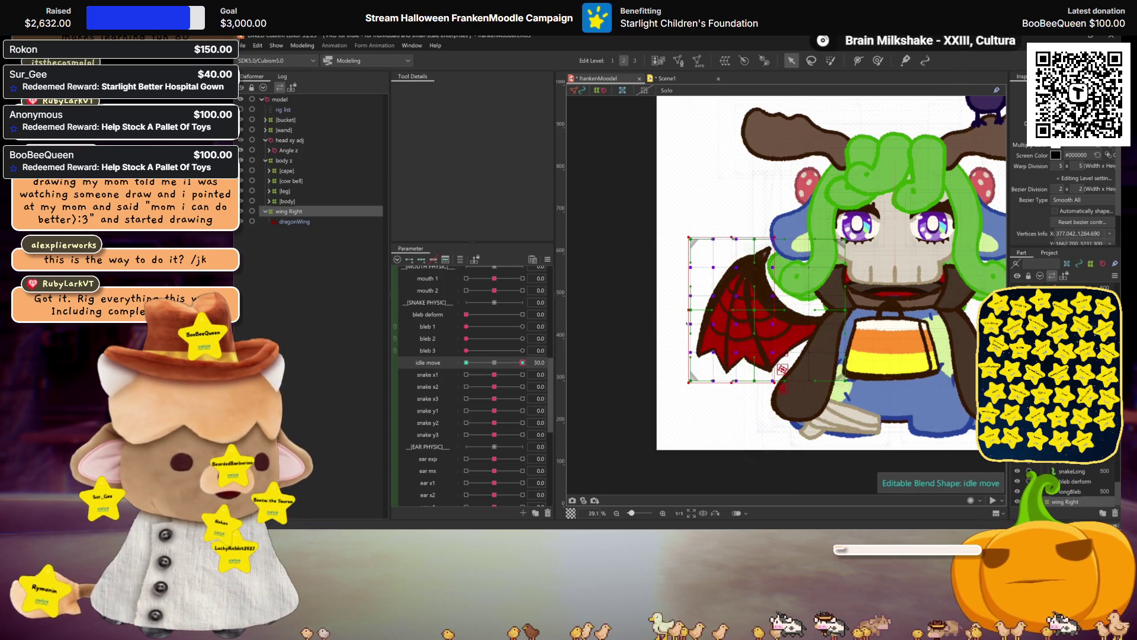
{"action": "left_click_drag", "start_coordinate": [690, 312], "coordinate": [707, 311]}
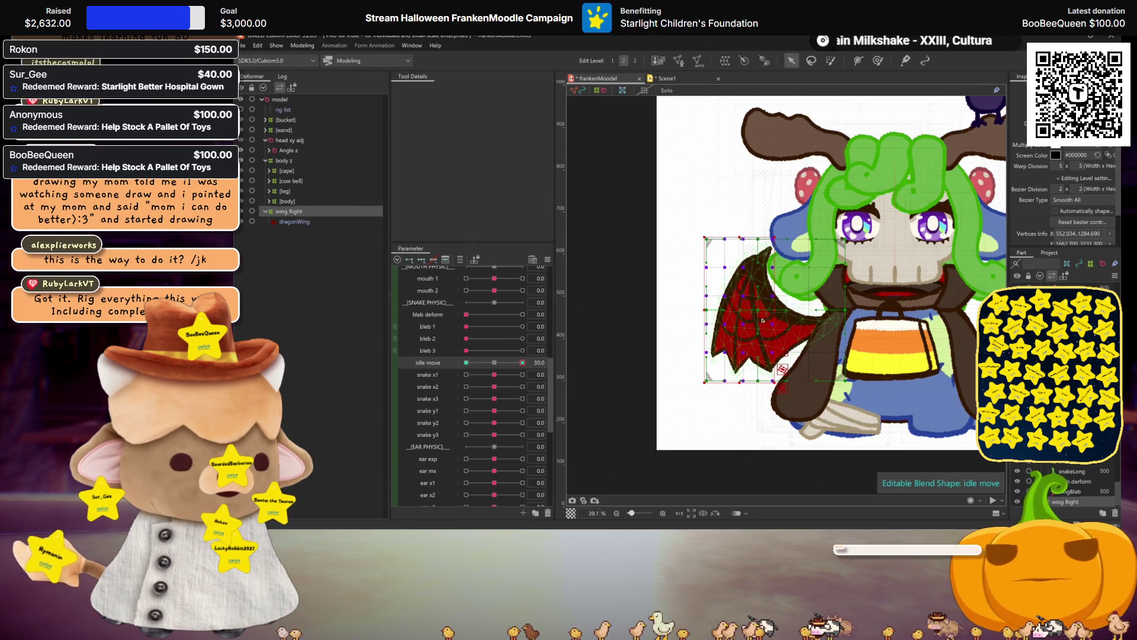
{"action": "key", "text": "ctrl+h"}
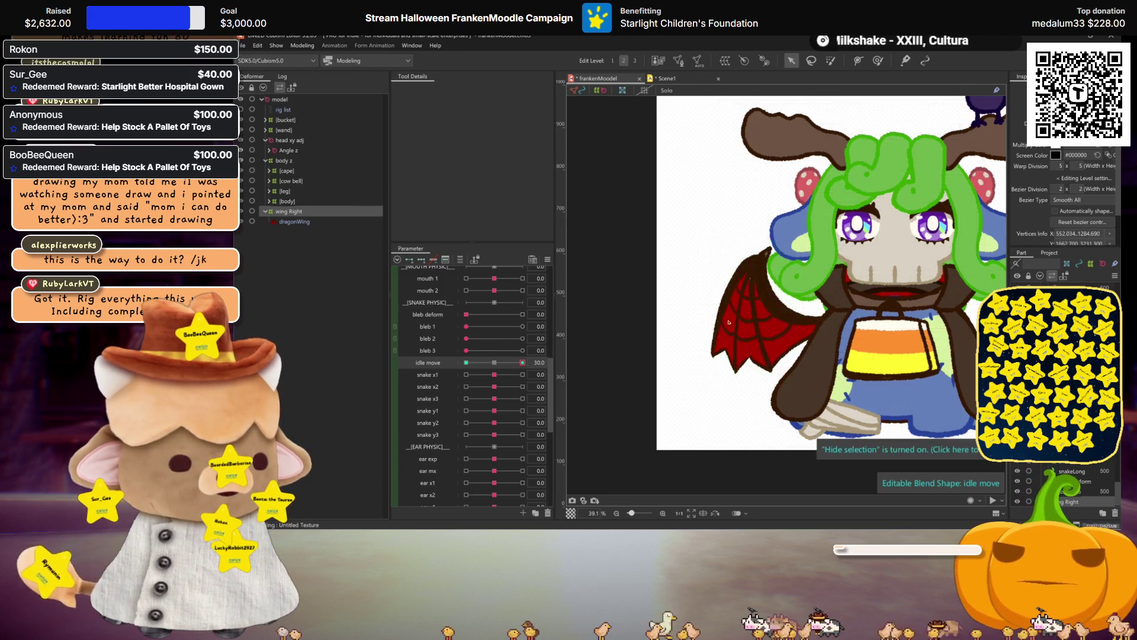
{"action": "key", "text": "ctrl+h"}
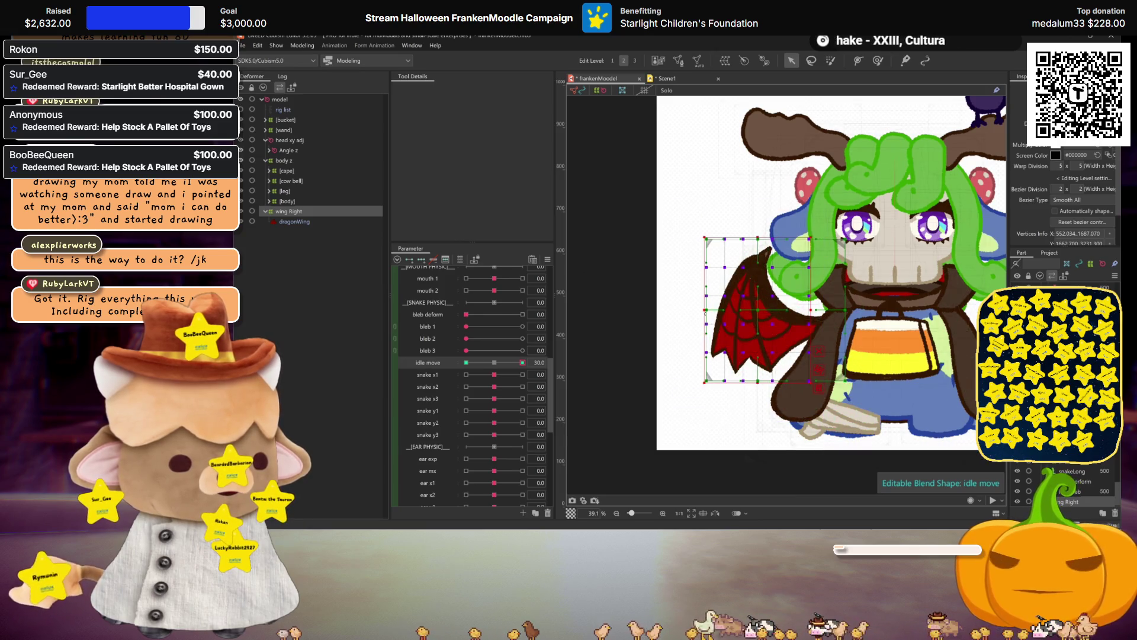
{"action": "left_click_drag", "start_coordinate": [708, 312], "coordinate": [720, 311]}
- Hide the deformer grid and scrub idle move back toward neutral to preview the flap
{"action": "key", "text": "ctrl+h"}
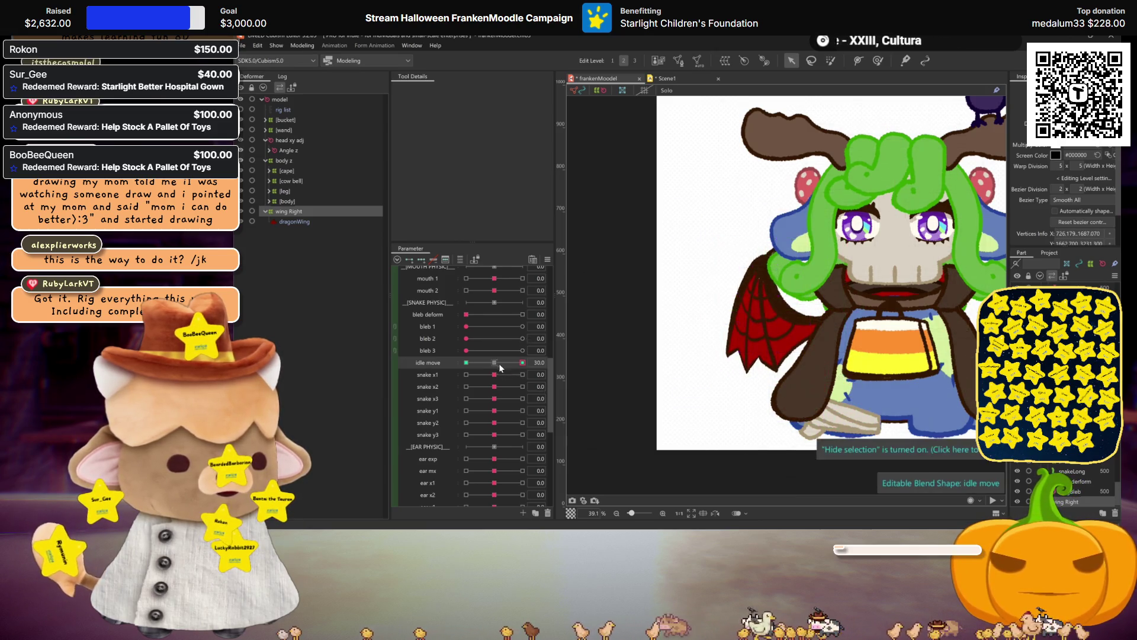
{"action": "mouse_move", "coordinate": [524, 362]}
{"action": "left_mouse_down"}
{"action": "mouse_move", "coordinate": [495, 362]}
{"action": "mouse_move", "coordinate": [534, 372]}
{"action": "left_mouse_up"}
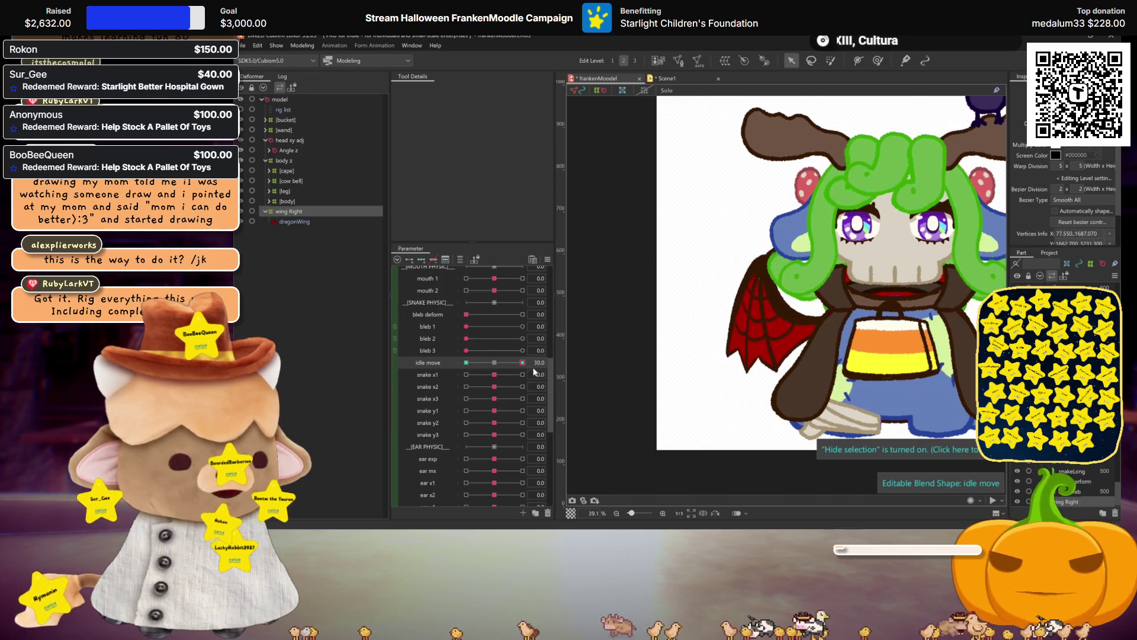
{"action": "key", "text": "ctrl+h"}
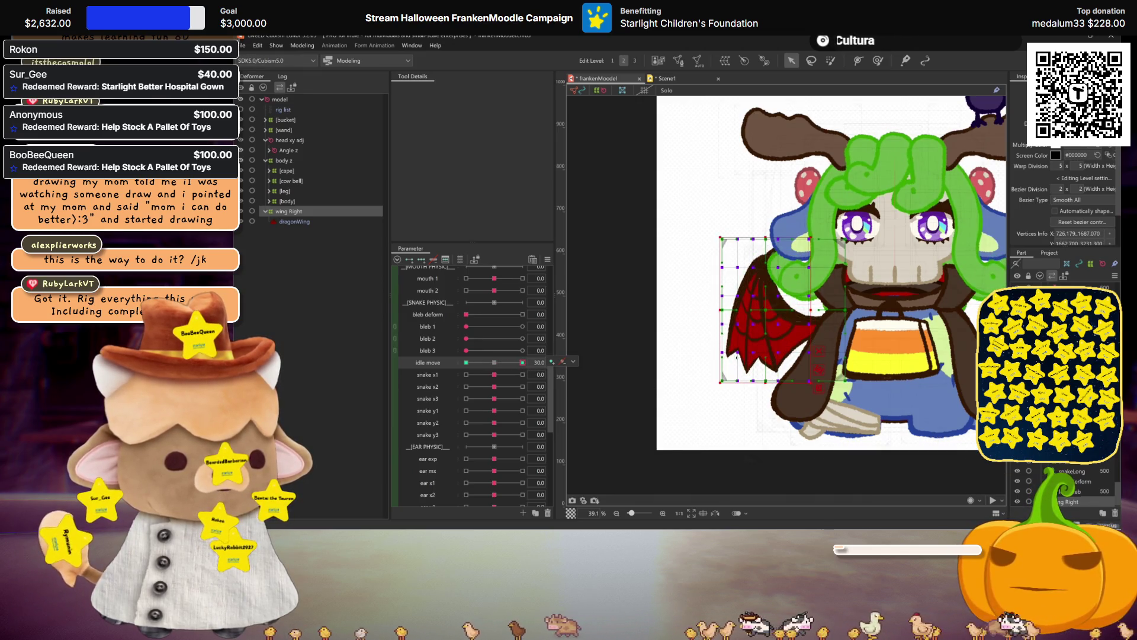
{"action": "left_click", "coordinate": [780, 313]}
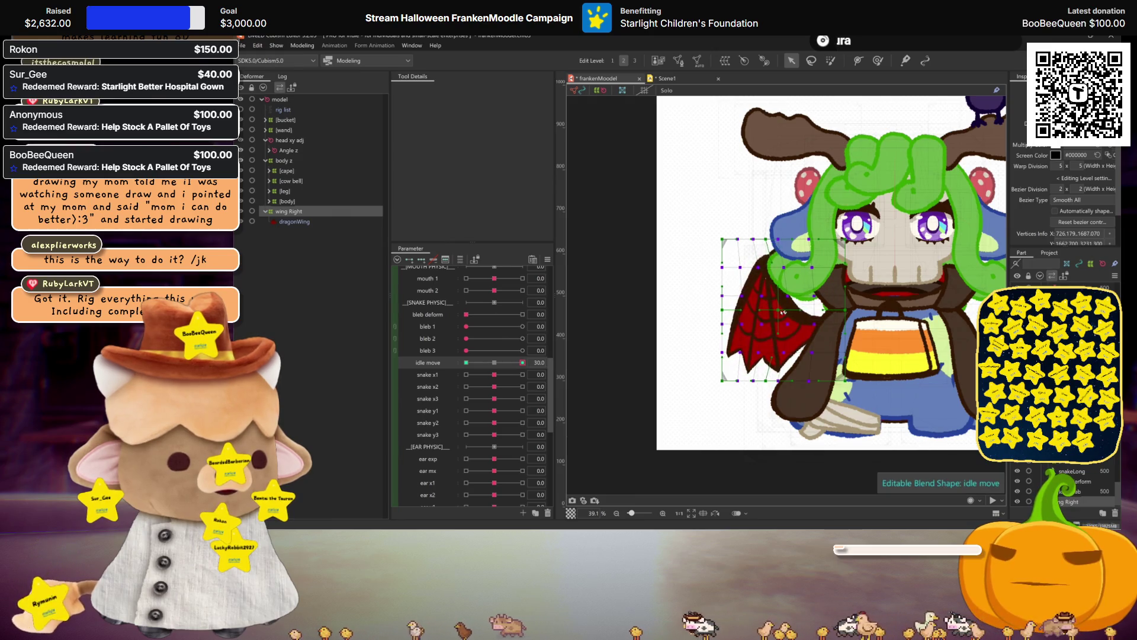
{"action": "key", "text": "ctrl+h"}
{"action": "mouse_move", "coordinate": [523, 363]}
{"action": "left_mouse_down"}
{"action": "mouse_move", "coordinate": [512, 365]}
{"action": "mouse_move", "coordinate": [522, 362]}
{"action": "left_mouse_up"}
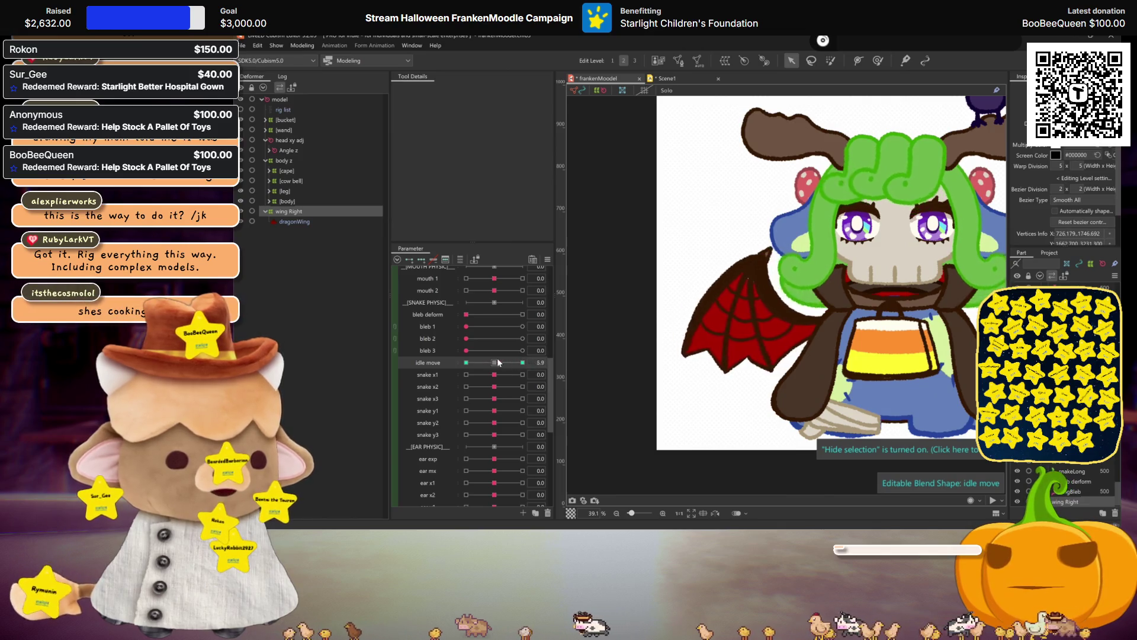
- Pull the wing deformer's lower corner right, move the wing left, and preview across idle move
{"action": "key", "text": "ctrl+h"}
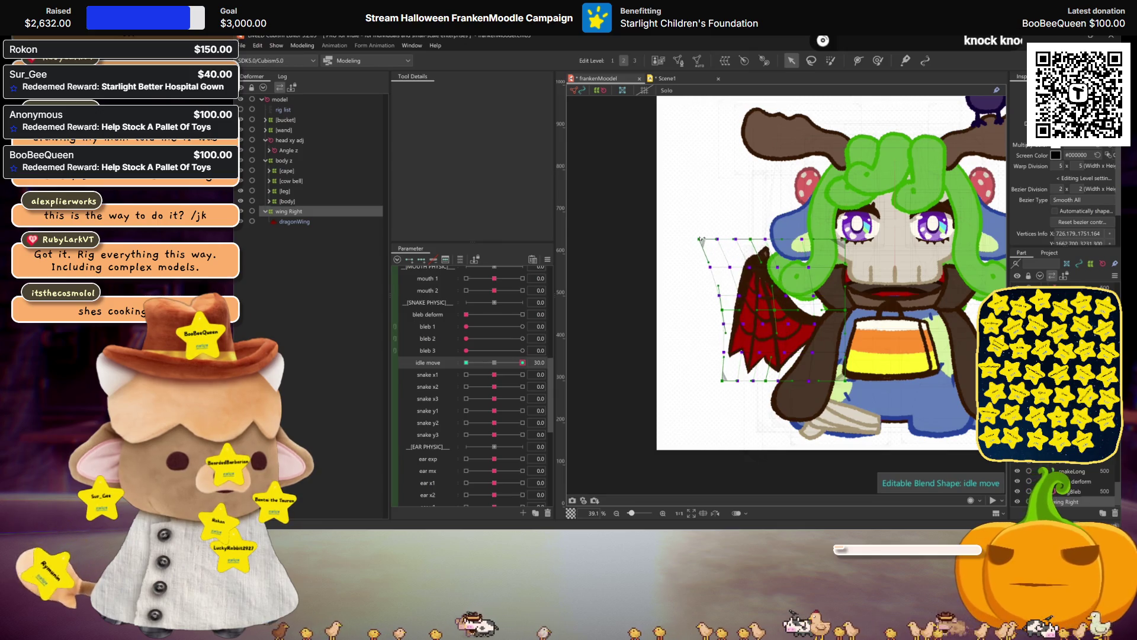
{"action": "left_click_drag", "start_coordinate": [722, 381], "coordinate": [738, 384]}
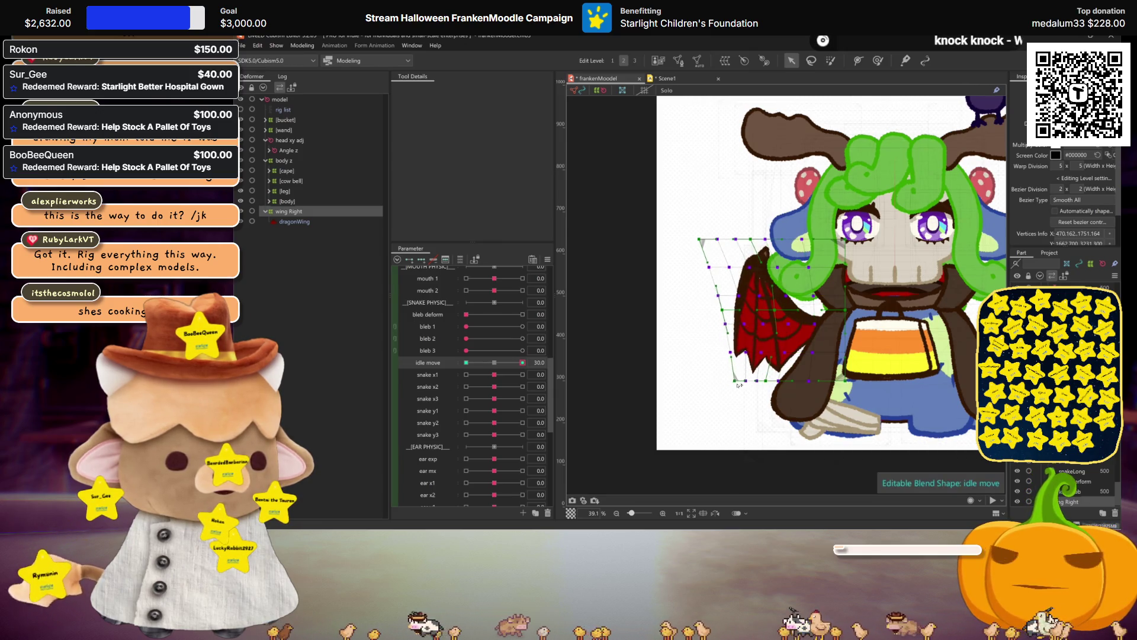
{"action": "key", "text": "ctrl+h"}
{"action": "mouse_move", "coordinate": [522, 363]}
{"action": "left_mouse_down"}
{"action": "mouse_move", "coordinate": [494, 363]}
{"action": "mouse_move", "coordinate": [574, 367]}
{"action": "left_mouse_up"}
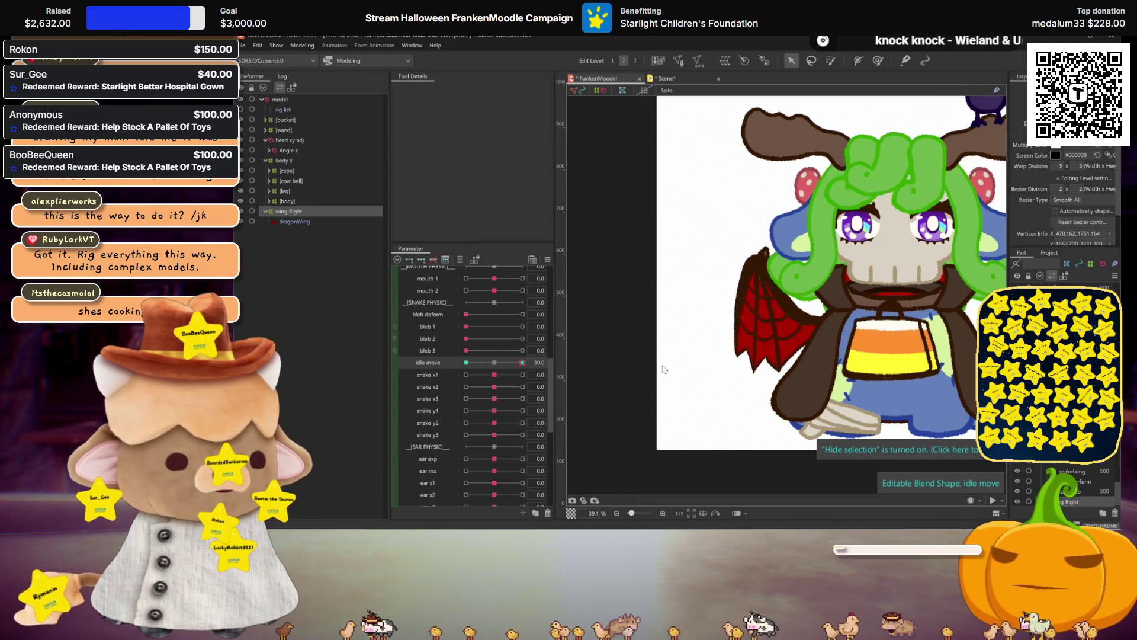
{"action": "key", "text": "ctrl+h"}
{"action": "left_click_drag", "start_coordinate": [775, 312], "coordinate": [757, 311]}
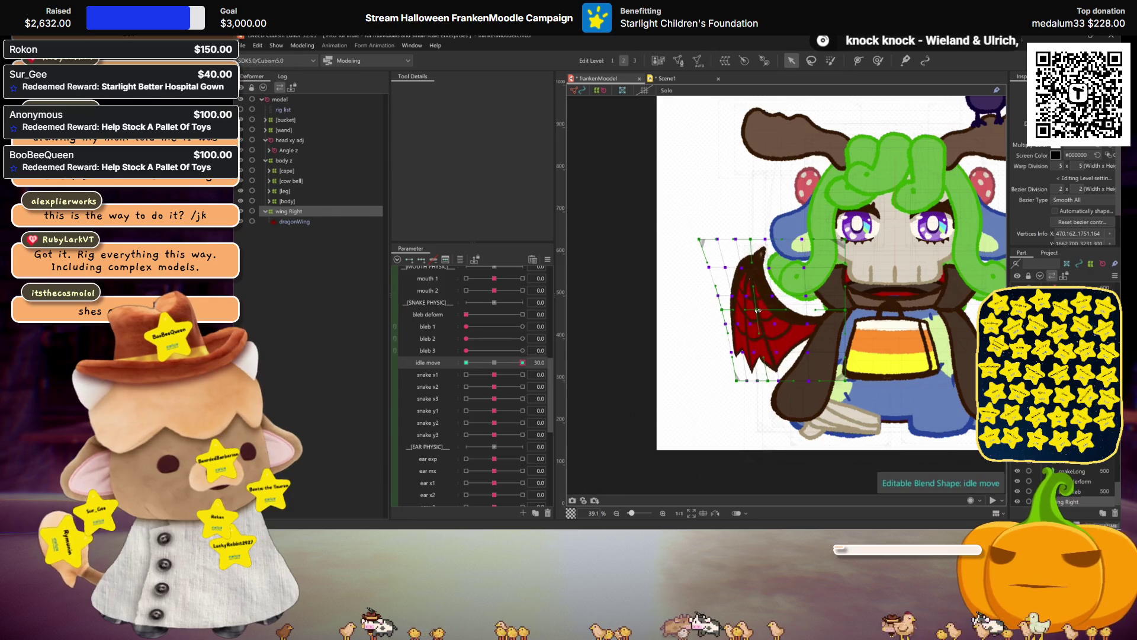
{"action": "key", "text": "ctrl+z"}
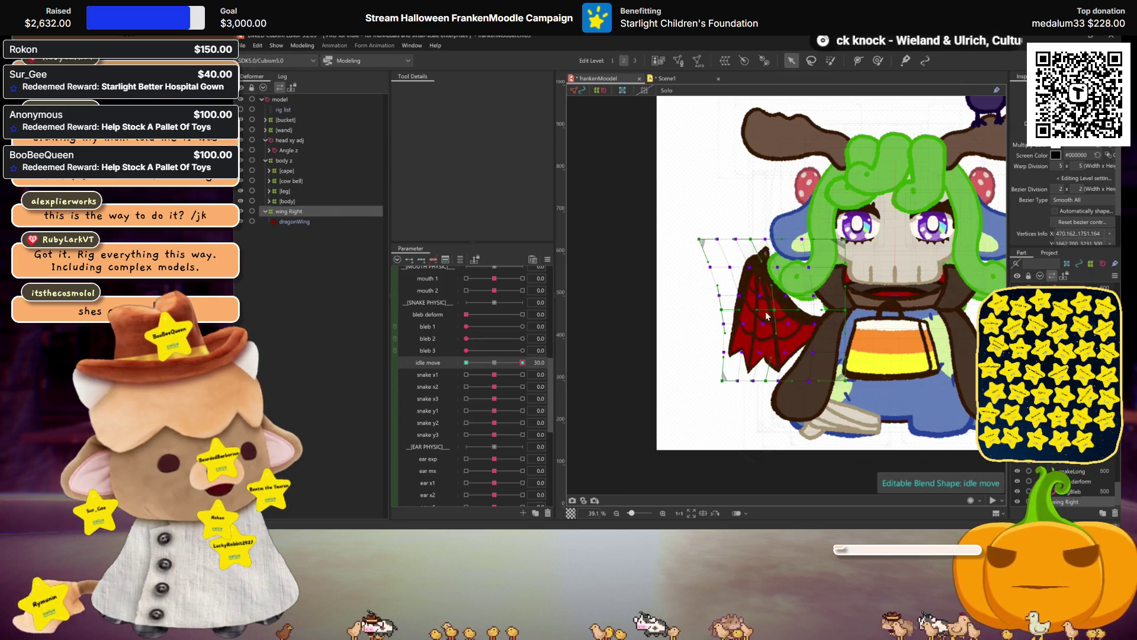
{"action": "left_click_drag", "start_coordinate": [766, 311], "coordinate": [733, 311]}
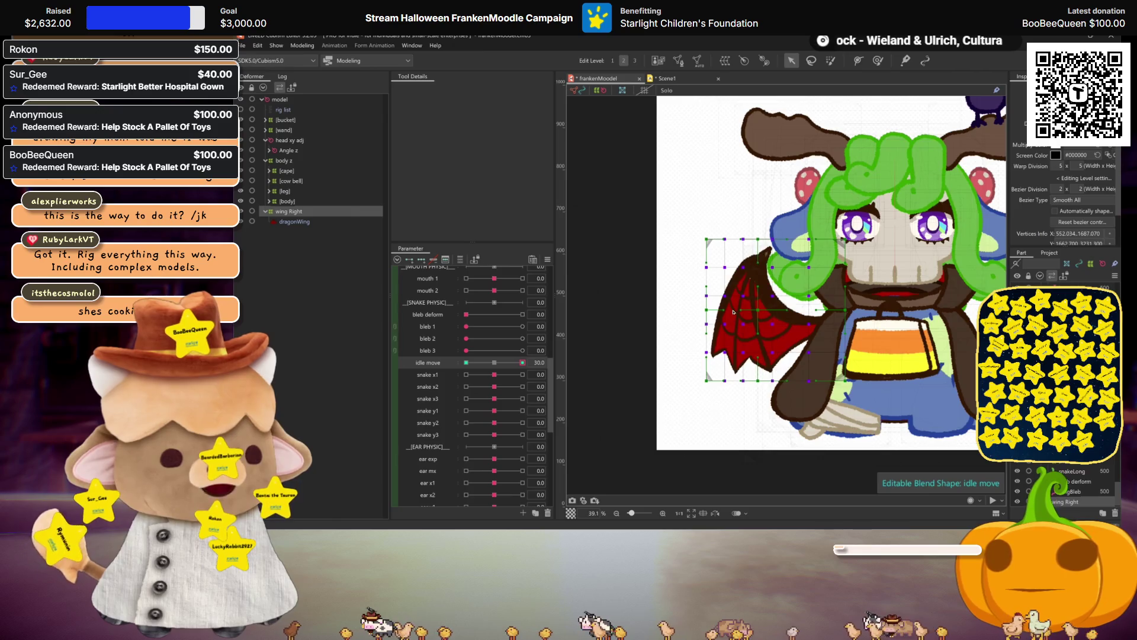
{"action": "key", "text": "ctrl+h"}
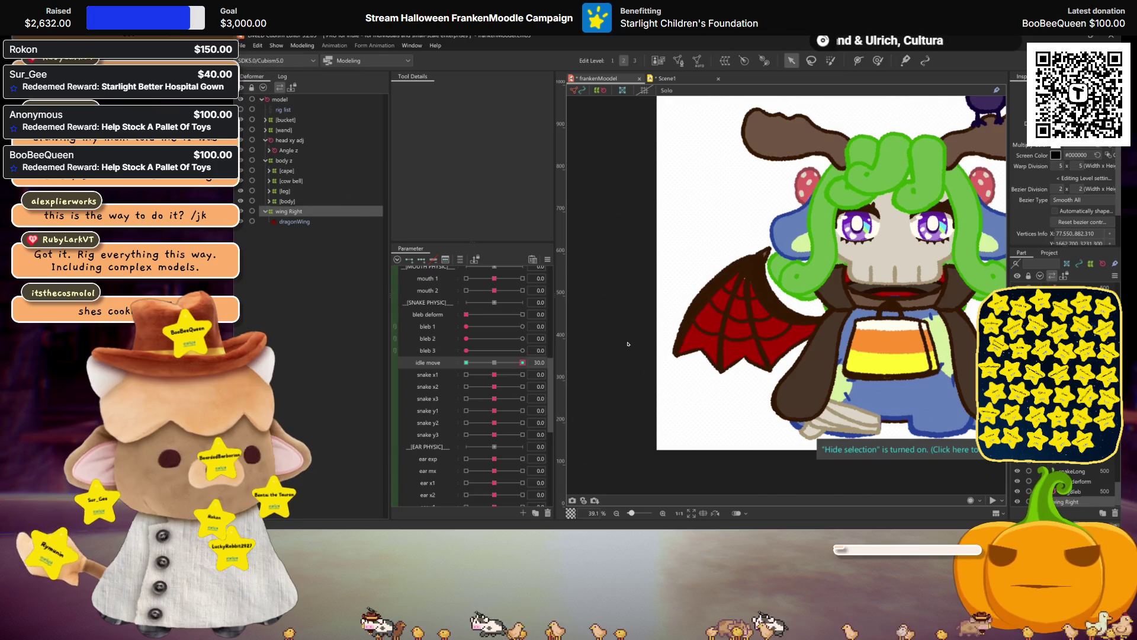
- Set the wing warp deformer's division count in the Inspector
{"action": "left_click", "coordinate": [708, 325]}
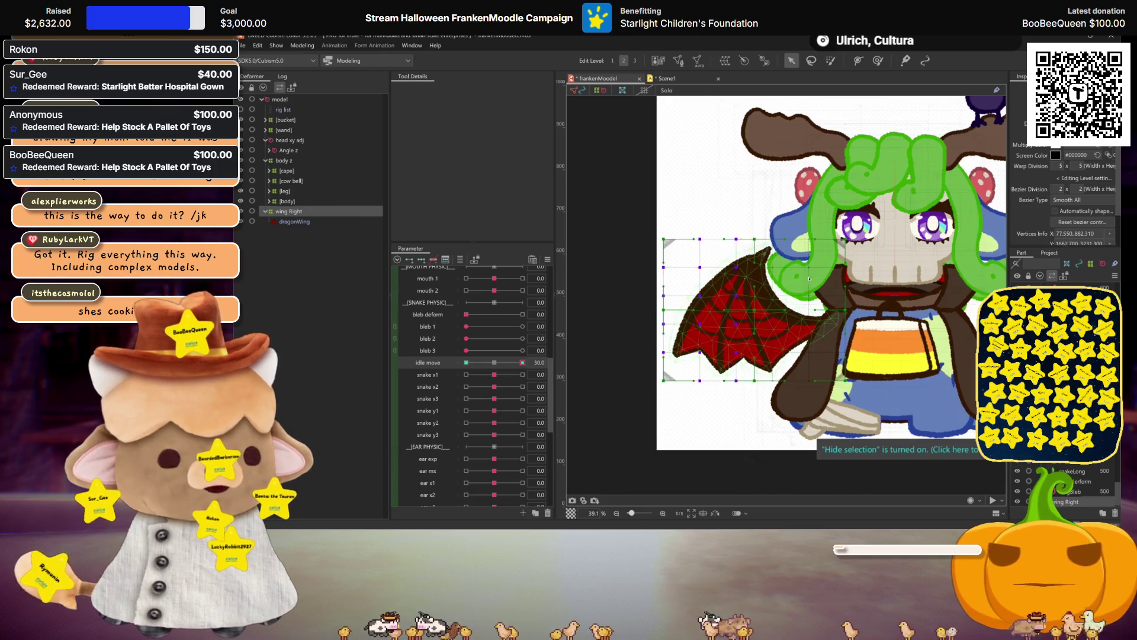
{"action": "left_click", "coordinate": [1057, 165]}
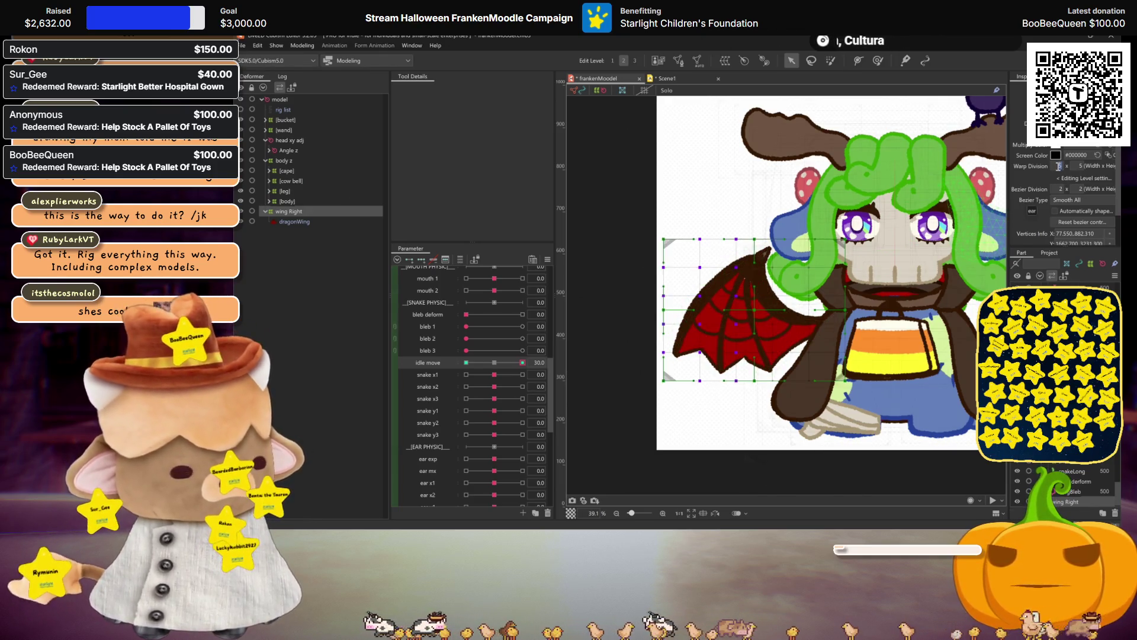
{"action": "type", "text": "10"}
{"action": "key", "text": "Return"}
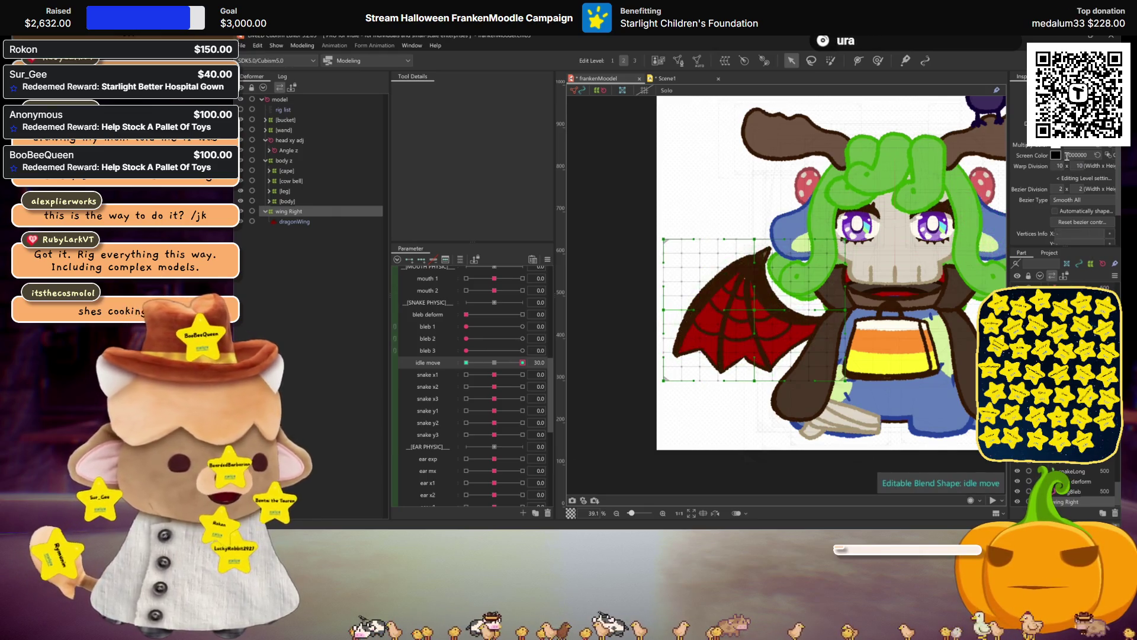
{"action": "left_click", "coordinate": [1077, 166]}
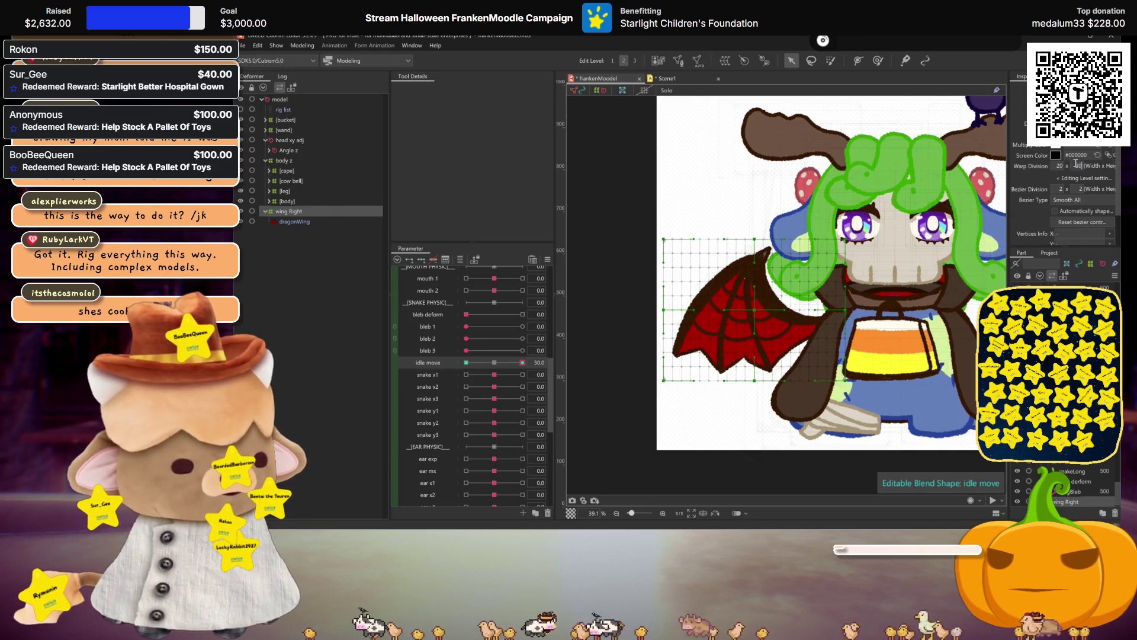
{"action": "type", "text": "20"}
{"action": "key", "text": "Return"}
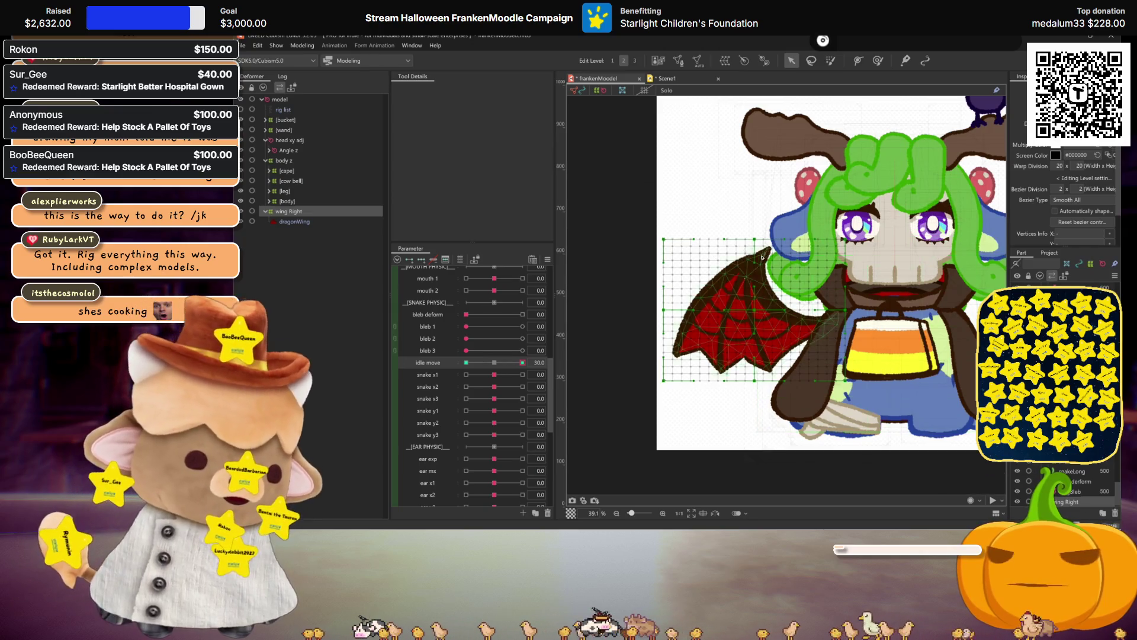
- Lasso the wing's grid points and push them slightly right at idle move 30
{"action": "key", "text": "l"}
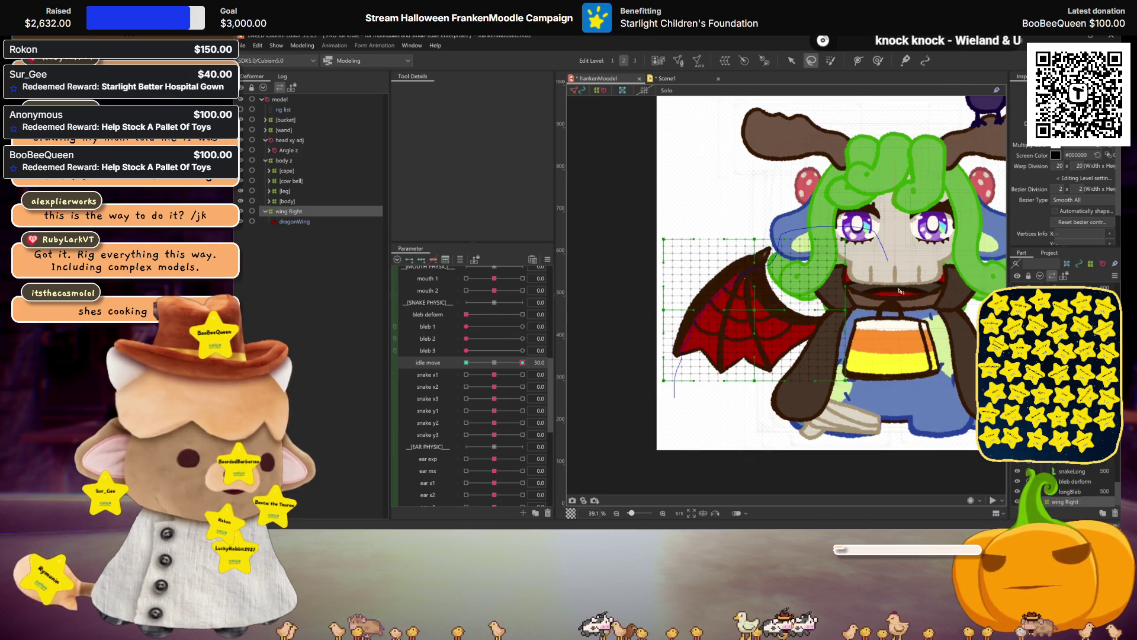
{"action": "left_click_drag", "start_coordinate": [698, 416], "coordinate": [675, 395]}
{"action": "left_click", "coordinate": [791, 61]}
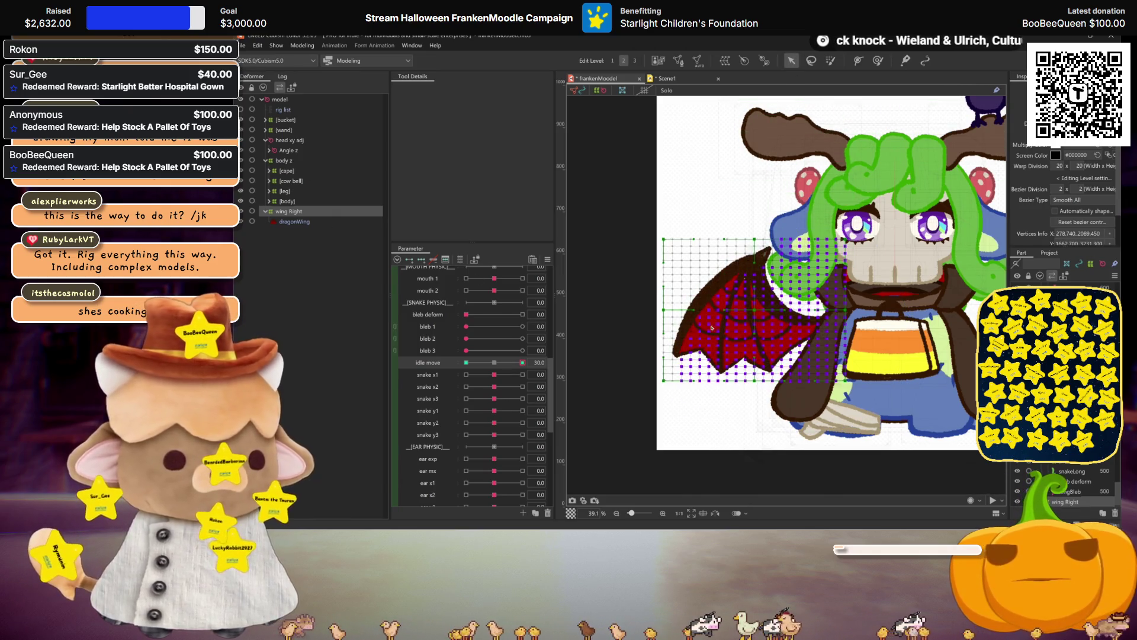
{"action": "key", "text": "ctrl+h"}
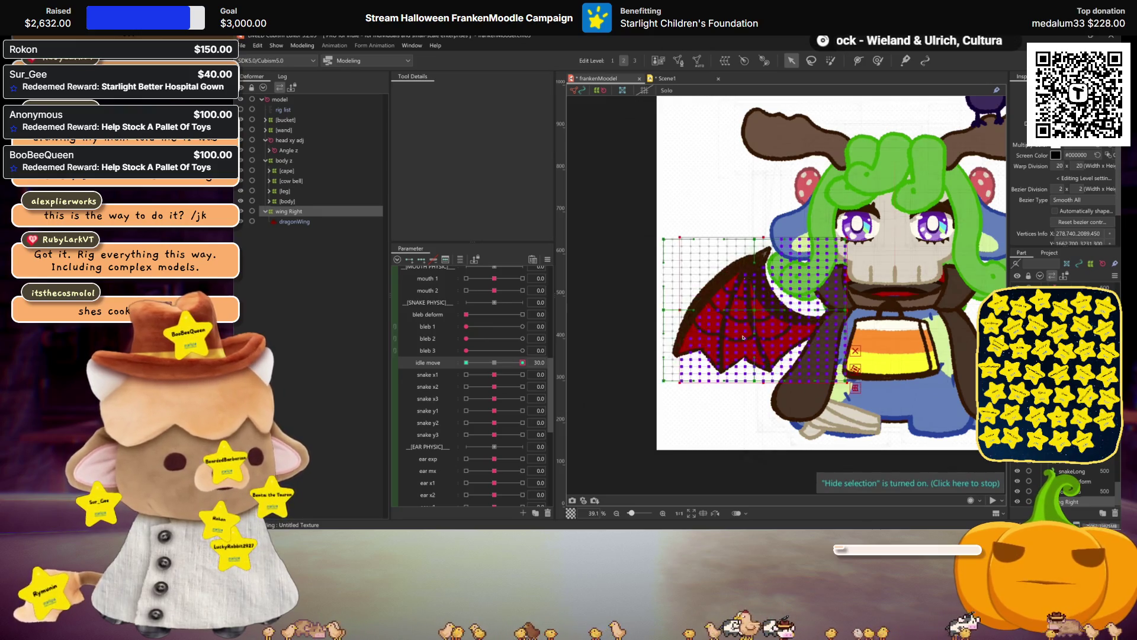
{"action": "left_click_drag", "start_coordinate": [671, 319], "coordinate": [694, 311]}
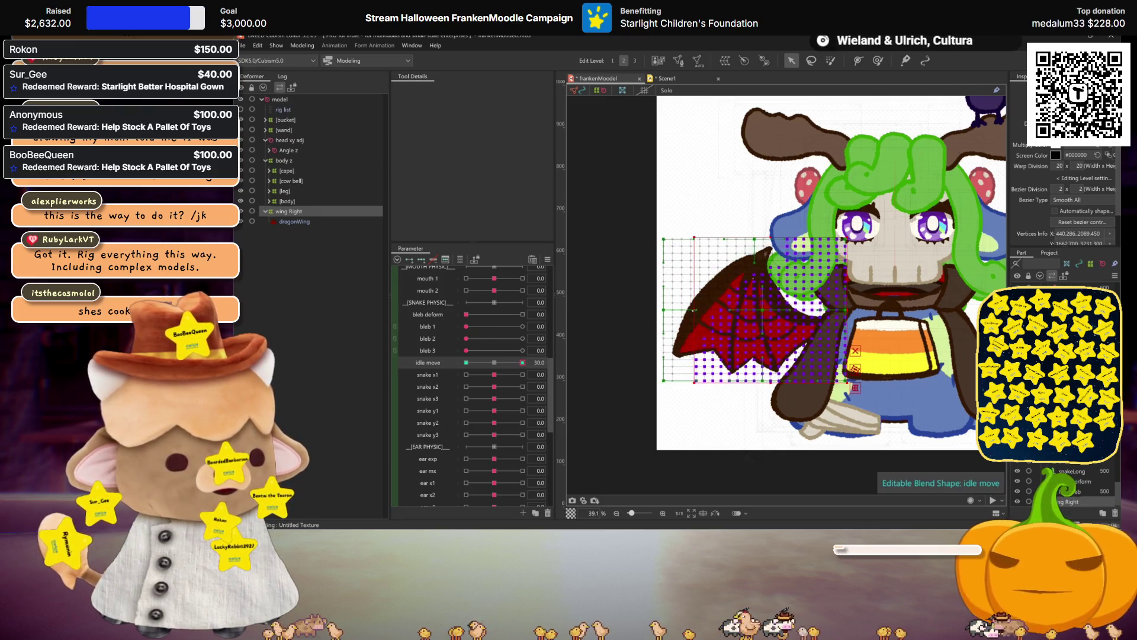
{"action": "key", "text": "Left"}
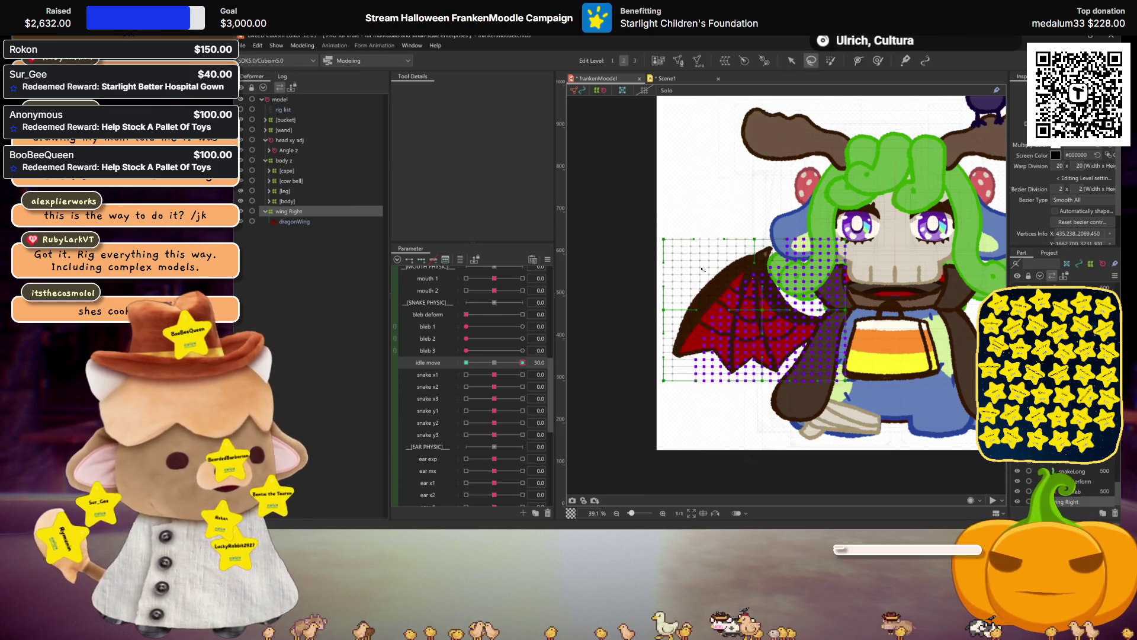
- Lasso the left wing grid points and apply a temporary warp to reshape them
{"action": "key", "text": "l"}
{"action": "left_click_drag", "start_coordinate": [678, 400], "coordinate": [683, 360]}
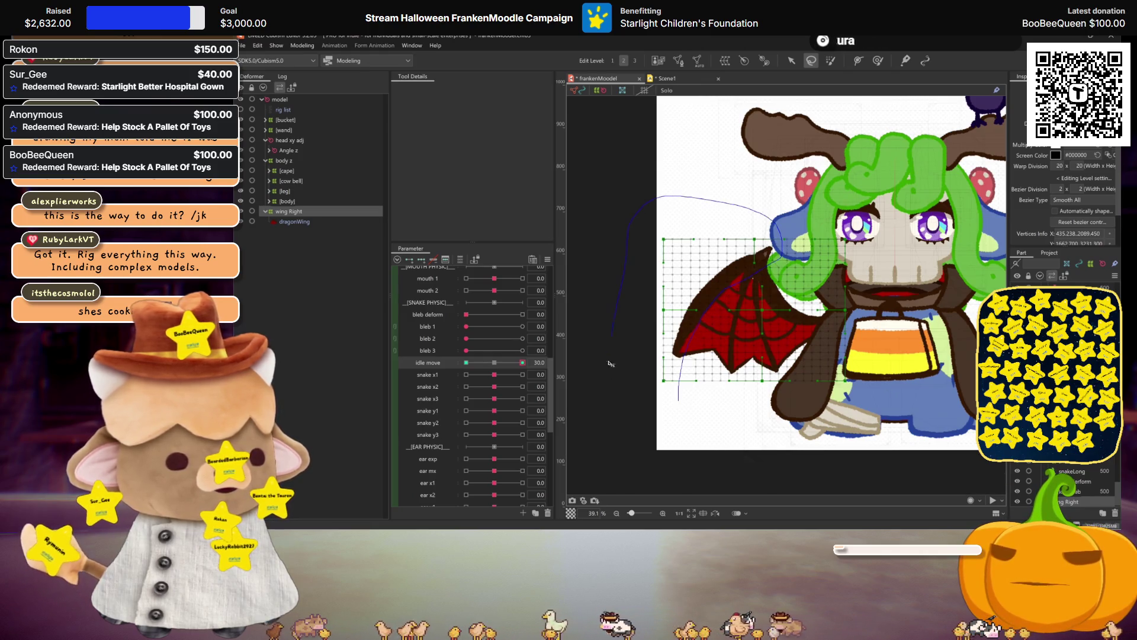
{"action": "left_click_drag", "start_coordinate": [610, 363], "coordinate": [622, 382]}
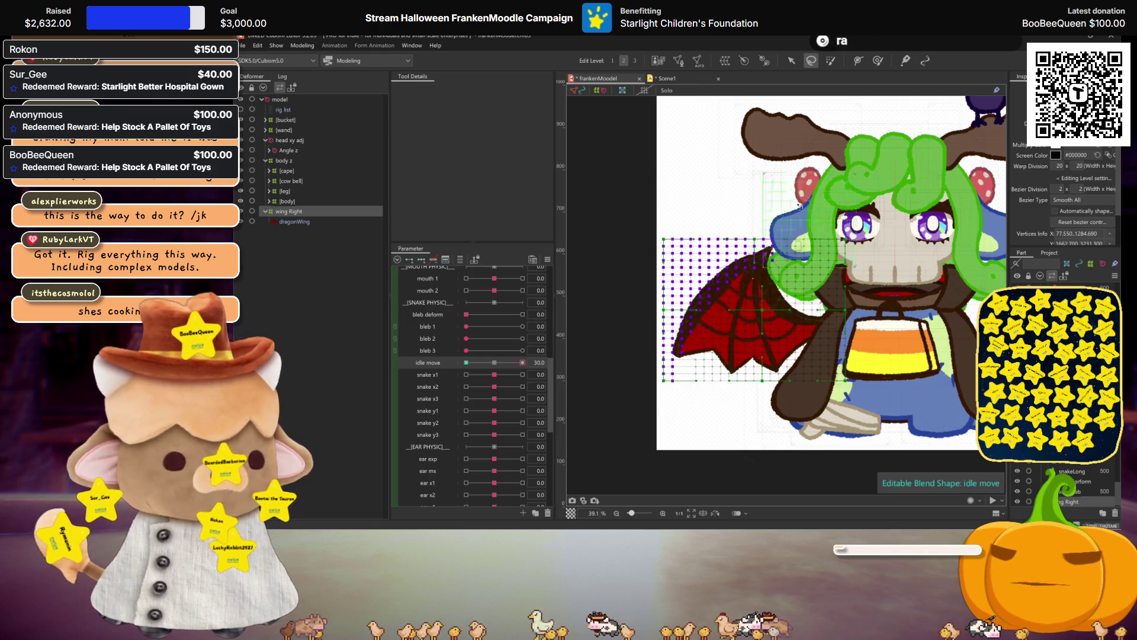
{"action": "left_click", "coordinate": [788, 61]}
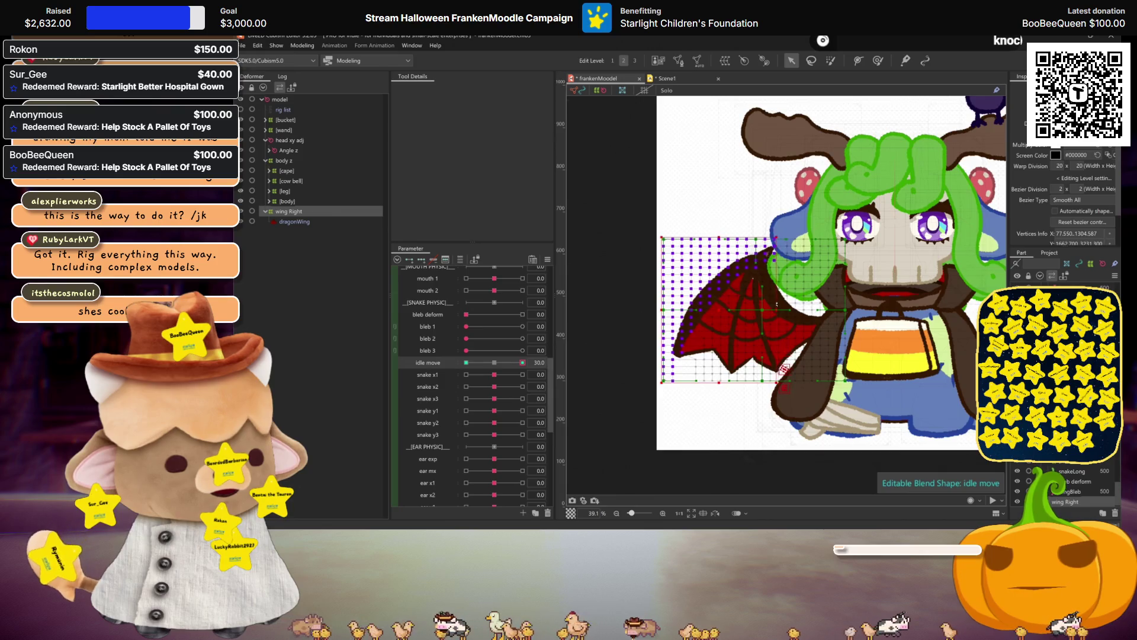
{"action": "key", "text": "ctrl+t"}
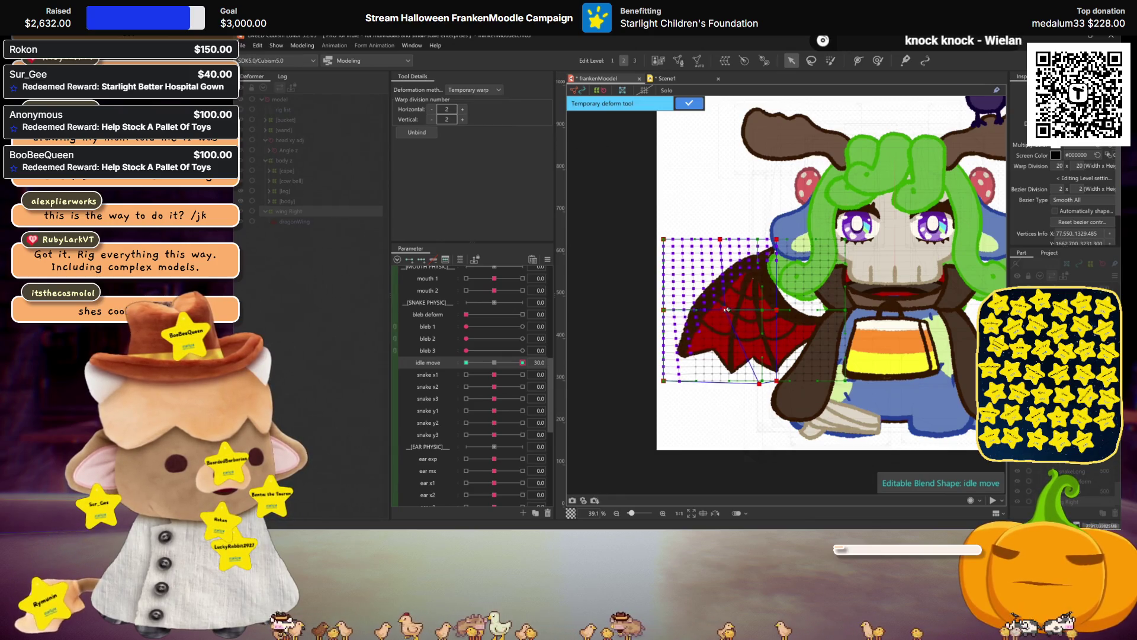
- Close the temporary warp, move wing Right about 20 px right, and scrub idle move to −30 and back
{"action": "key", "text": "ctrl+h"}
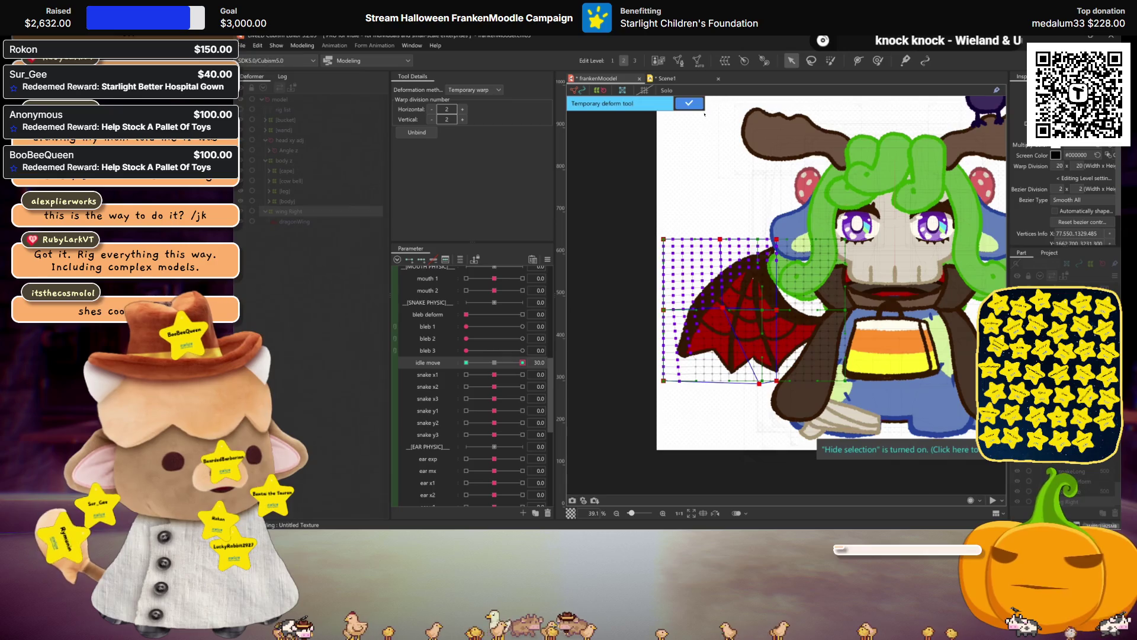
{"action": "left_click", "coordinate": [691, 103]}
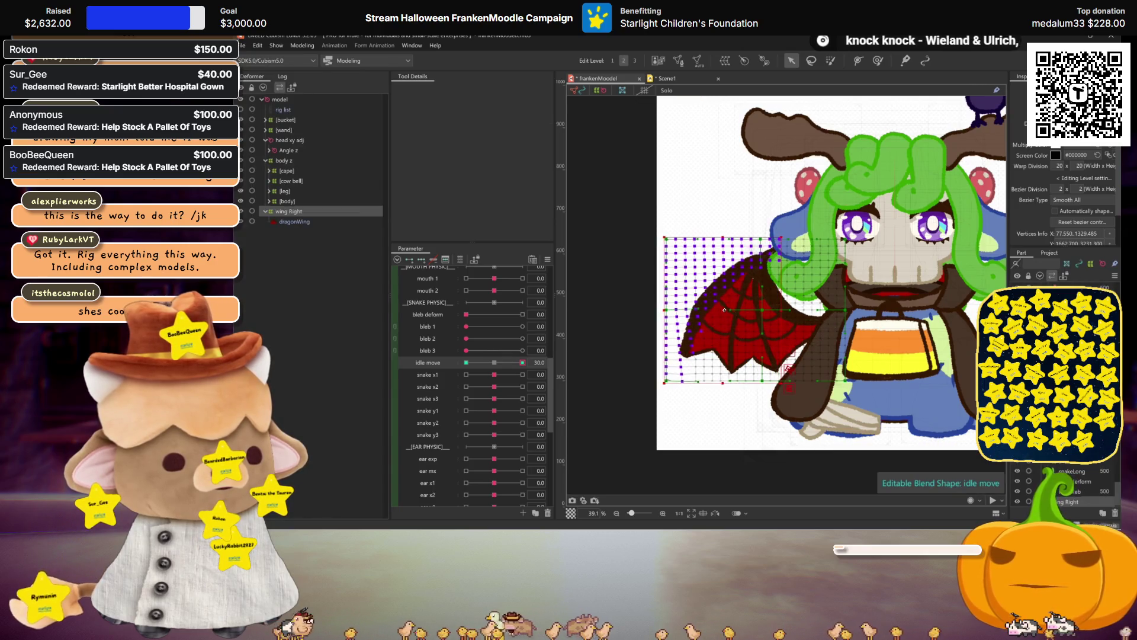
{"action": "key", "text": "ctrl+h"}
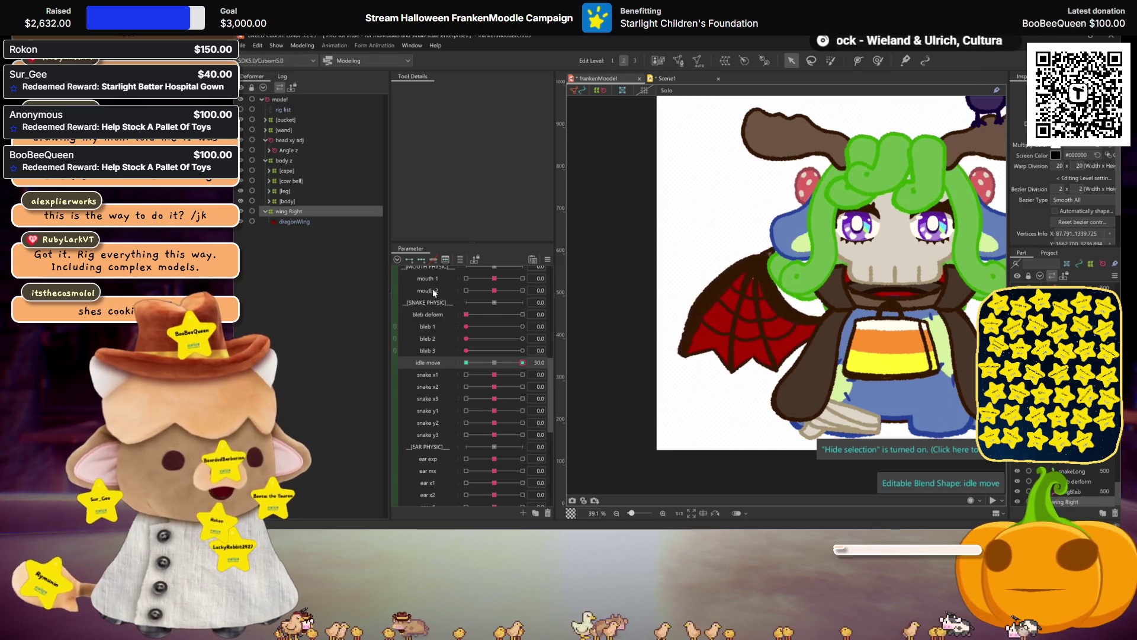
{"action": "left_click", "coordinate": [294, 212]}
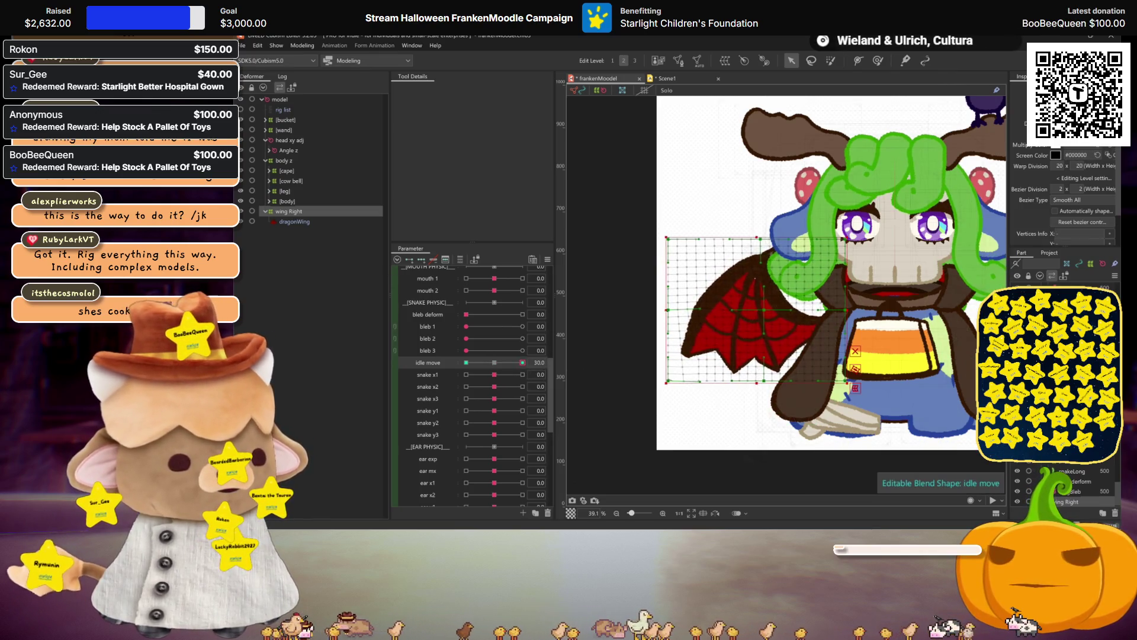
{"action": "left_click_drag", "start_coordinate": [738, 312], "coordinate": [755, 311]}
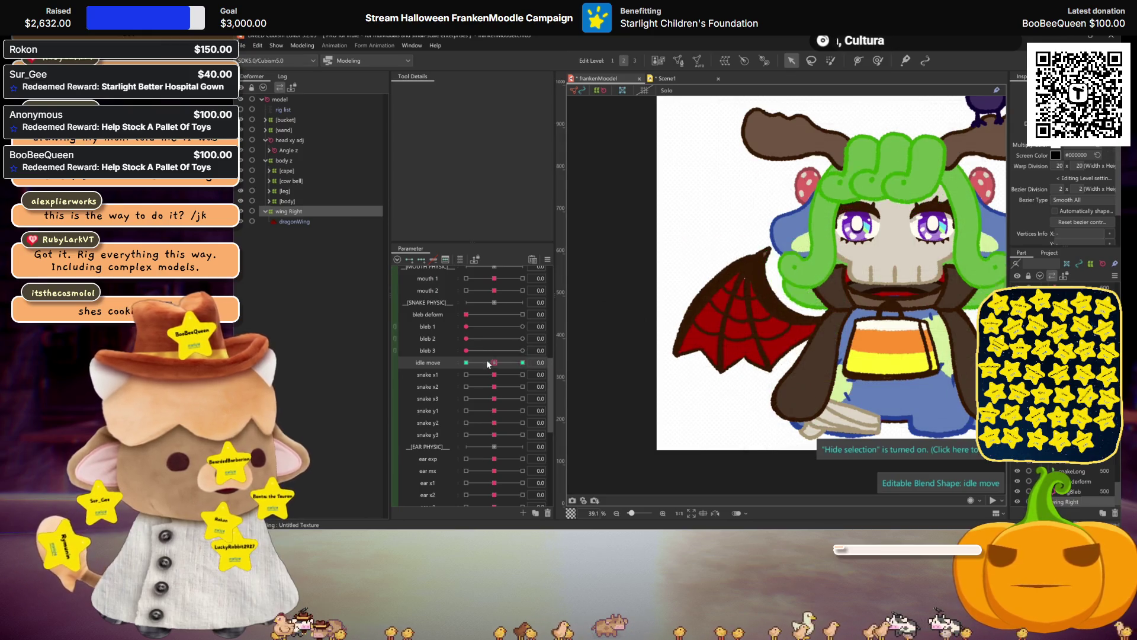
{"action": "left_click_drag", "start_coordinate": [486, 363], "coordinate": [527, 362]}
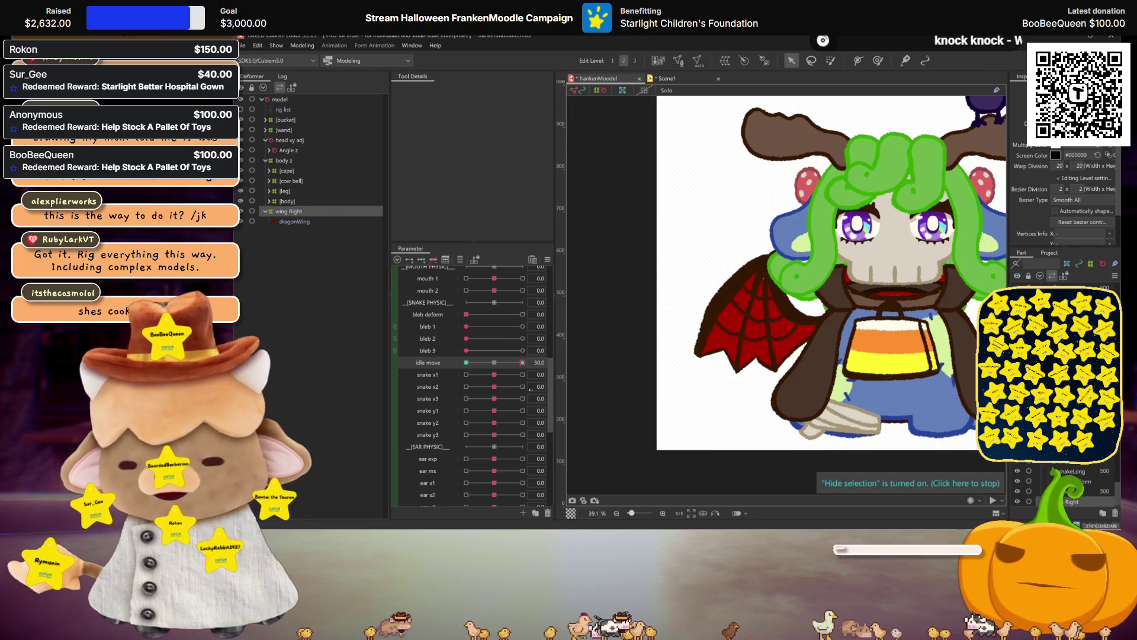
{"action": "key", "text": "ctrl+h"}
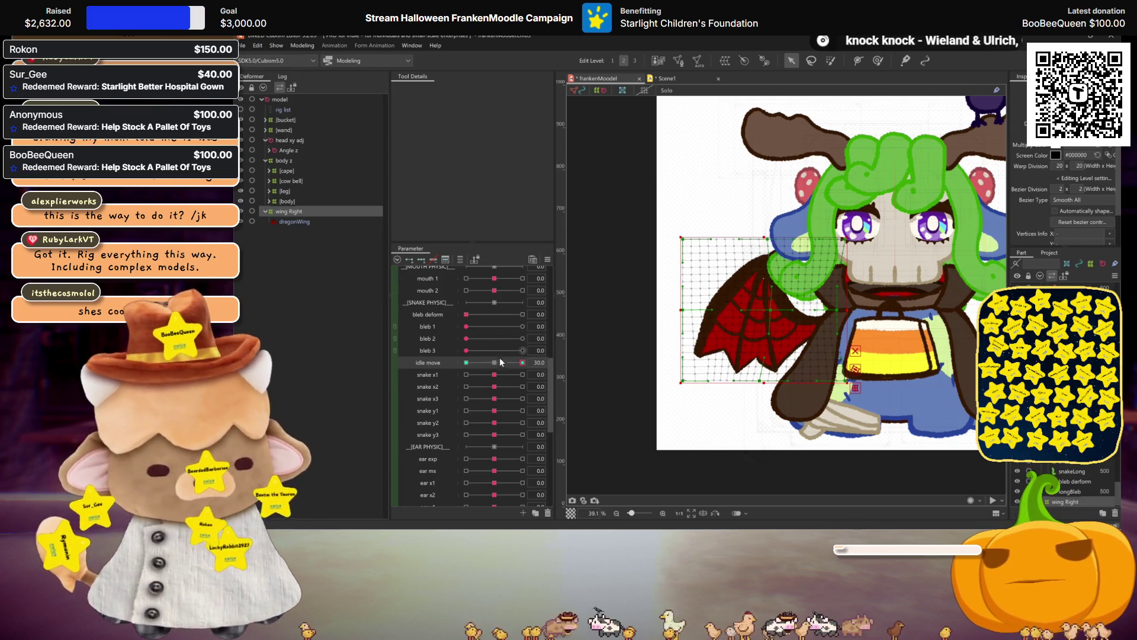
- Rotate the wing Right deformer at +30, then scrub idle move down to −30 to preview
{"action": "key", "text": "ctrl+h"}
{"action": "key", "text": "ctrl+h"}
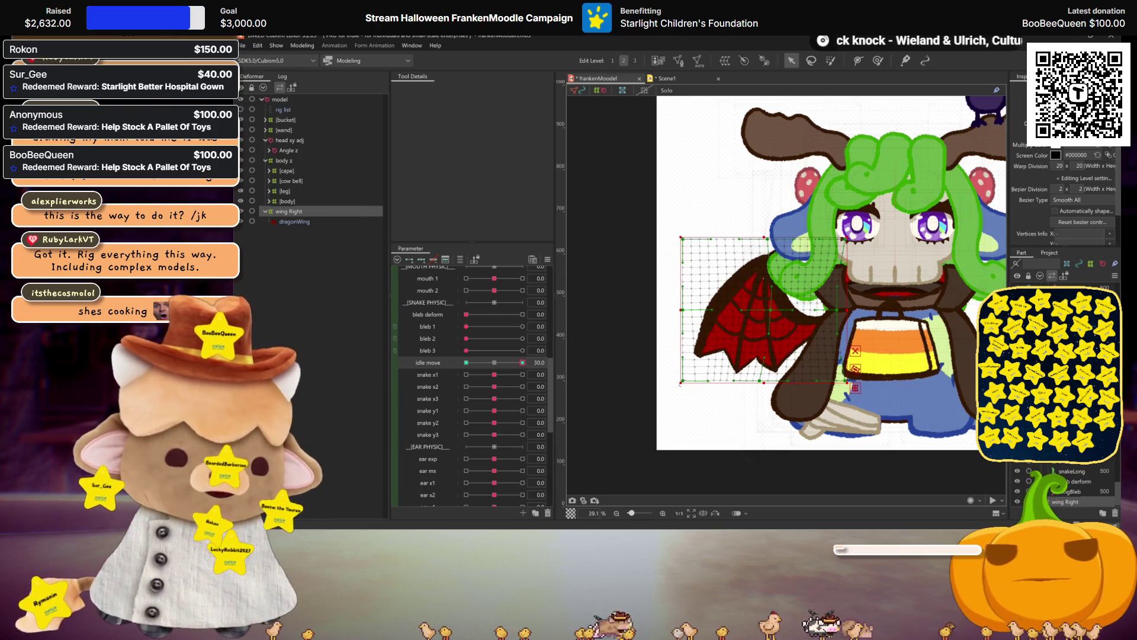
{"action": "mouse_move", "coordinate": [800, 238]}
{"action": "left_mouse_down"}
{"action": "mouse_move", "coordinate": [752, 309]}
{"action": "mouse_move", "coordinate": [763, 316]}
{"action": "left_mouse_up"}
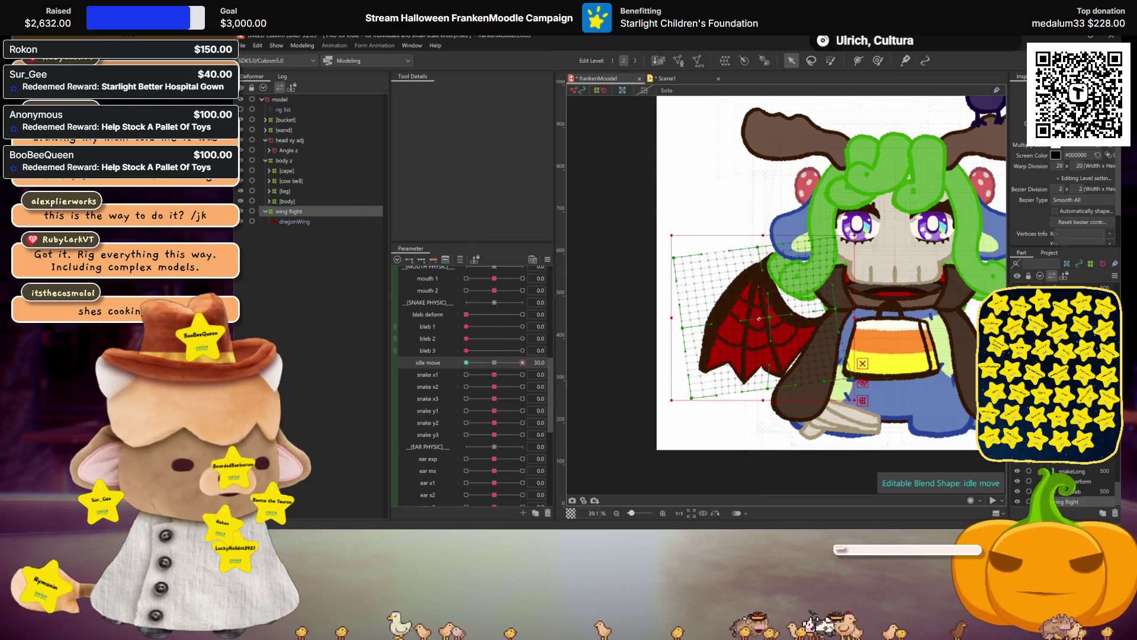
{"action": "left_click", "coordinate": [499, 365]}
{"action": "left_click", "coordinate": [521, 363]}
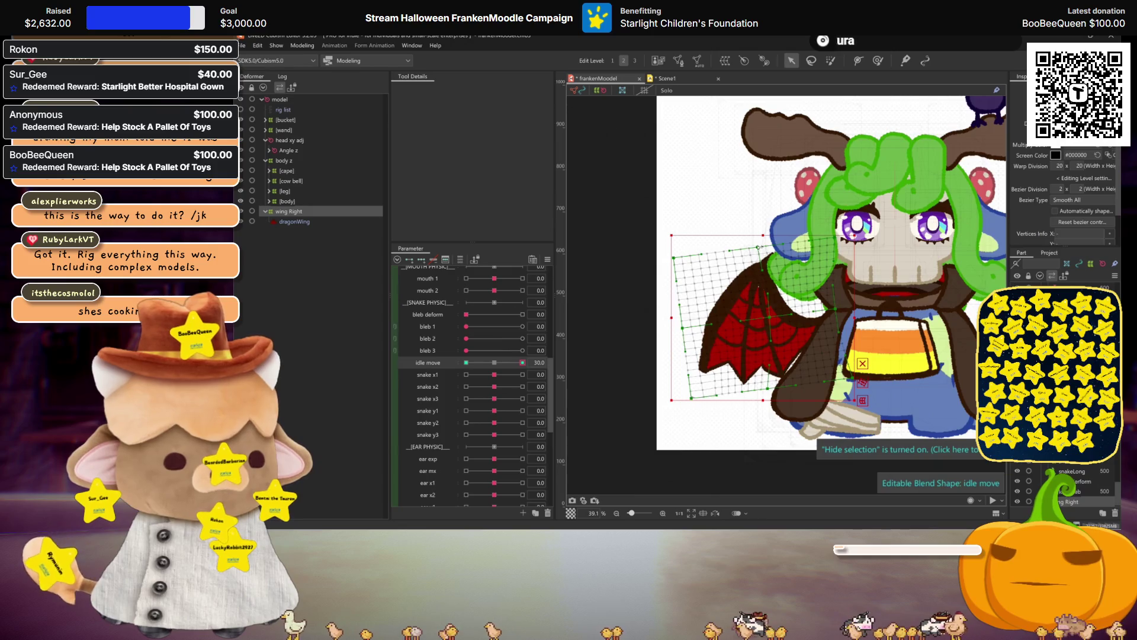
{"action": "mouse_move", "coordinate": [521, 363]}
{"action": "left_mouse_down"}
{"action": "mouse_move", "coordinate": [504, 365]}
{"action": "mouse_move", "coordinate": [553, 373]}
{"action": "mouse_move", "coordinate": [422, 348]}
{"action": "left_mouse_up"}
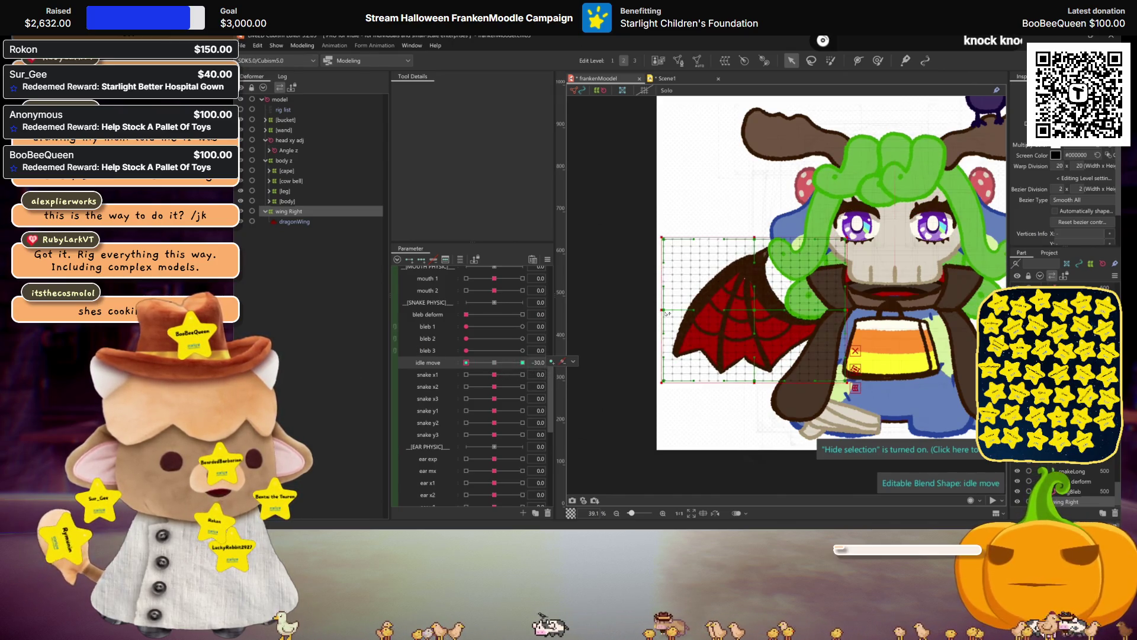
- At idle move −30, drag the wing grid's corners and left edge outward and up into a swept pose
{"action": "left_click_drag", "start_coordinate": [667, 382], "coordinate": [621, 343]}
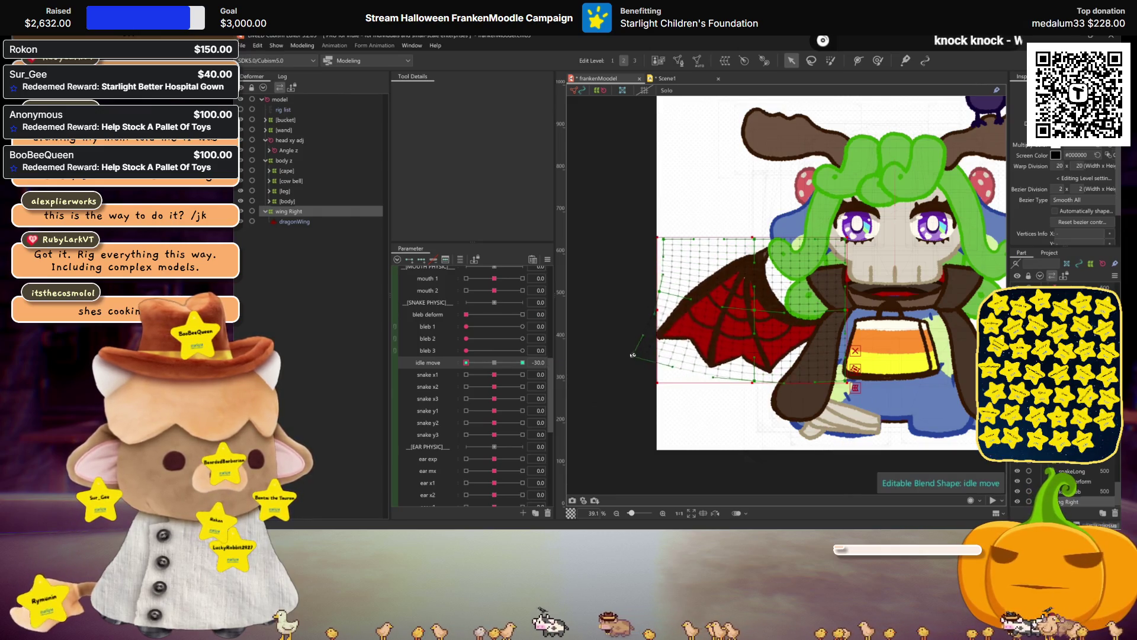
{"action": "mouse_move", "coordinate": [752, 384]}
{"action": "left_mouse_down"}
{"action": "mouse_move", "coordinate": [721, 372]}
{"action": "mouse_move", "coordinate": [757, 382]}
{"action": "mouse_move", "coordinate": [737, 374]}
{"action": "left_mouse_up"}
{"action": "left_click_drag", "start_coordinate": [662, 288], "coordinate": [641, 293]}
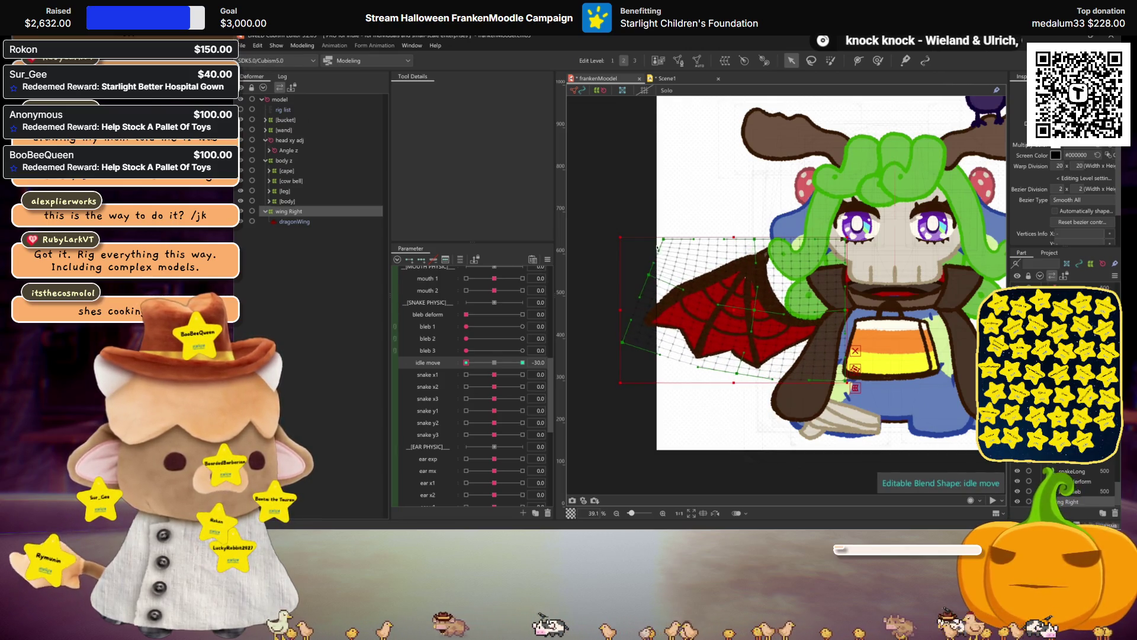
{"action": "left_click_drag", "start_coordinate": [662, 238], "coordinate": [690, 216]}
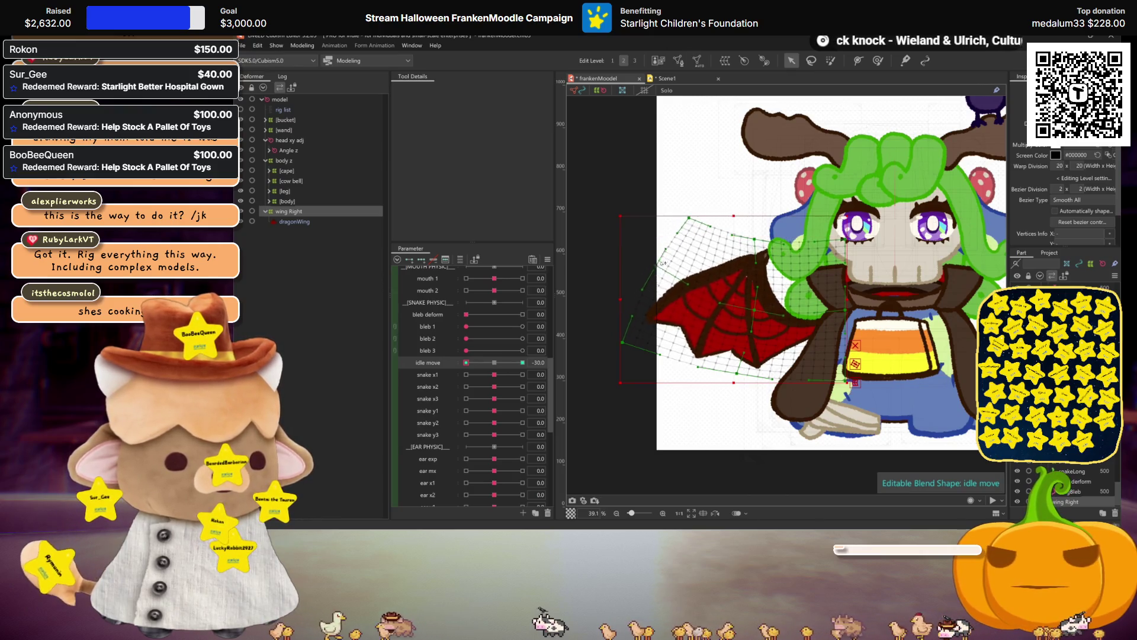
{"action": "left_click_drag", "start_coordinate": [654, 272], "coordinate": [646, 288]}
{"action": "left_click_drag", "start_coordinate": [622, 343], "coordinate": [621, 308]}
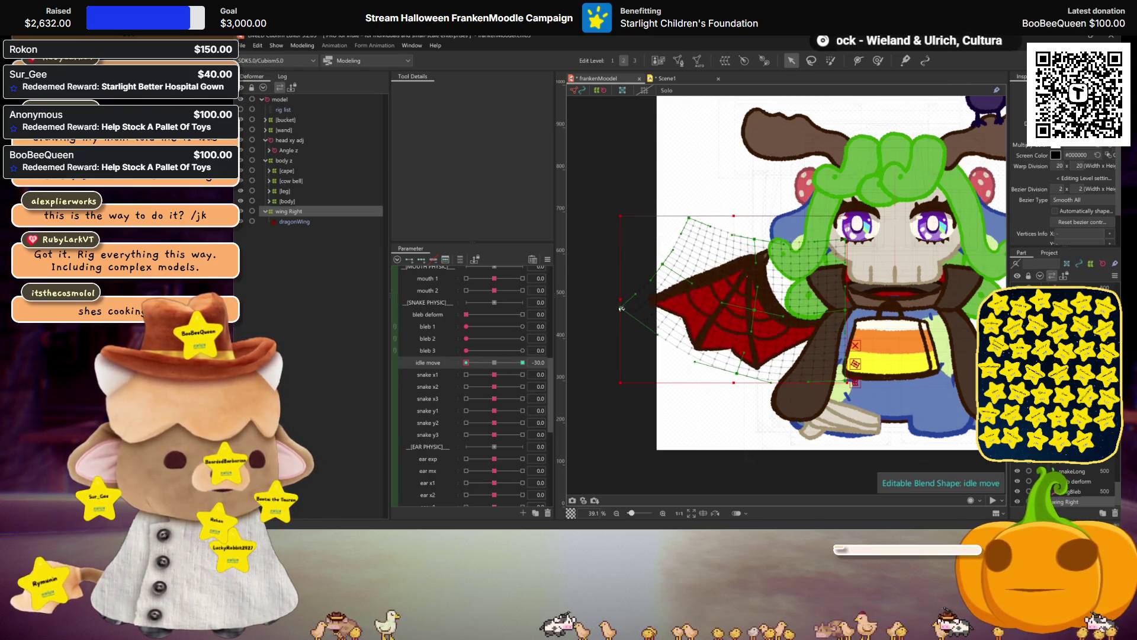
{"action": "left_click_drag", "start_coordinate": [758, 313], "coordinate": [747, 302]}
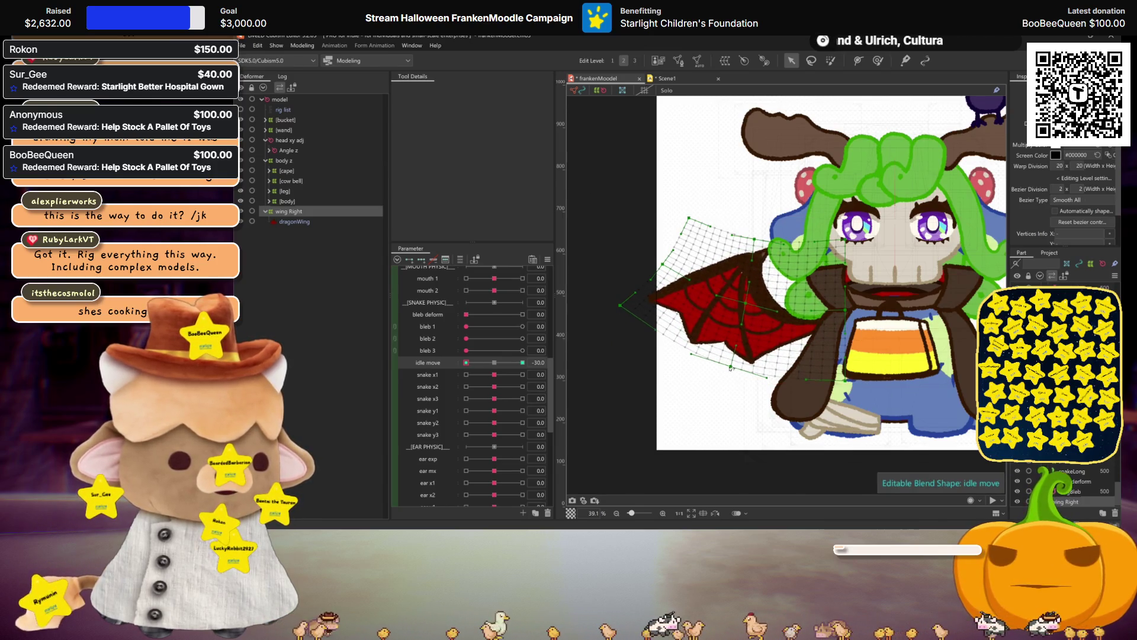
- Check the −30 wing without the mesh, tweak its upper-left edge, and scrub back toward +30
{"action": "key", "text": "ctrl+h"}
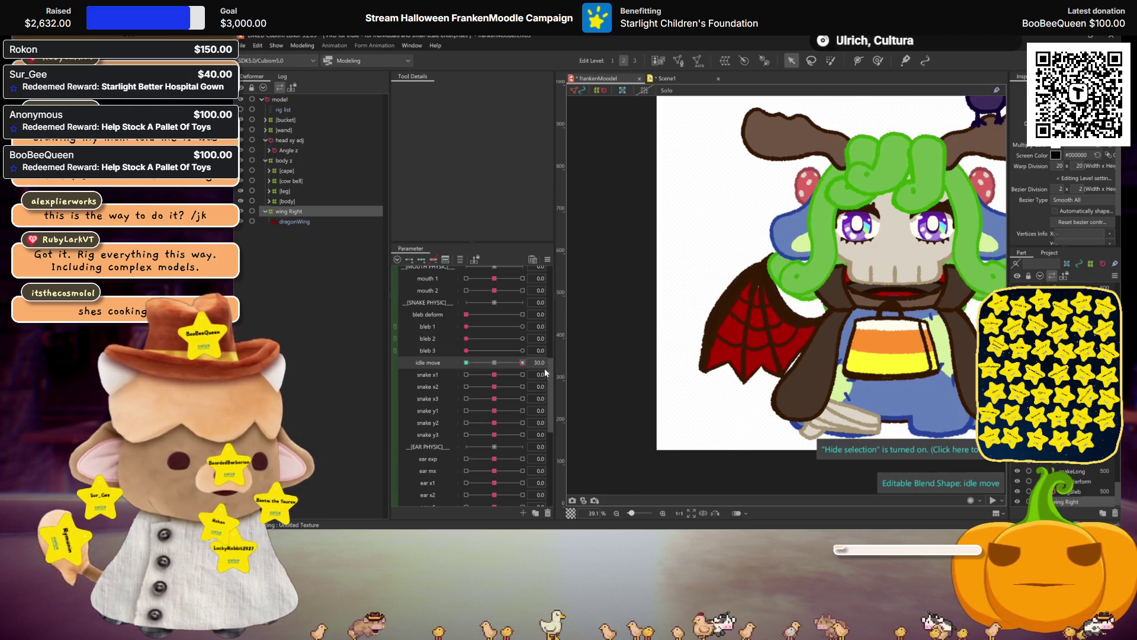
{"action": "mouse_move", "coordinate": [437, 362]}
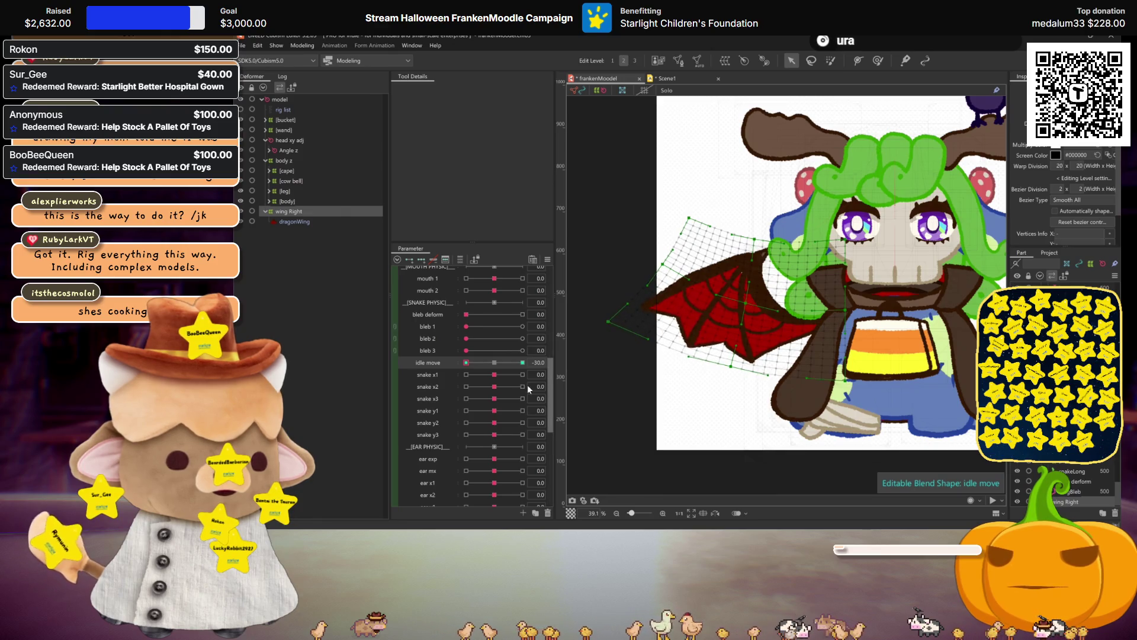
{"action": "key", "text": "ctrl+h"}
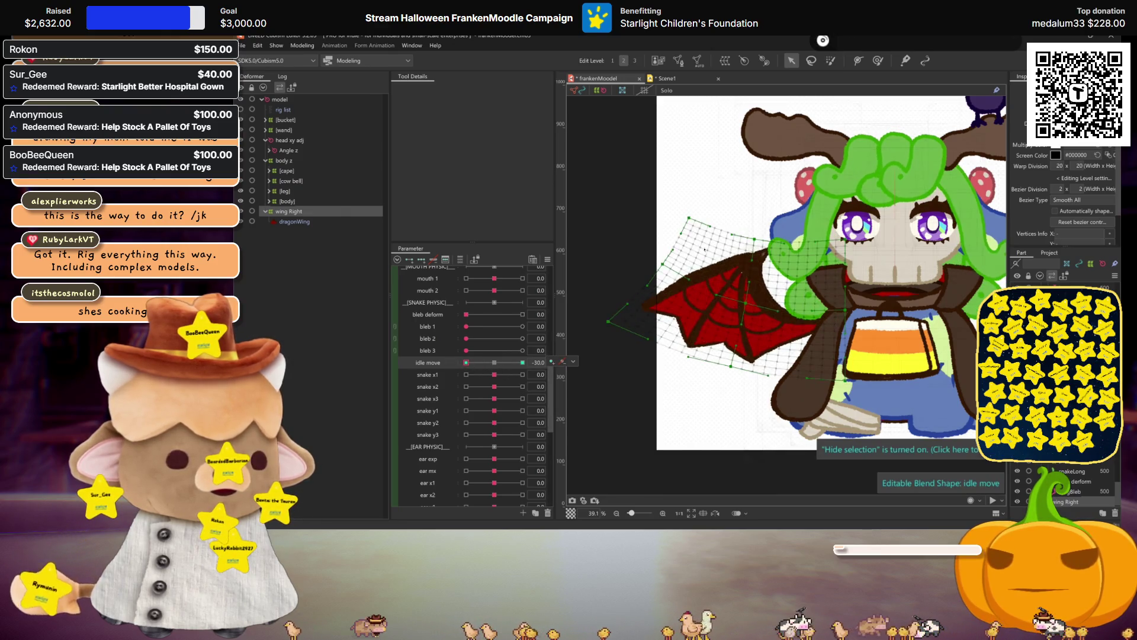
{"action": "left_click_drag", "start_coordinate": [642, 284], "coordinate": [652, 269]}
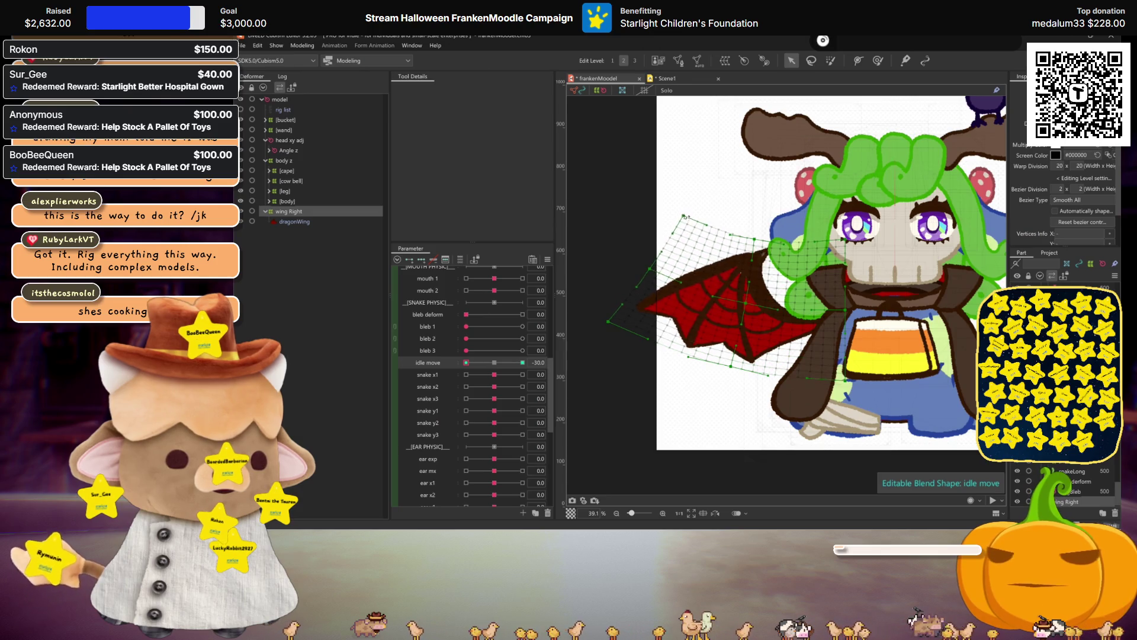
{"action": "left_click_drag", "start_coordinate": [523, 363], "coordinate": [529, 369]}
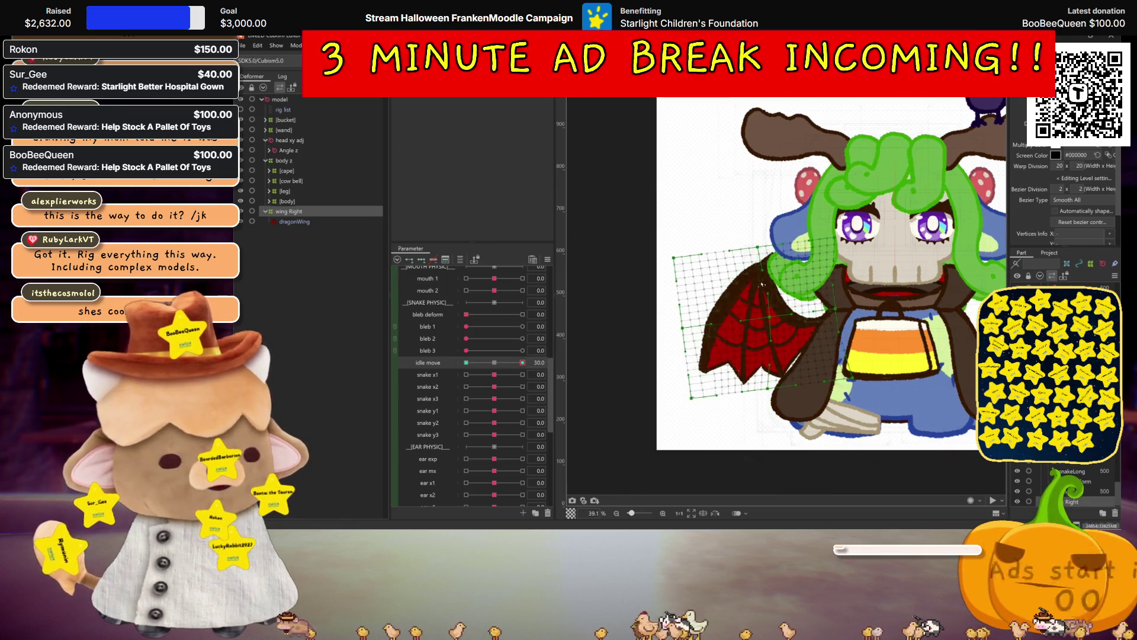
- Select wing Right, pull its lower-left grid corner inward, and hide the mesh
{"action": "left_click", "coordinate": [495, 371]}
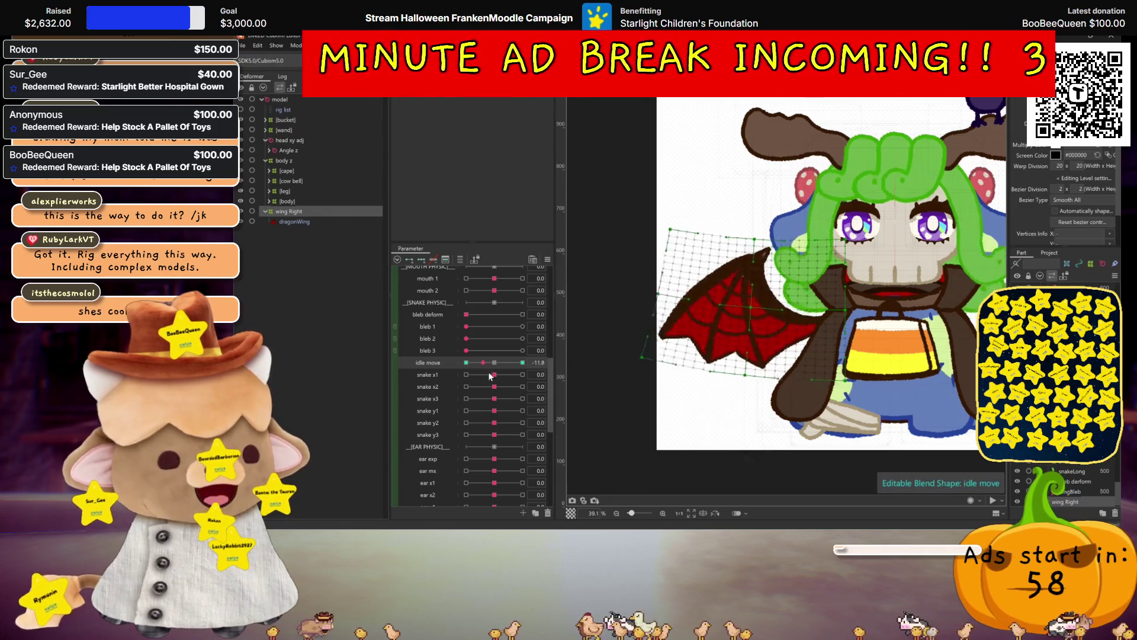
{"action": "left_click_drag", "start_coordinate": [691, 400], "coordinate": [714, 401]}
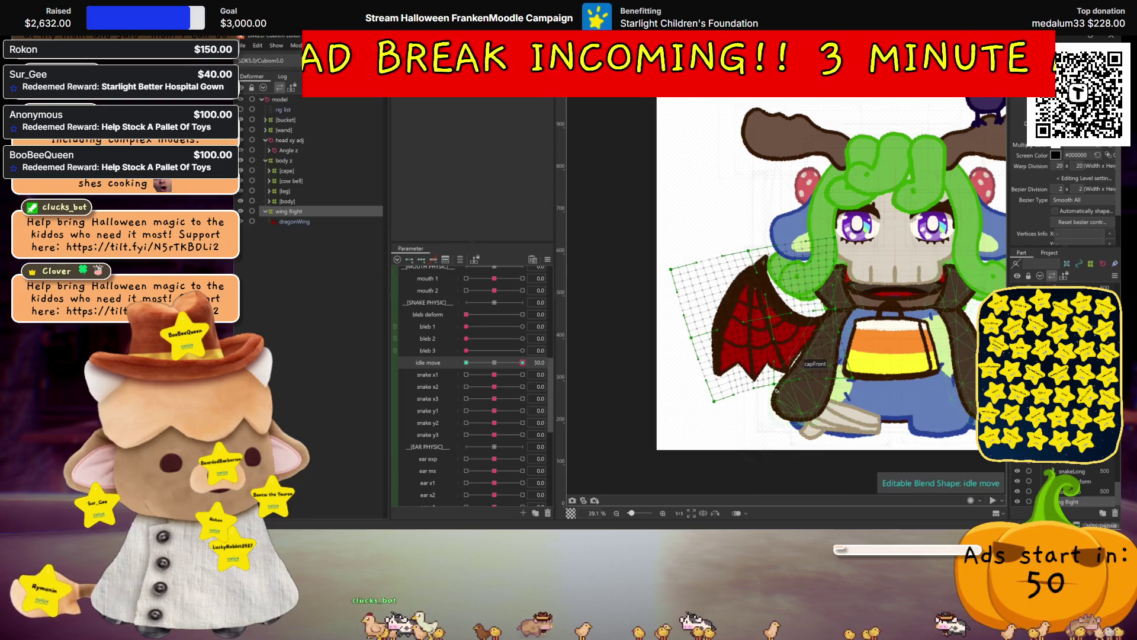
{"action": "key", "text": "ctrl+h"}
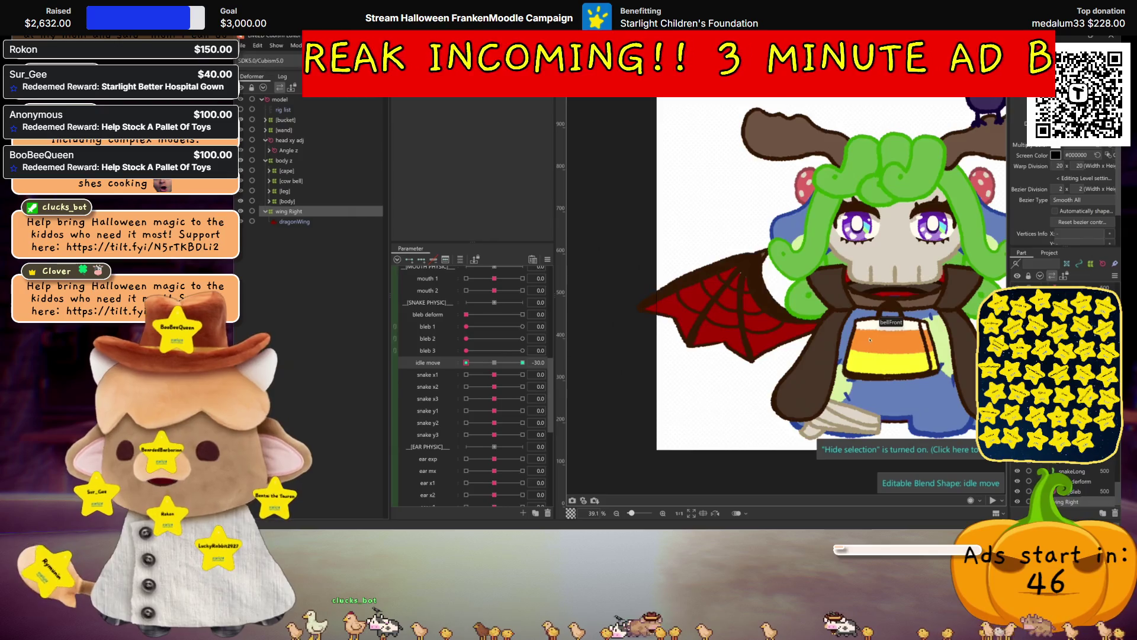
{"action": "scroll", "coordinate": [870, 342], "scroll_direction": "down", "scroll_amount": 2}
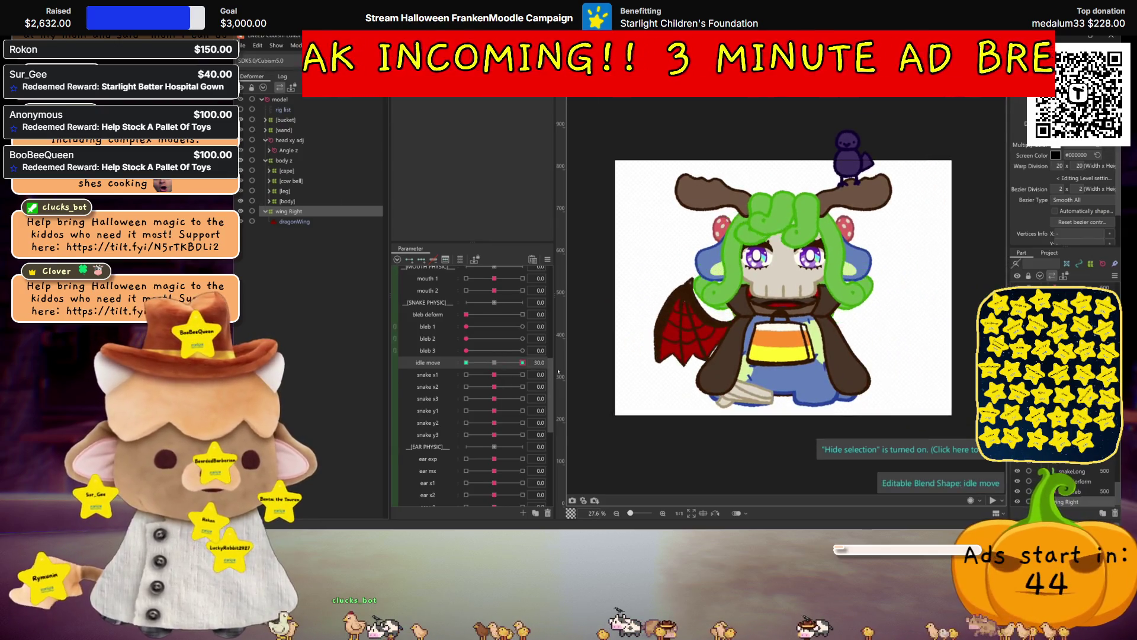
- Drag idle move between +30, −30 and neutral to test the wing flap
{"action": "left_click_drag", "start_coordinate": [522, 365], "coordinate": [364, 361]}
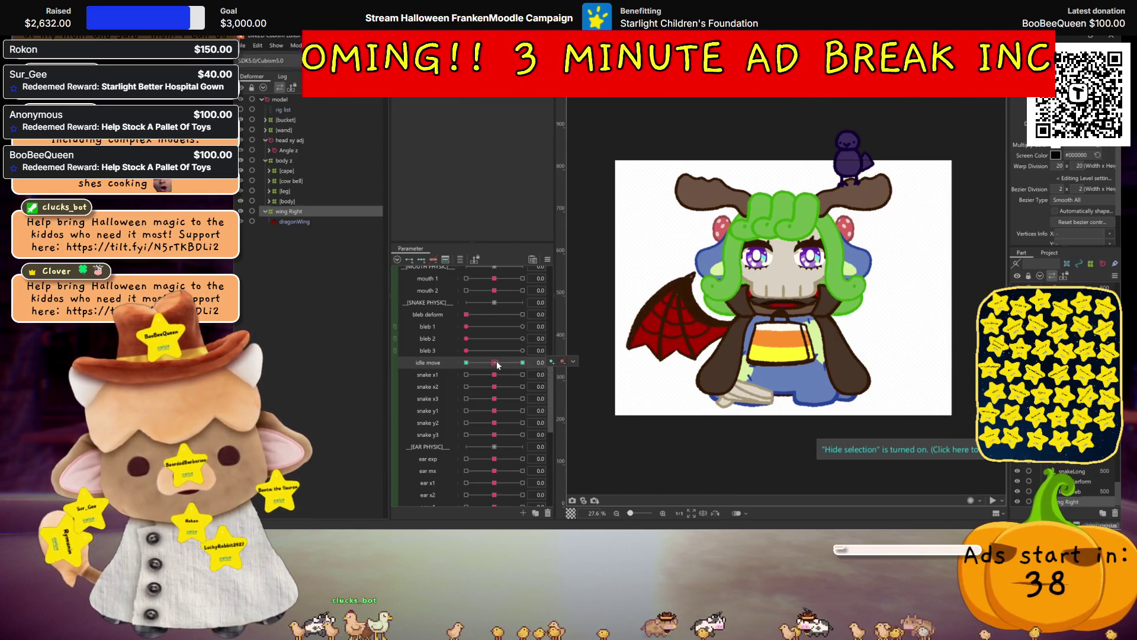
{"action": "left_click_drag", "start_coordinate": [496, 364], "coordinate": [329, 376]}
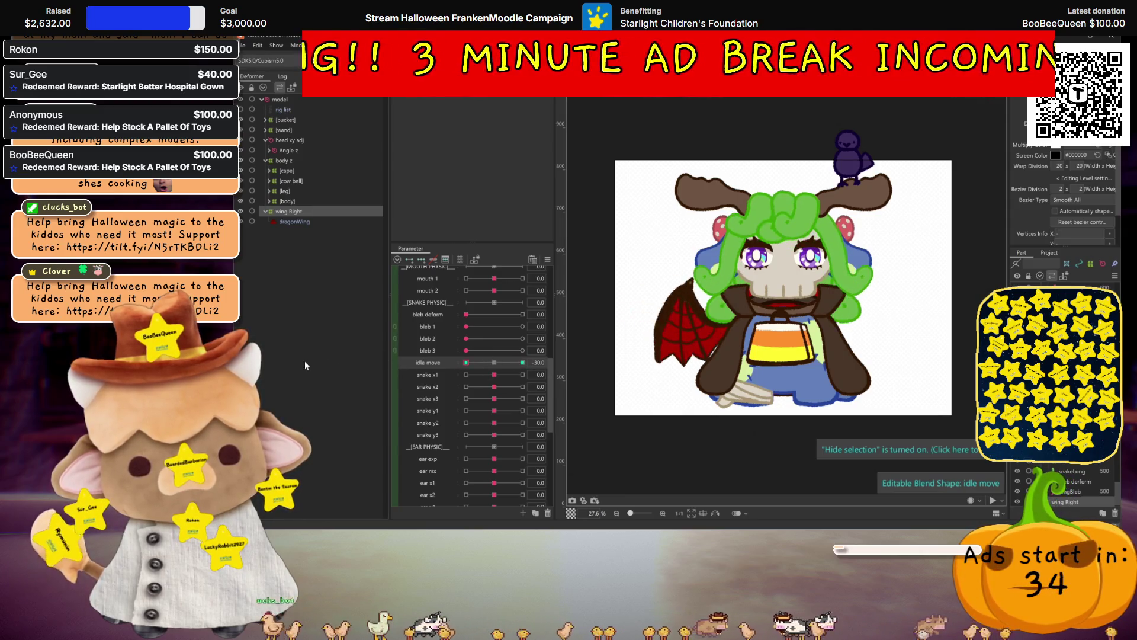
{"action": "scroll", "coordinate": [782, 284], "scroll_direction": "up", "scroll_amount": 2}
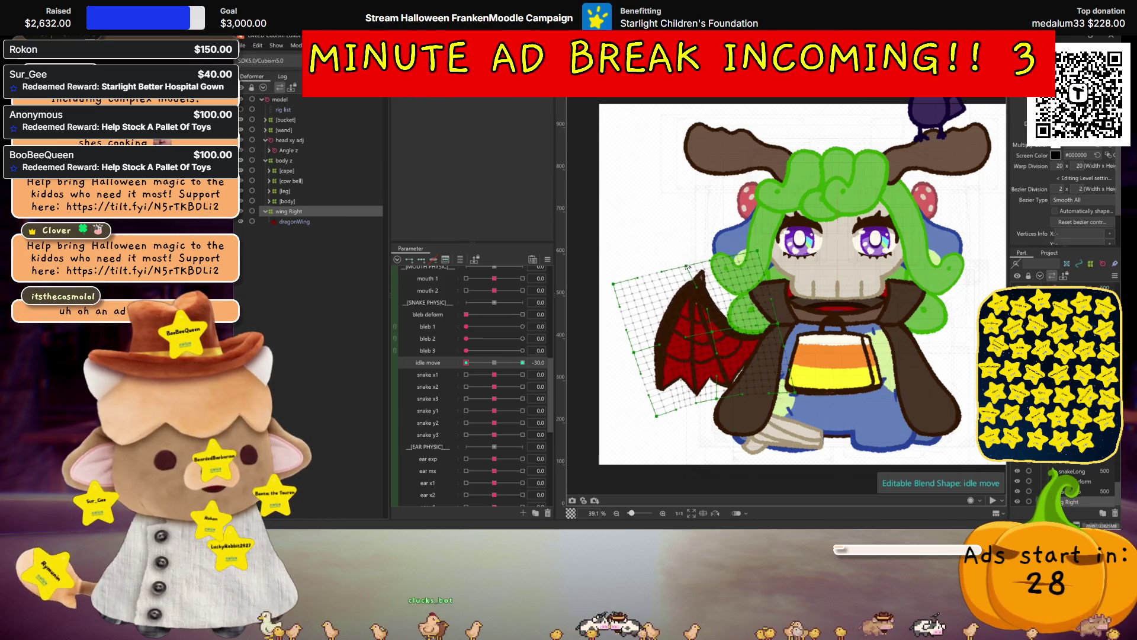
{"action": "key", "text": "h"}
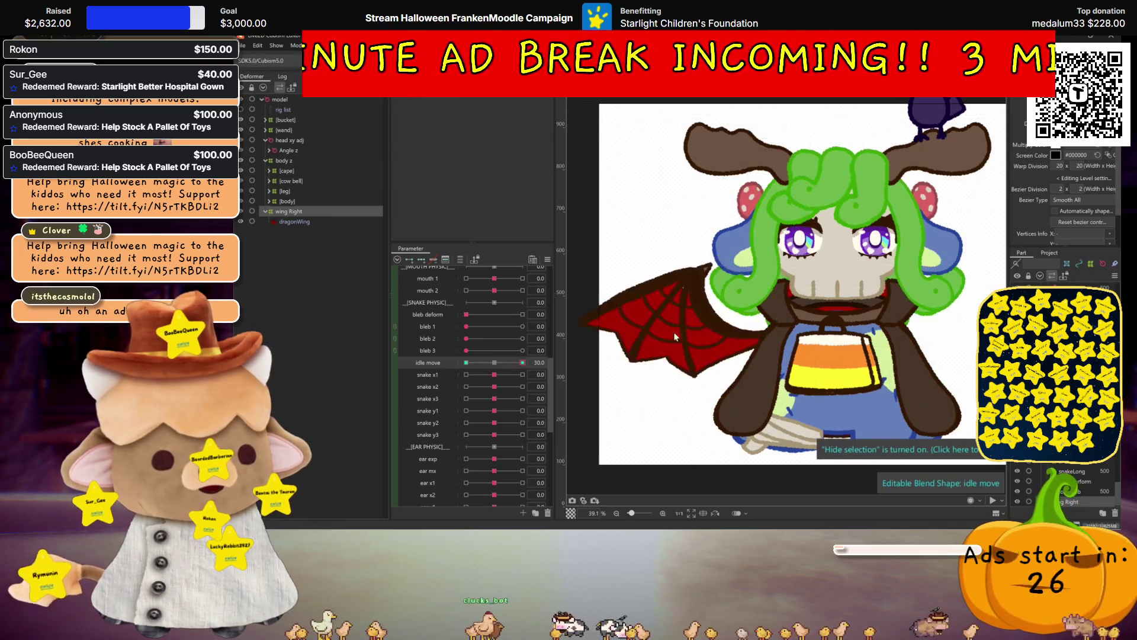
{"action": "scroll", "coordinate": [819, 345], "scroll_direction": "down", "scroll_amount": 2}
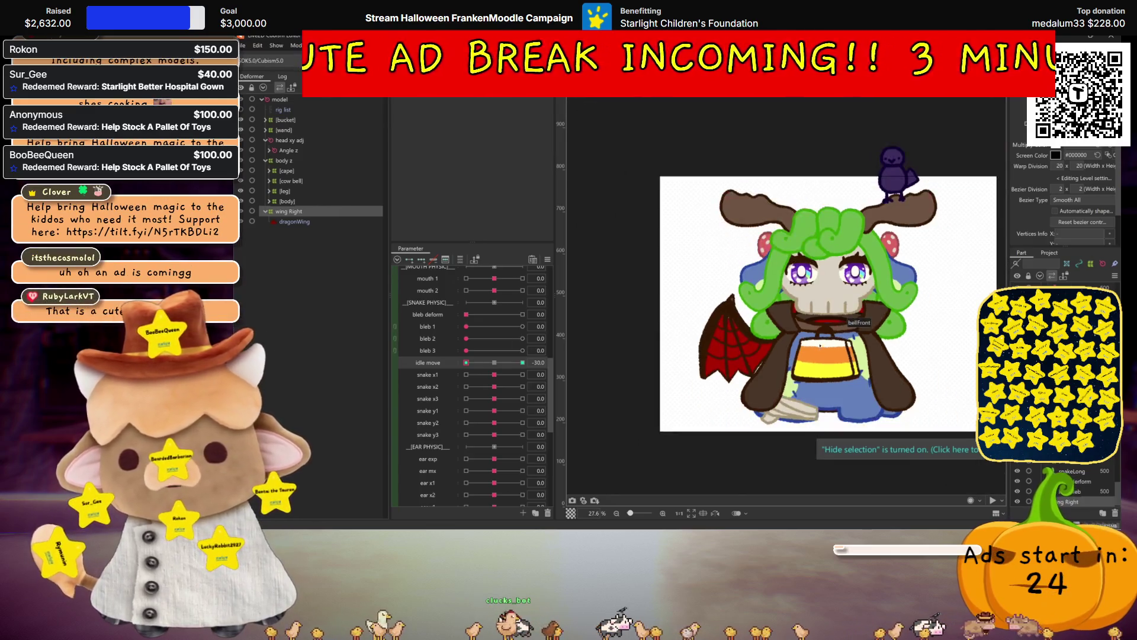
{"action": "scroll", "coordinate": [820, 343], "scroll_direction": "up", "scroll_amount": 2}
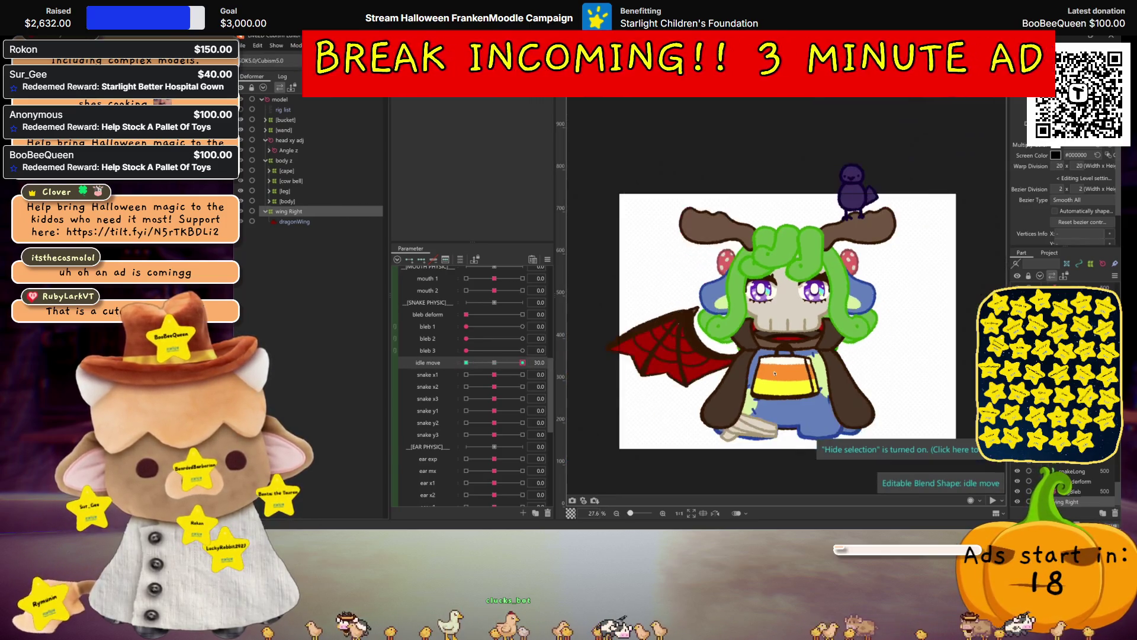
{"action": "mouse_move", "coordinate": [485, 362]}
{"action": "left_mouse_down"}
{"action": "mouse_move", "coordinate": [495, 364]}
{"action": "mouse_move", "coordinate": [452, 355]}
{"action": "left_mouse_up"}
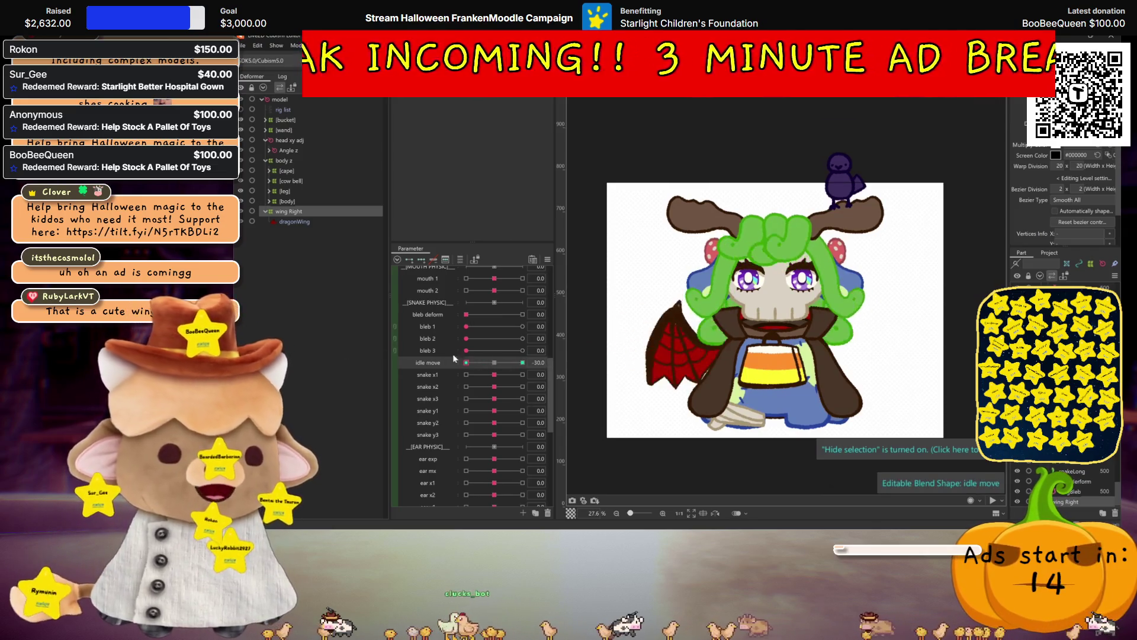